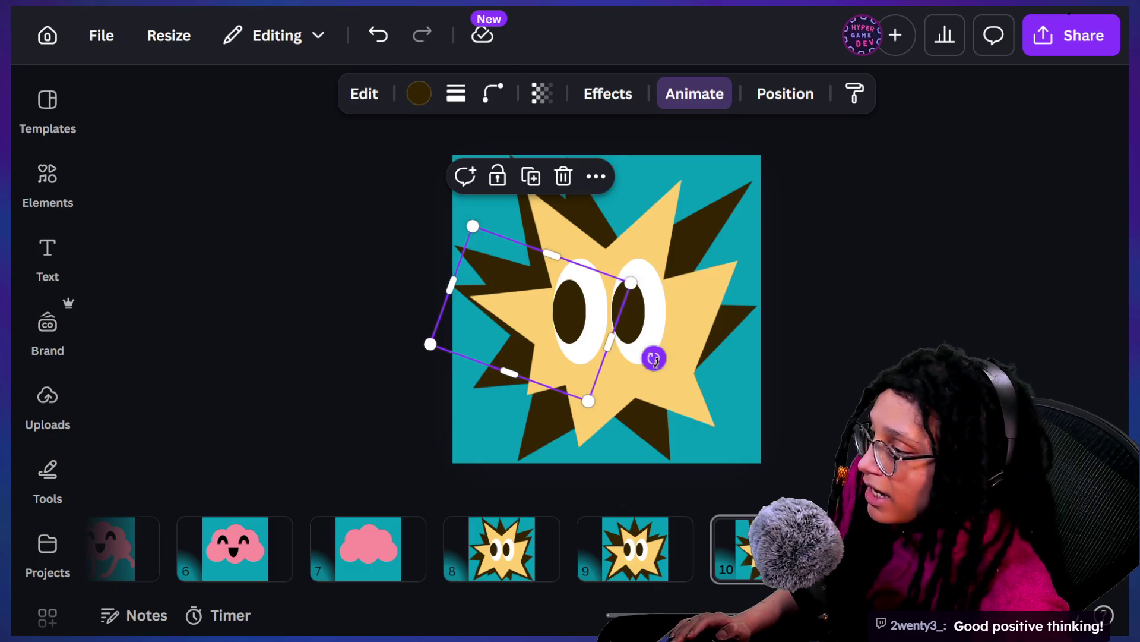
Step: Select the dark spike behind the star, undo its last change, and open the Position layer list
left_click(496, 329)
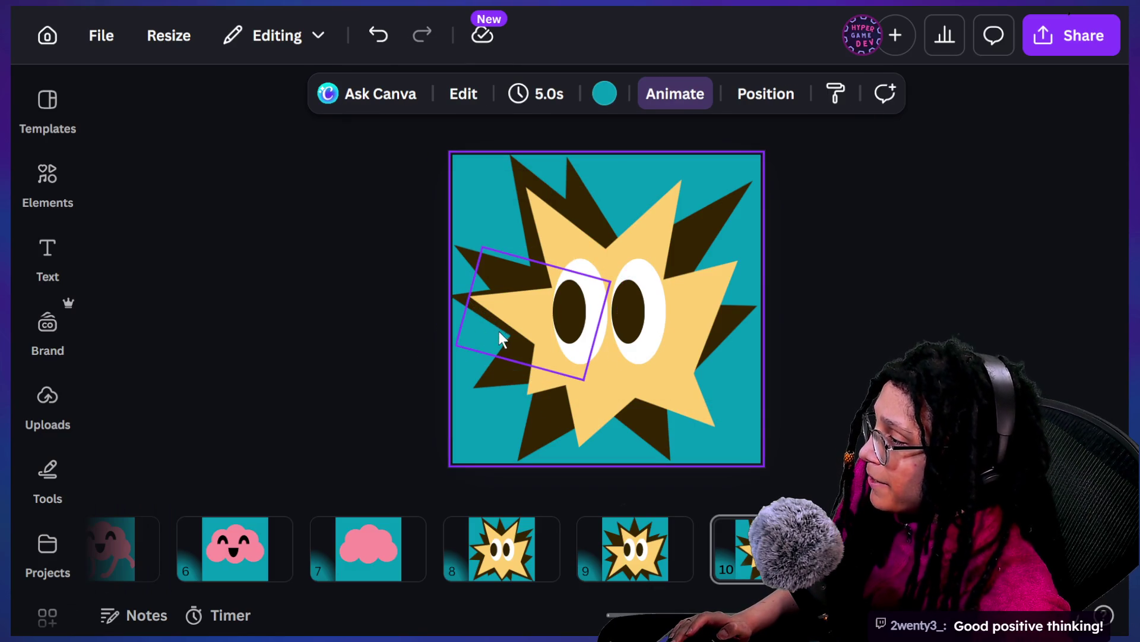
left_click(504, 321)
left_click(503, 321)
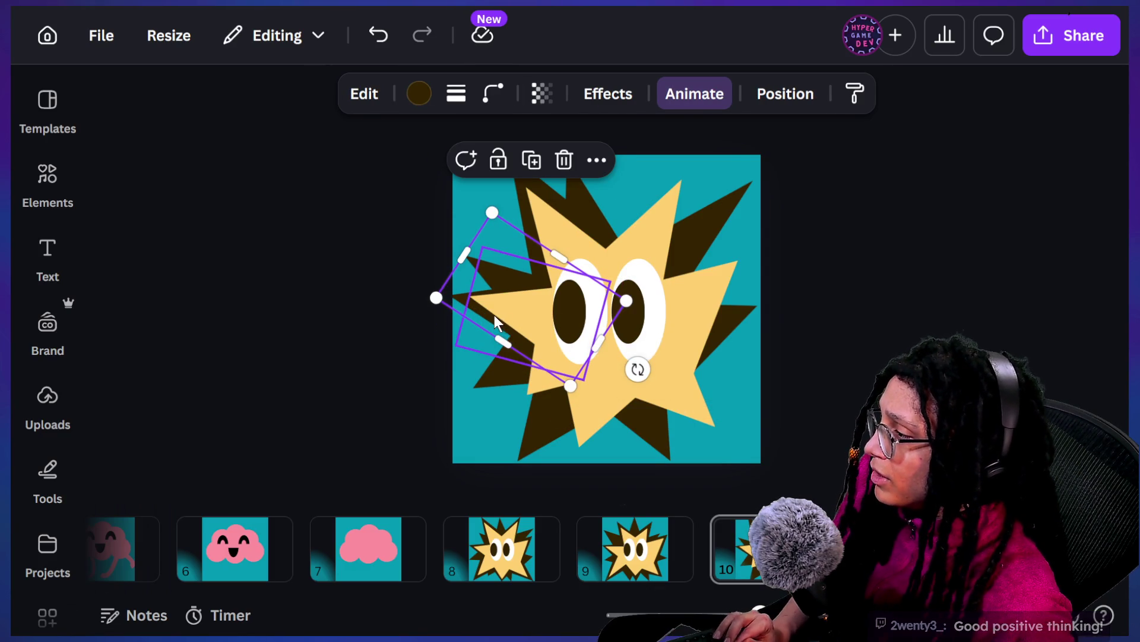
key("ctrl+z")
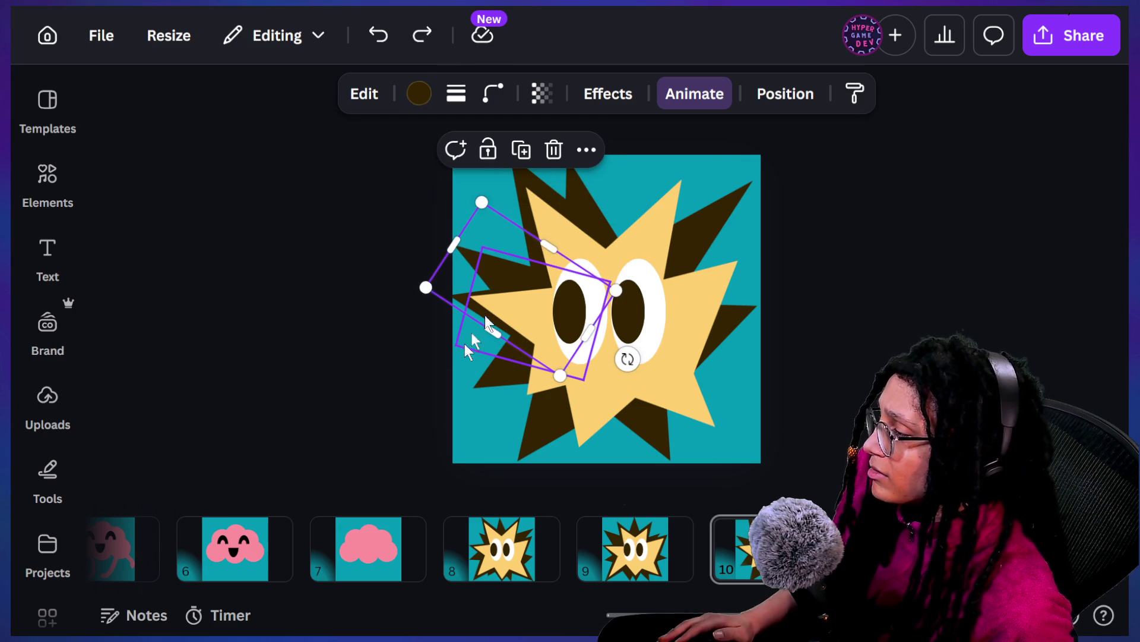
left_click(786, 93)
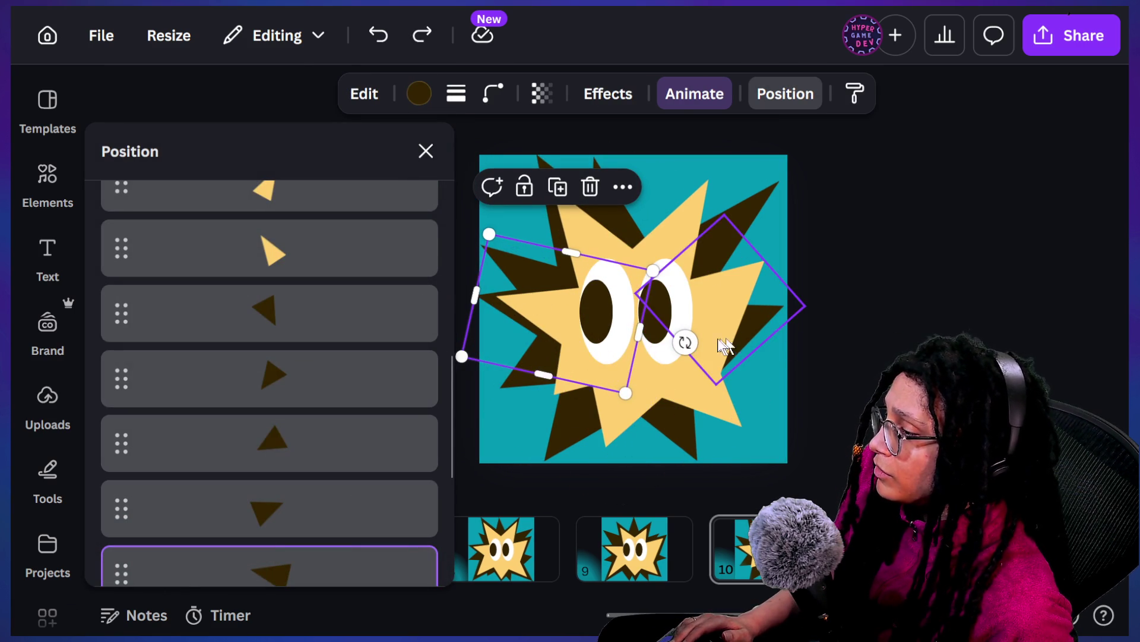
Step: Re-angle the dark triangle and nudge the left dark spike up and left behind the star
mouse_move(687, 341)
left_mouse_down()
mouse_move(691, 327)
mouse_move(683, 332)
left_mouse_up()
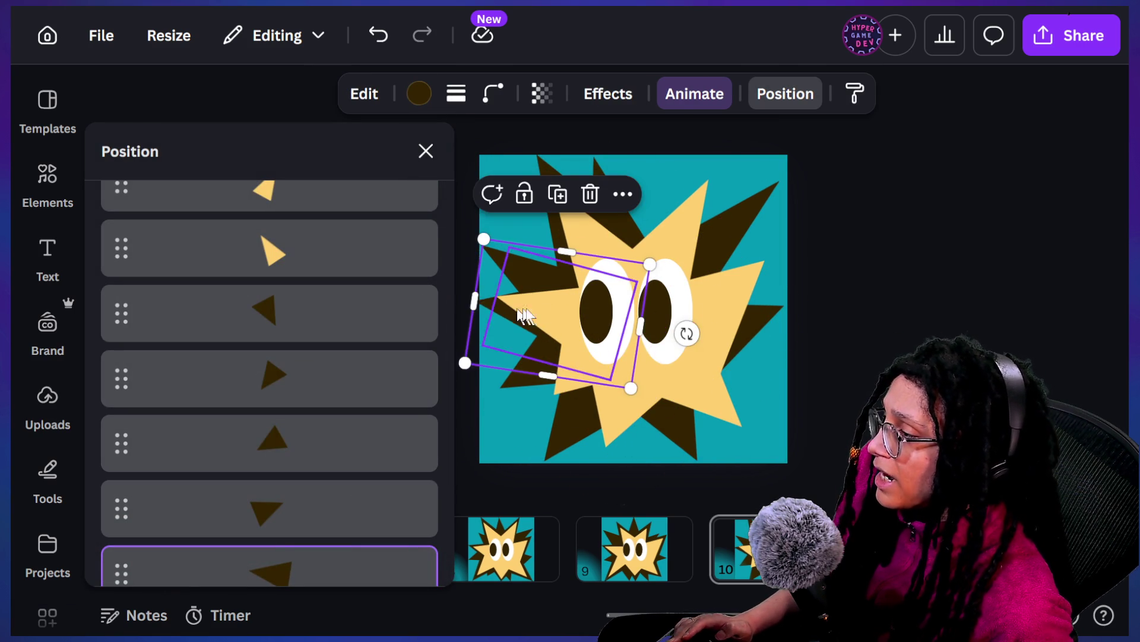
left_click(544, 309)
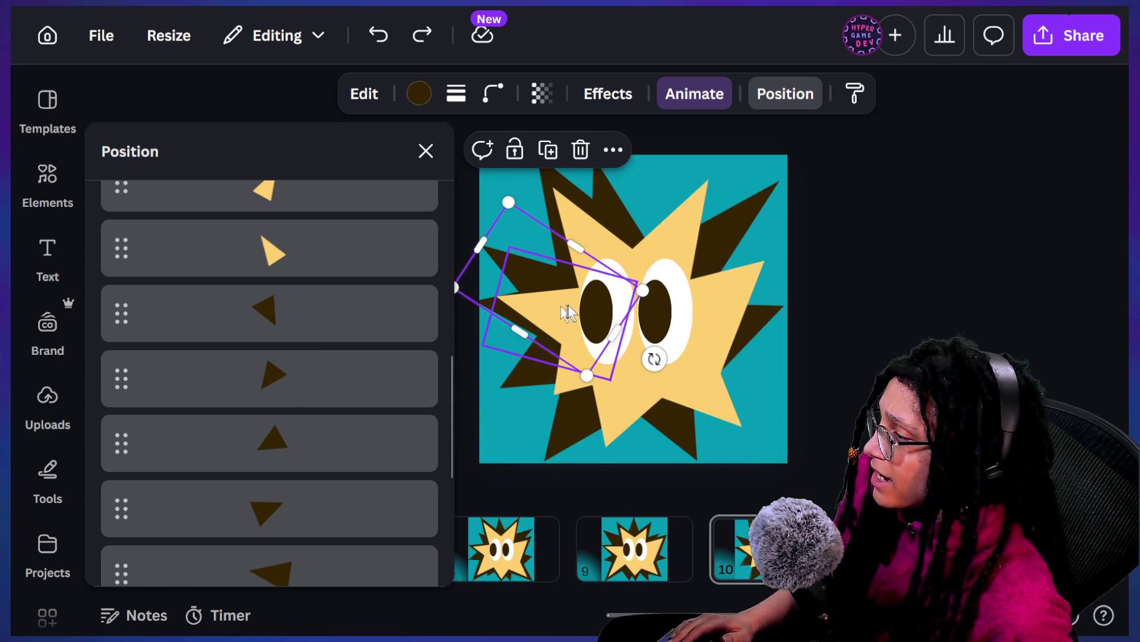
left_click(548, 301)
left_click(514, 304)
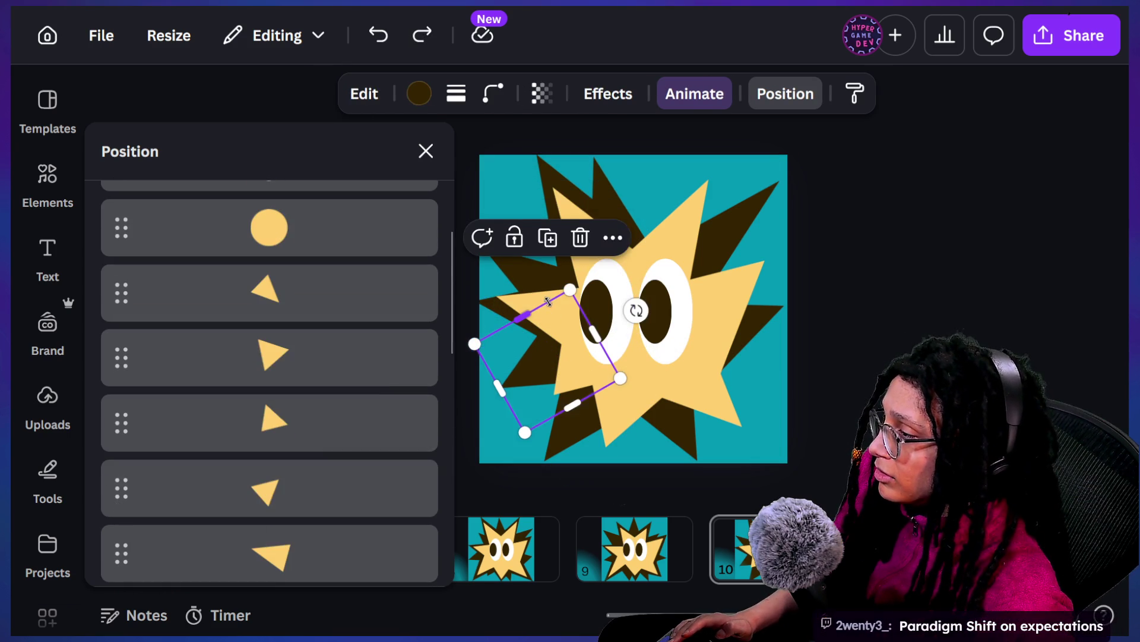
left_click(514, 301)
left_click(545, 304)
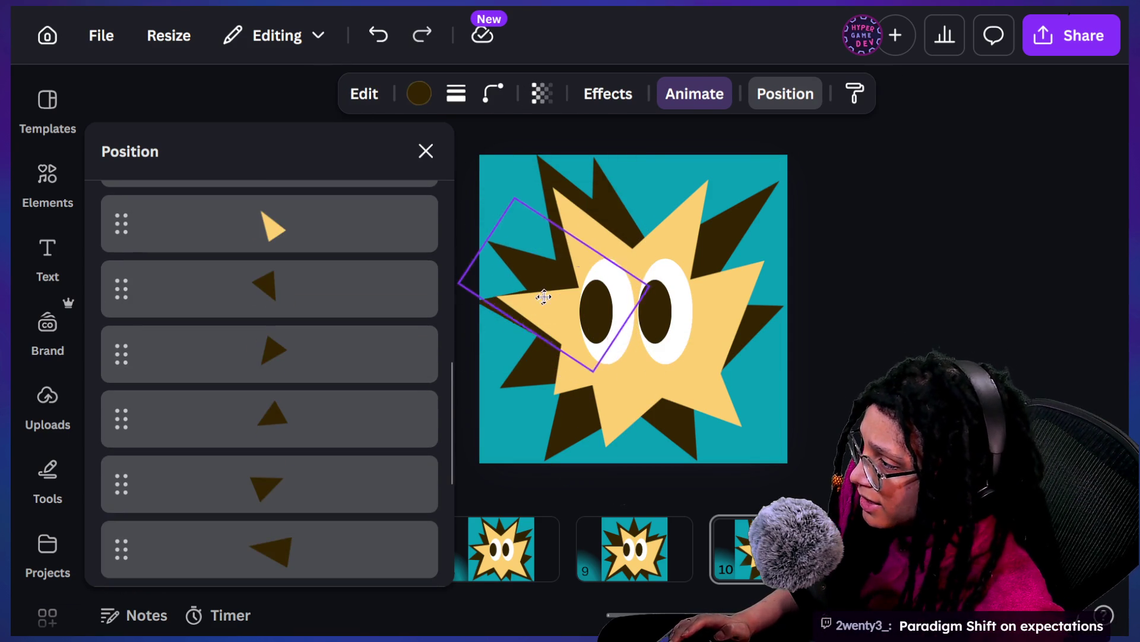
key("ctrl+z")
left_click(515, 315)
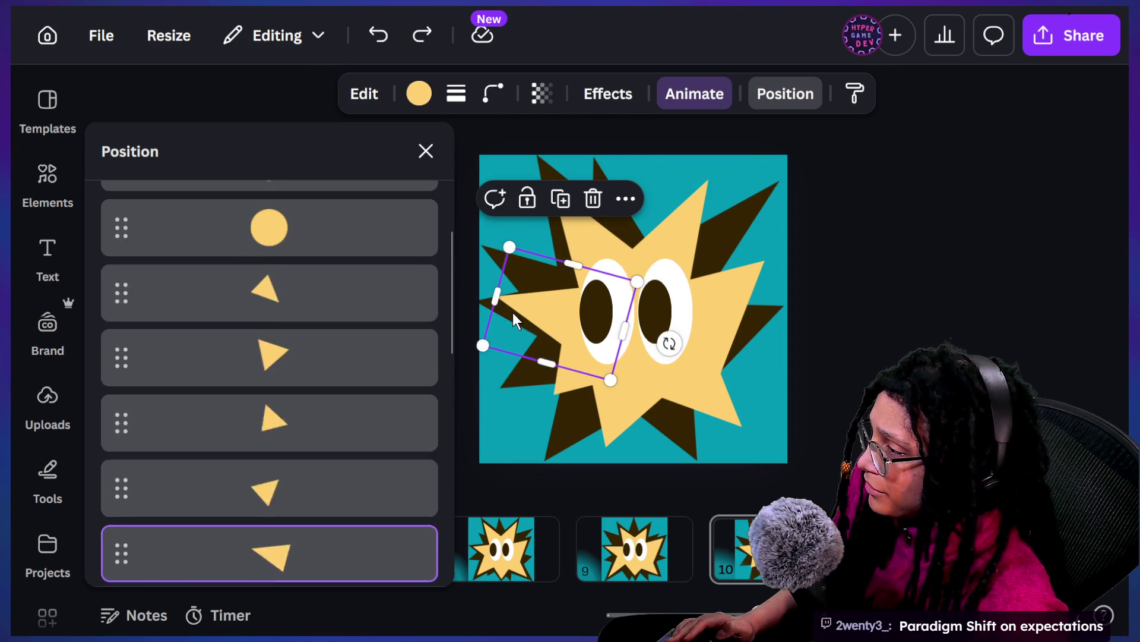
left_click(514, 313)
key("Left")
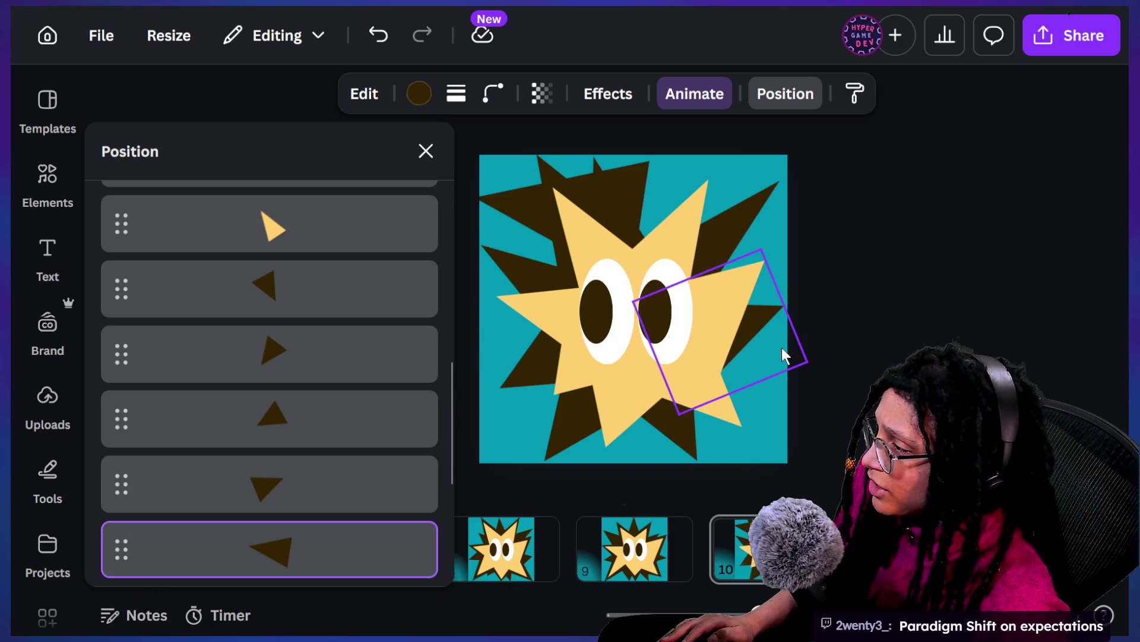
key("Up")
key("Up")
key("Up")
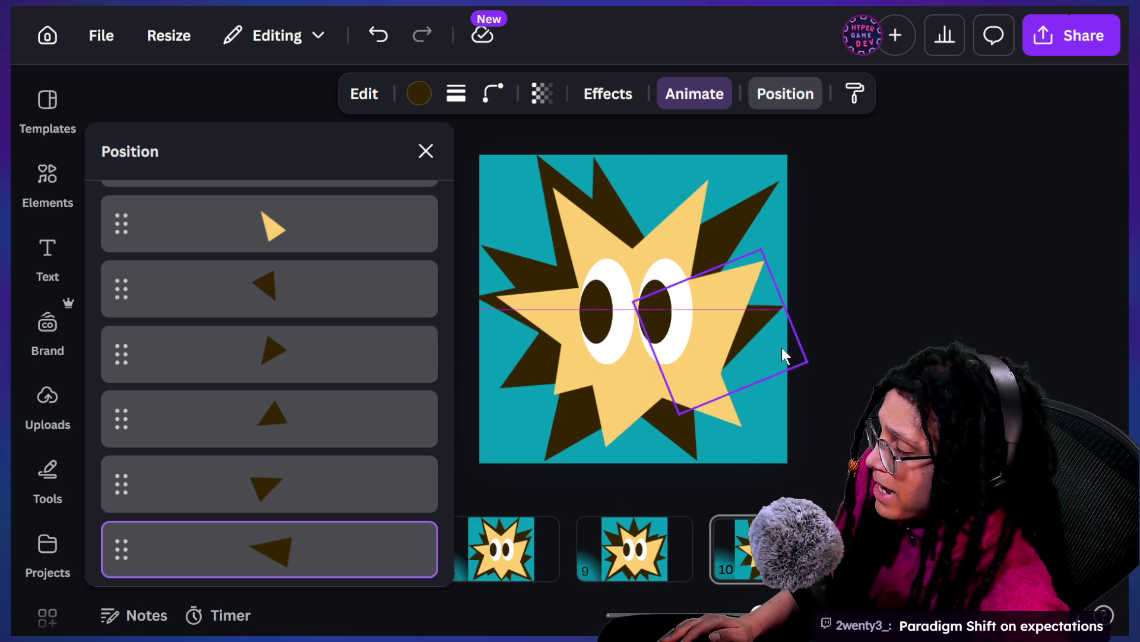
Step: Rotate and resize the shape over the eyes, and pull the yellow piece's left side inward
left_click(569, 315)
mouse_move(690, 324)
left_mouse_down()
mouse_move(739, 374)
mouse_move(690, 339)
left_mouse_up()
mouse_move(558, 372)
left_mouse_down()
mouse_move(543, 395)
mouse_move(554, 395)
left_mouse_up()
left_click(534, 306)
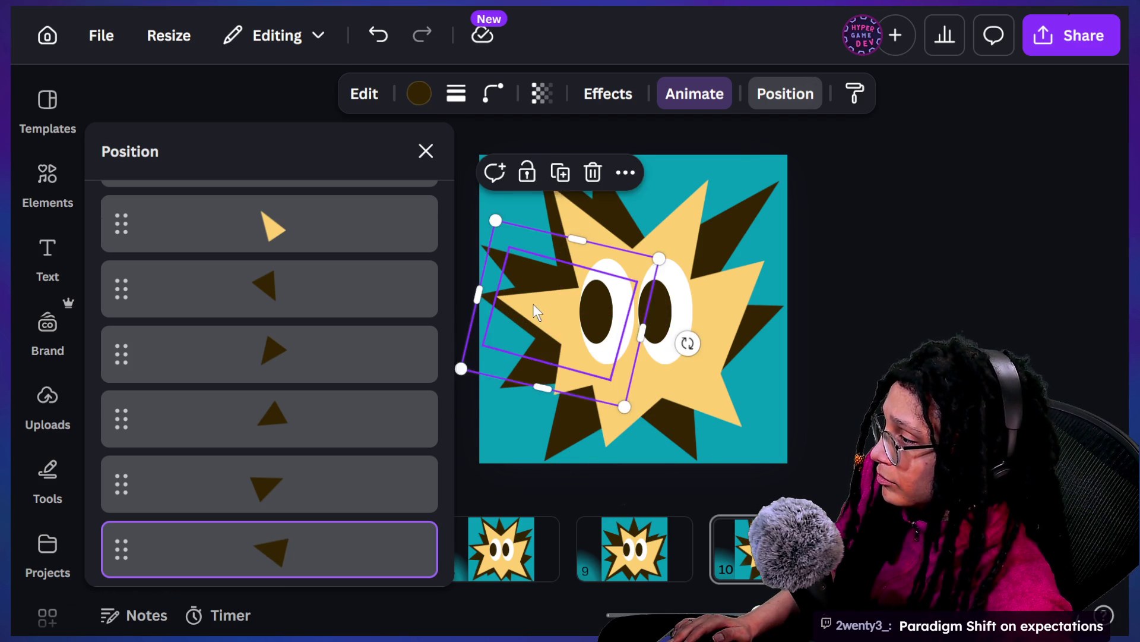
left_click(537, 310)
left_click_drag(497, 297, 504, 304)
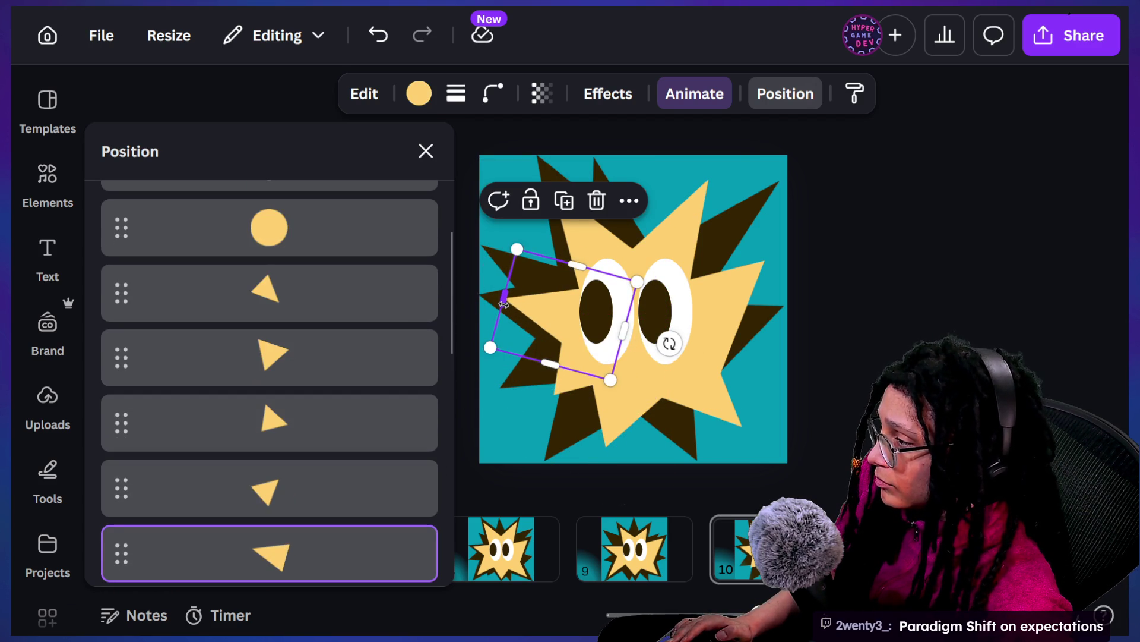
Step: Duplicate the dark brown triangle and place it over the star's lower-left
left_click(531, 379)
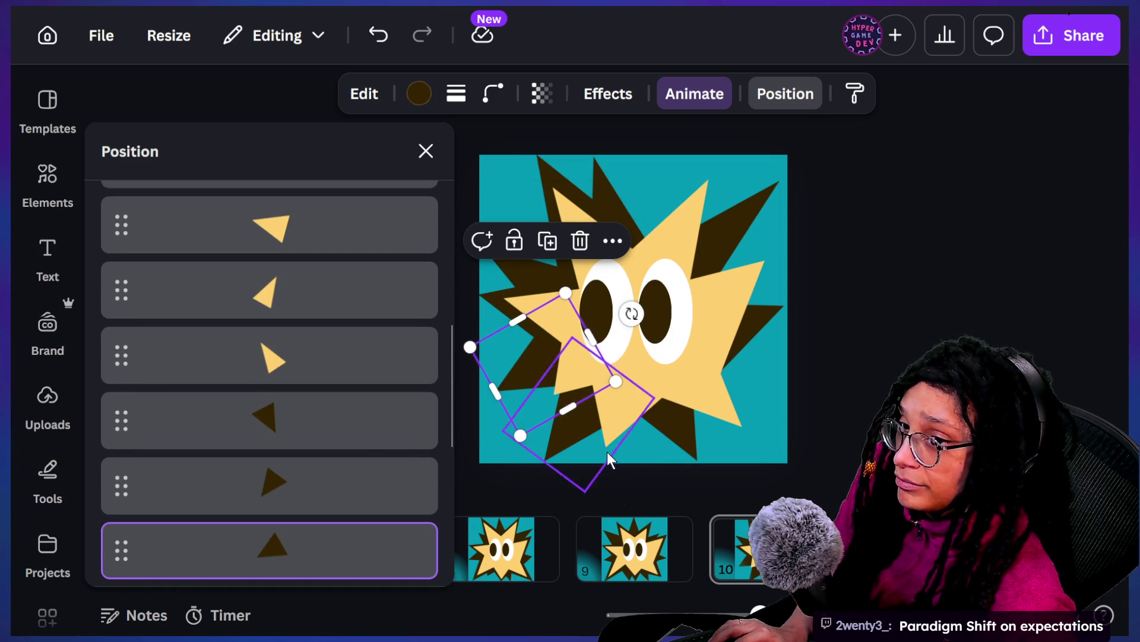
key("ctrl+z")
mouse_move(631, 435)
left_mouse_down()
mouse_move(588, 380)
mouse_move(557, 375)
left_mouse_up()
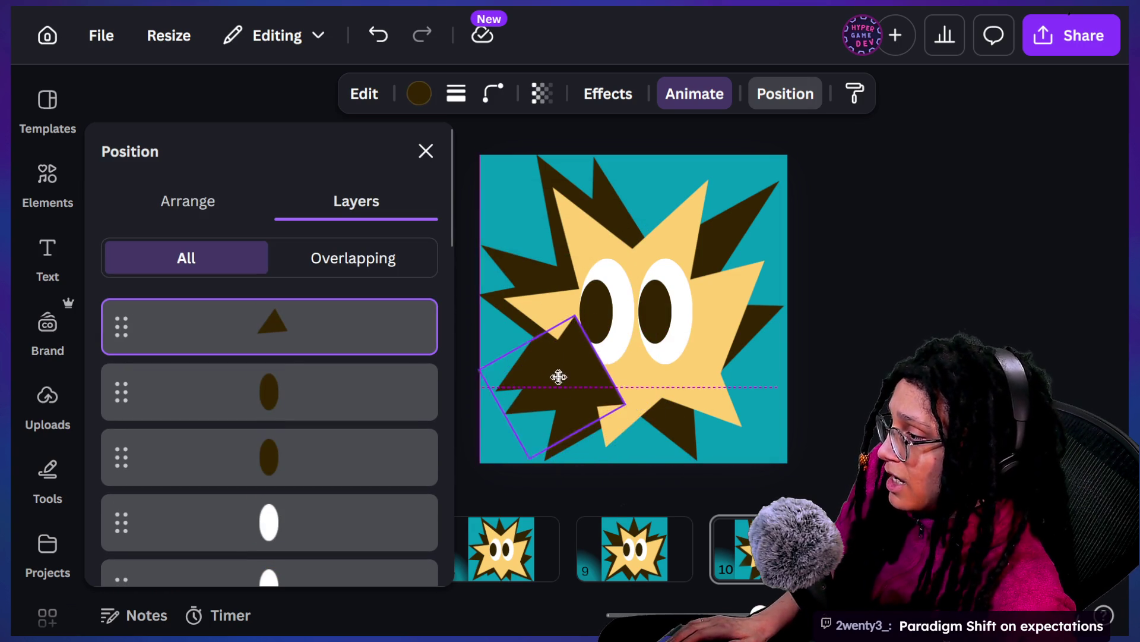
Step: Move the dark triangle above the eyes, rotated to about 20°
mouse_move(641, 336)
left_mouse_down()
mouse_move(668, 348)
mouse_move(614, 318)
left_mouse_up()
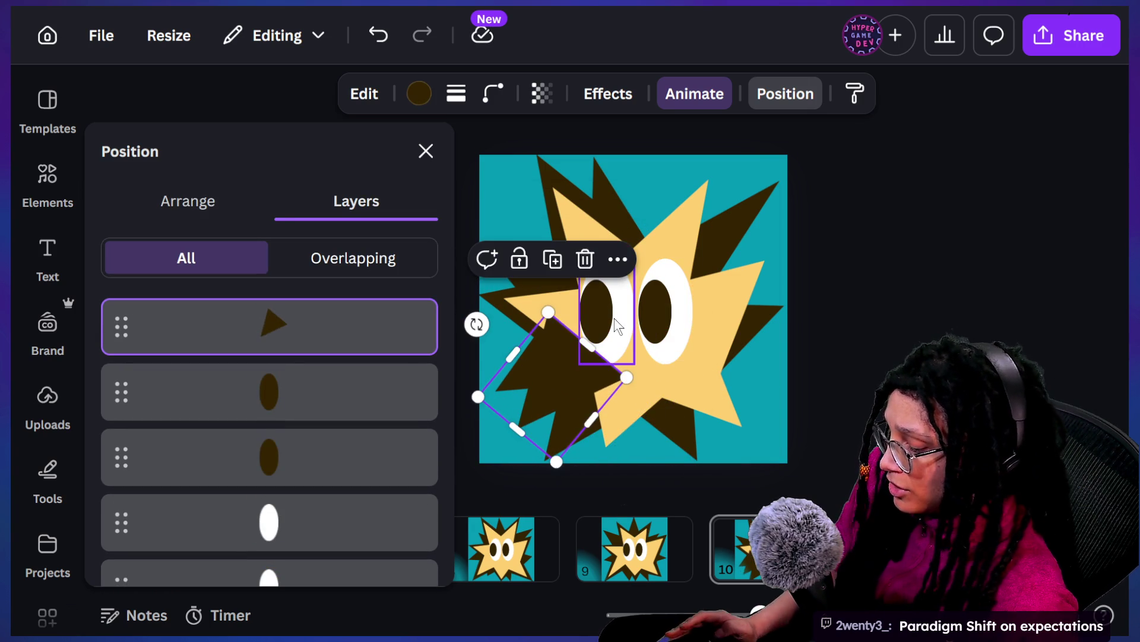
left_click_drag(552, 409, 568, 397)
scroll(825, 348, "down", 2)
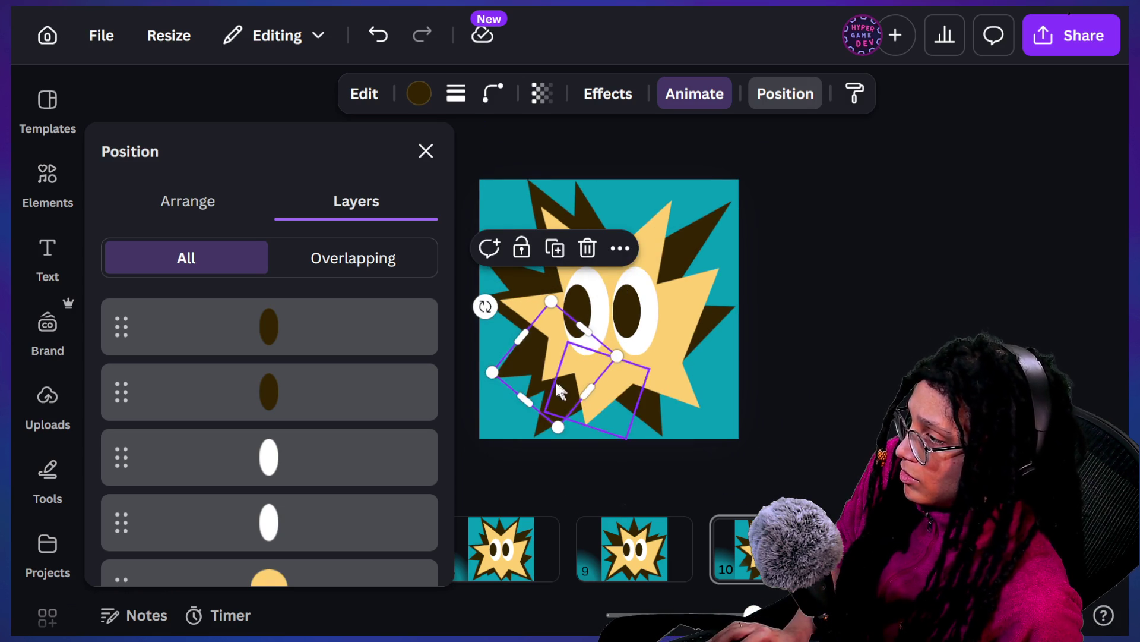
left_click_drag(593, 389, 653, 275)
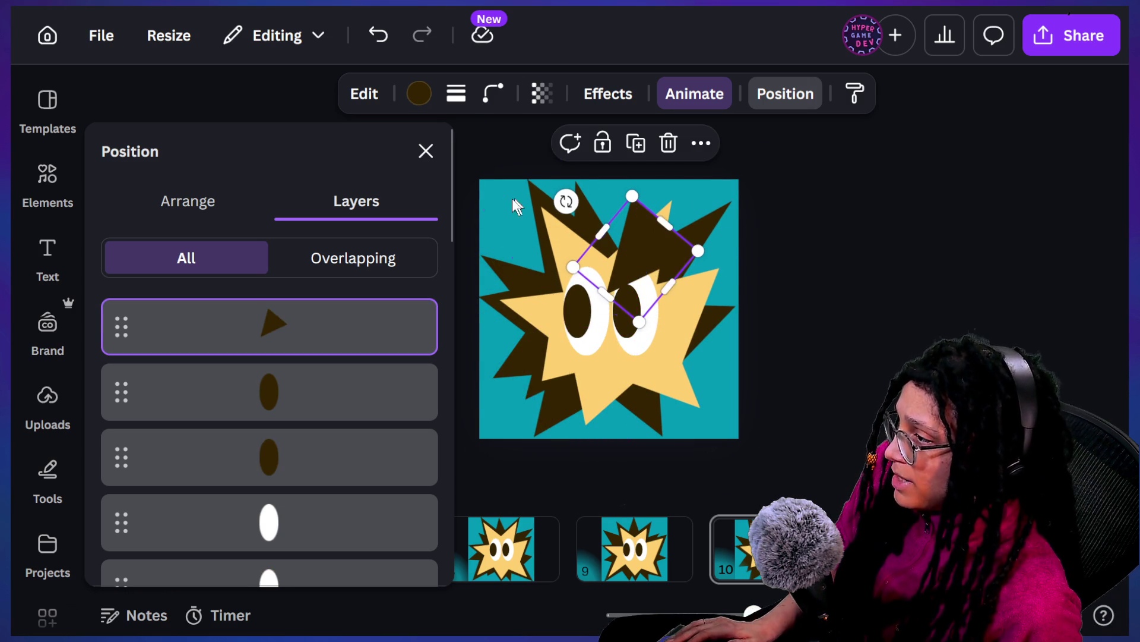
mouse_move(570, 204)
left_mouse_down()
mouse_move(440, 301)
mouse_move(752, 167)
mouse_move(707, 324)
mouse_move(699, 284)
left_mouse_up()
left_click_drag(629, 267, 639, 230)
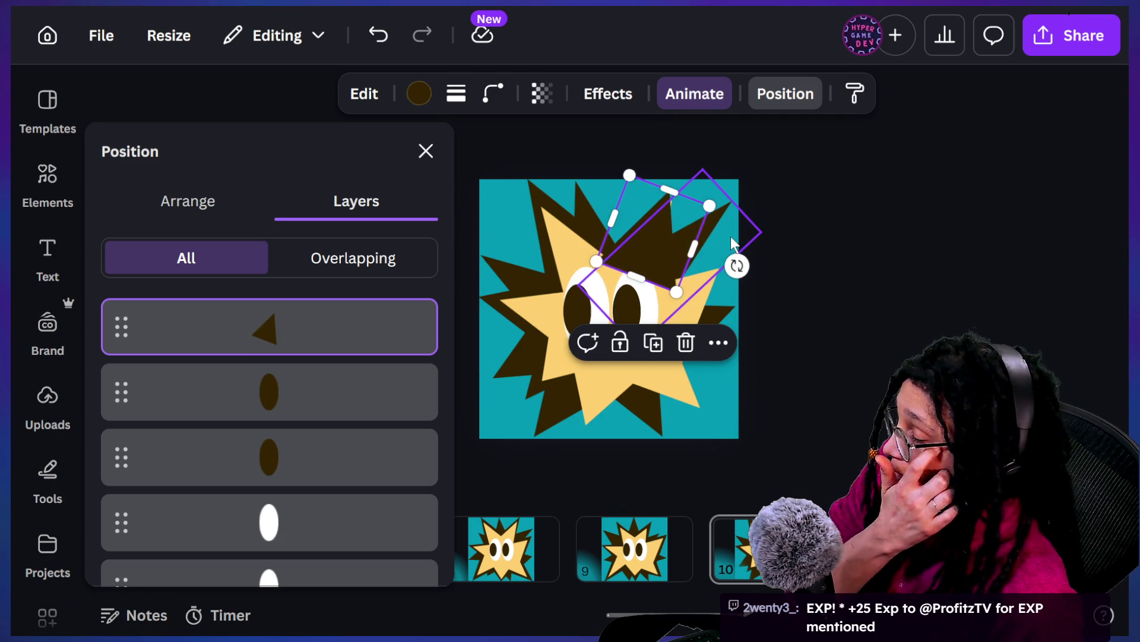
scroll(723, 199, "up", 2)
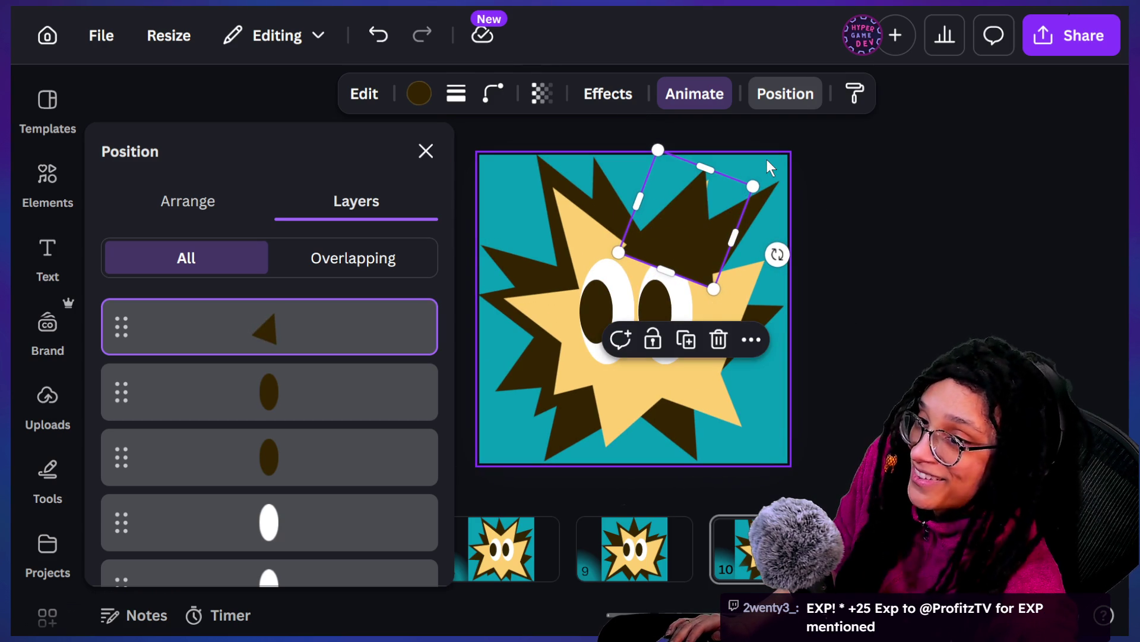
Step: Widen the triangle, send it behind the star, then narrow it and rotate it to about 27°
mouse_move(734, 237)
left_mouse_down()
mouse_move(762, 240)
mouse_move(694, 231)
left_mouse_up()
key("ctrl+alt+bracketleft")
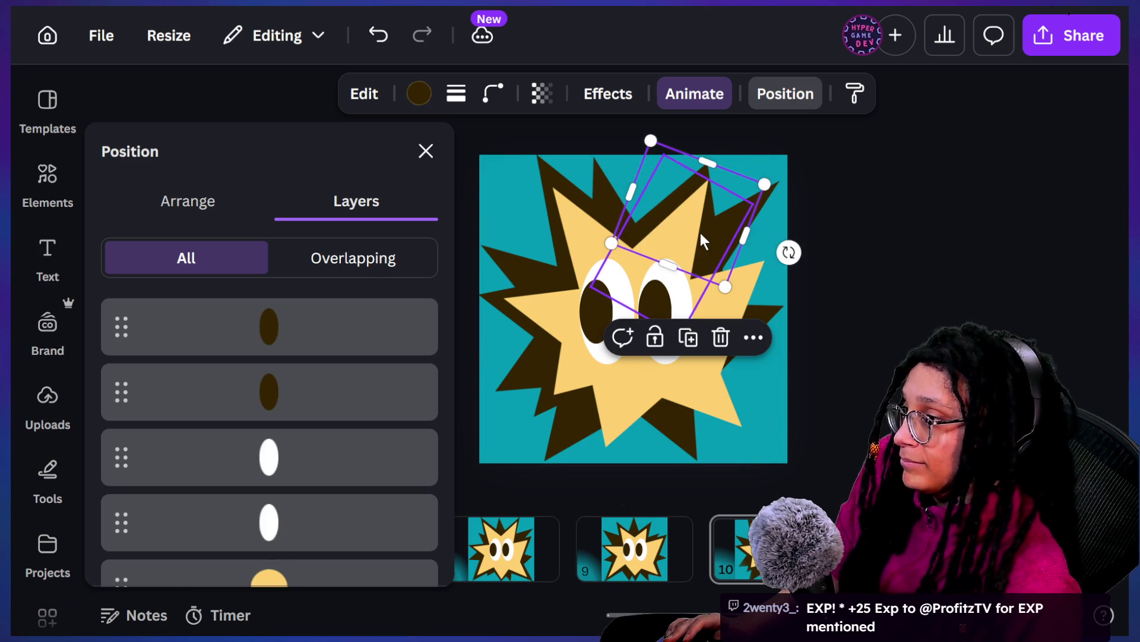
mouse_move(822, 259)
left_mouse_down()
mouse_move(867, 312)
mouse_move(843, 309)
left_mouse_up()
left_click_drag(673, 231, 665, 233)
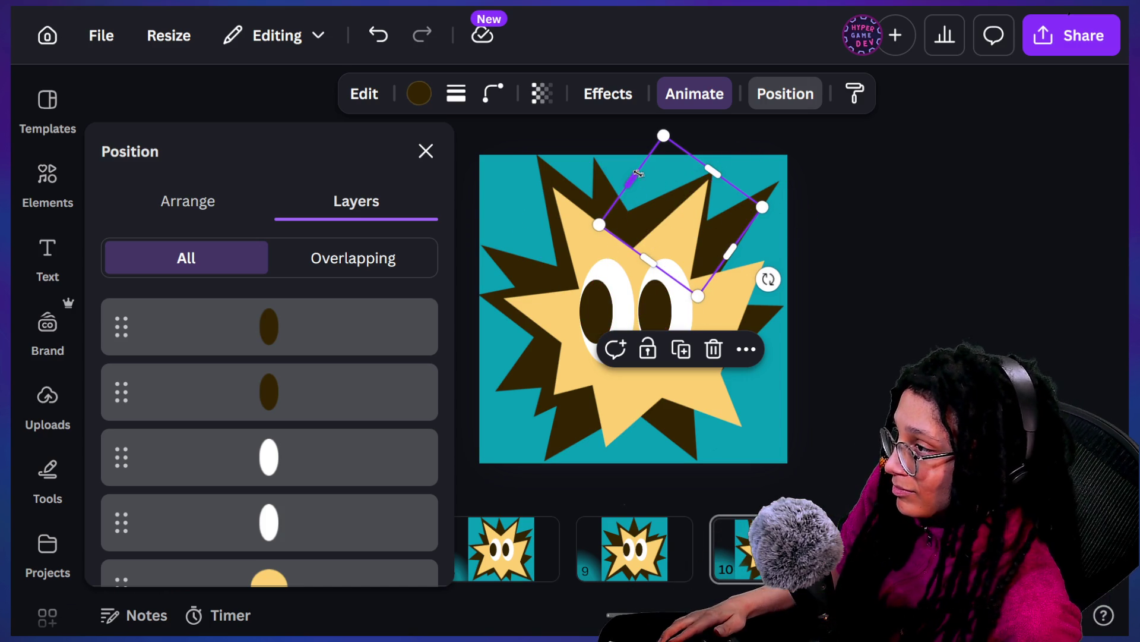
left_click_drag(631, 180, 640, 186)
left_click_drag(768, 279, 775, 266)
Step: Shrink the neighbouring yellow triangle point from its top and close the layers list
left_click(677, 223)
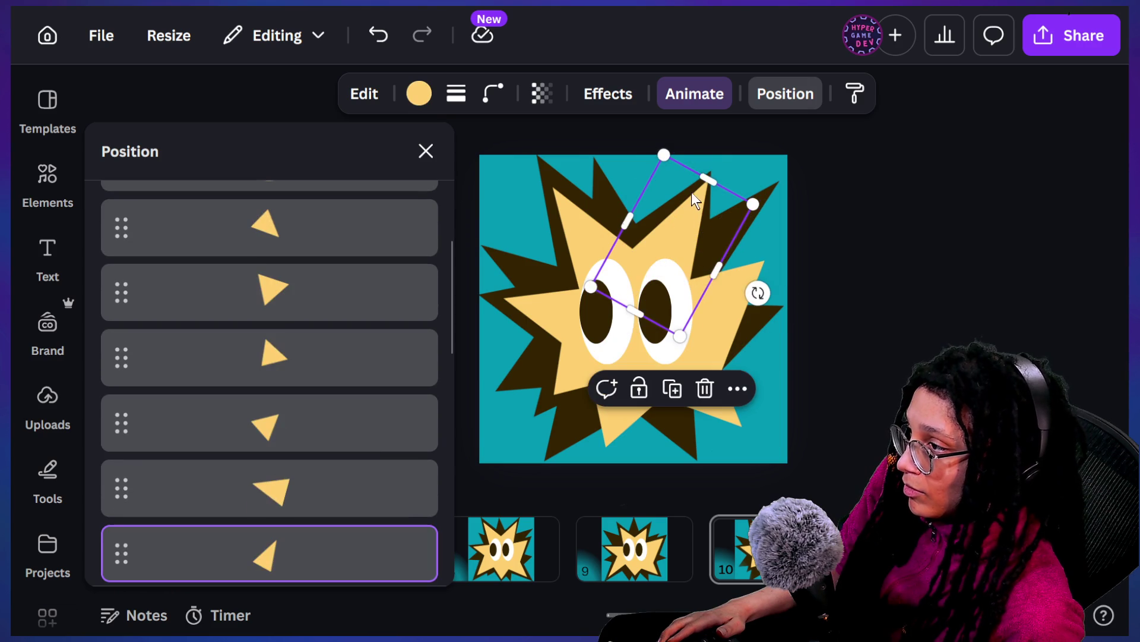
left_click_drag(708, 174, 694, 200)
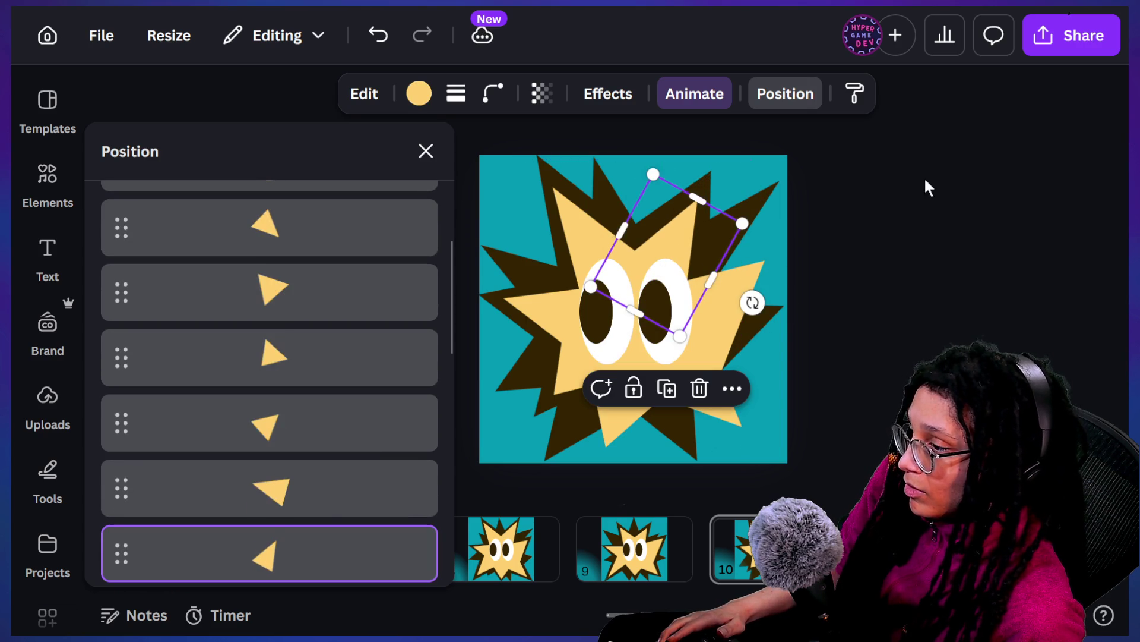
key("Escape")
left_click(875, 176)
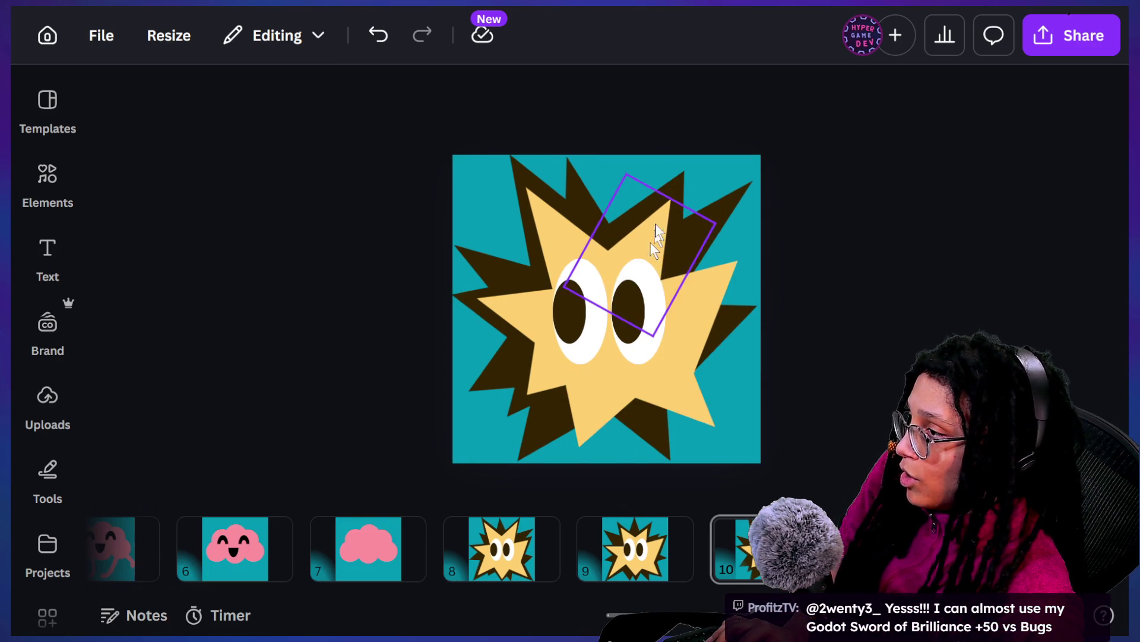
Step: Move the dark triangle to the star's bottom, rotate it nearly upright, and send it behind
left_click(547, 451)
left_click_drag(538, 444, 579, 429)
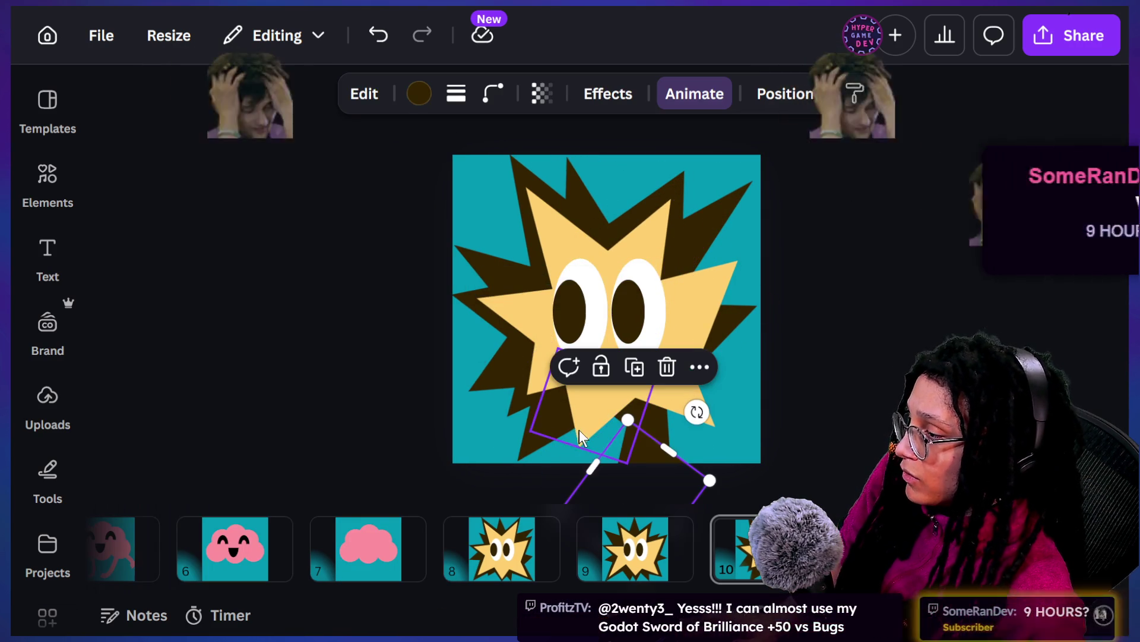
mouse_move(650, 461)
left_mouse_down()
mouse_move(585, 369)
mouse_move(590, 358)
mouse_move(562, 376)
mouse_move(597, 359)
left_mouse_up()
mouse_move(500, 330)
left_mouse_down()
mouse_move(600, 357)
mouse_move(616, 390)
mouse_move(544, 319)
mouse_move(489, 375)
mouse_move(426, 368)
left_mouse_up()
left_click_drag(592, 384, 689, 418)
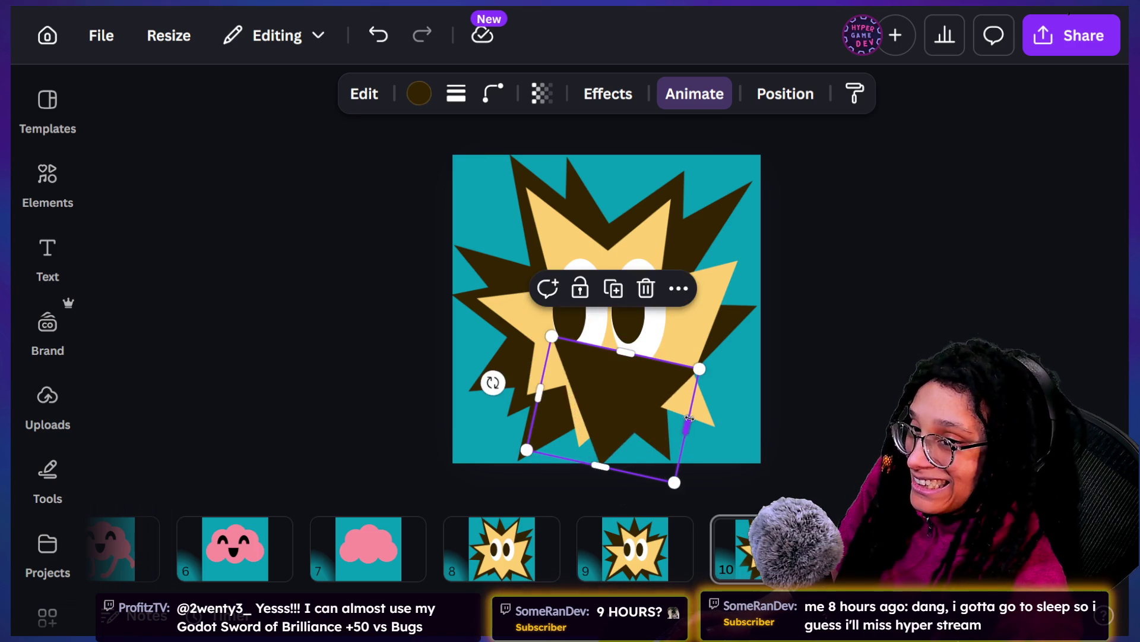
mouse_move(600, 399)
left_mouse_down()
mouse_move(553, 387)
mouse_move(533, 405)
mouse_move(580, 399)
mouse_move(590, 369)
mouse_move(571, 393)
left_mouse_up()
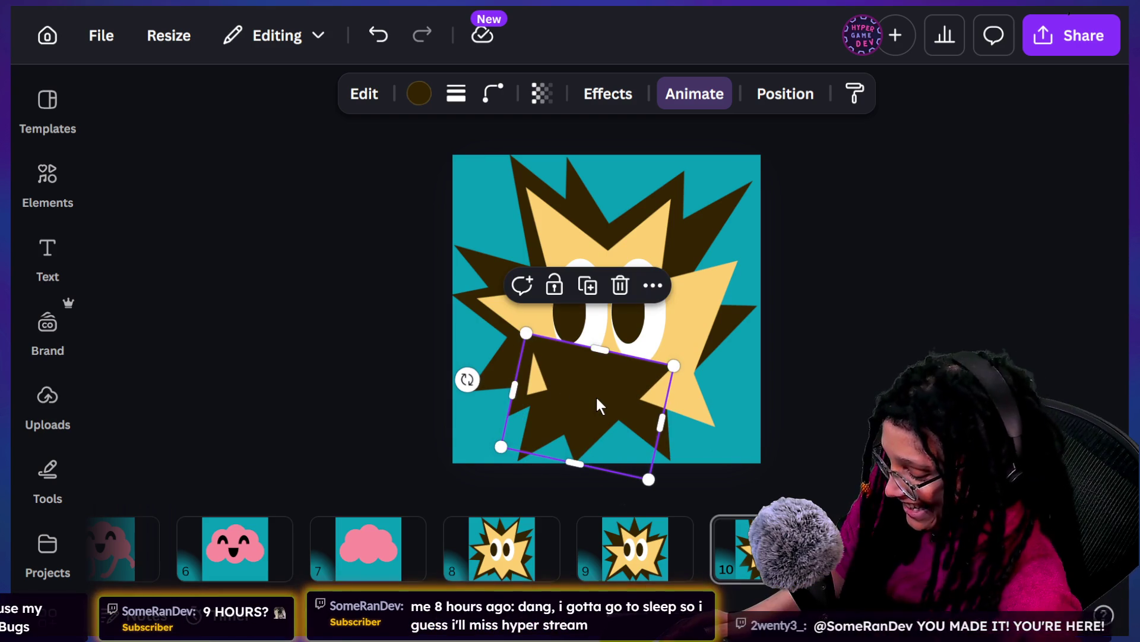
key("ctrl+bracketleft")
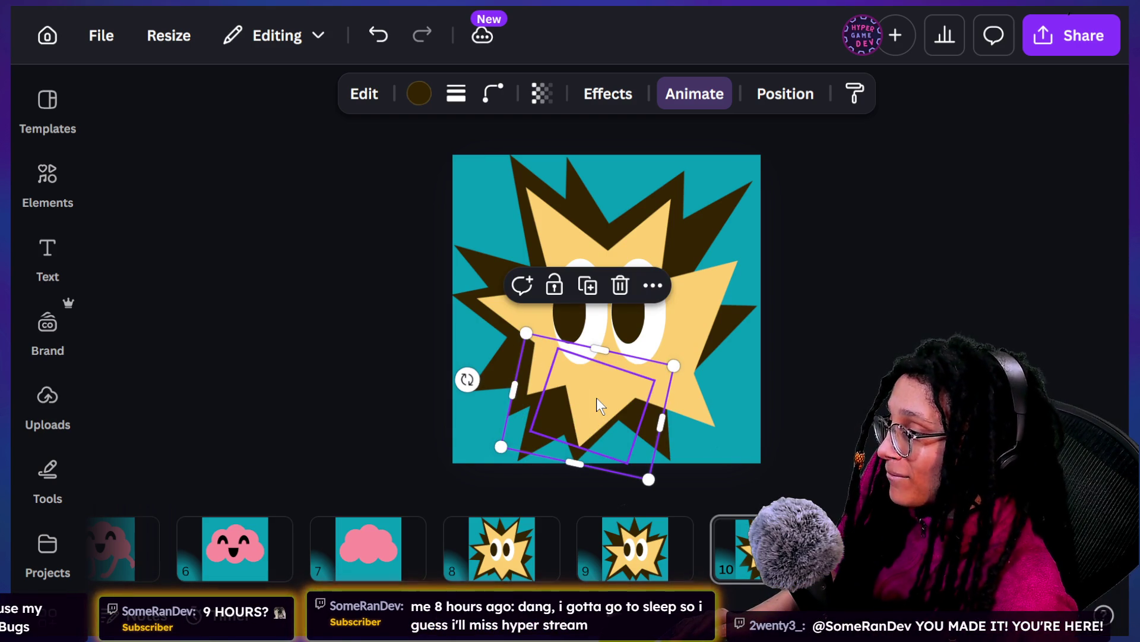
Step: Narrow the lower yellow star piece and rotate it to −170° as a downward point
left_click(595, 398)
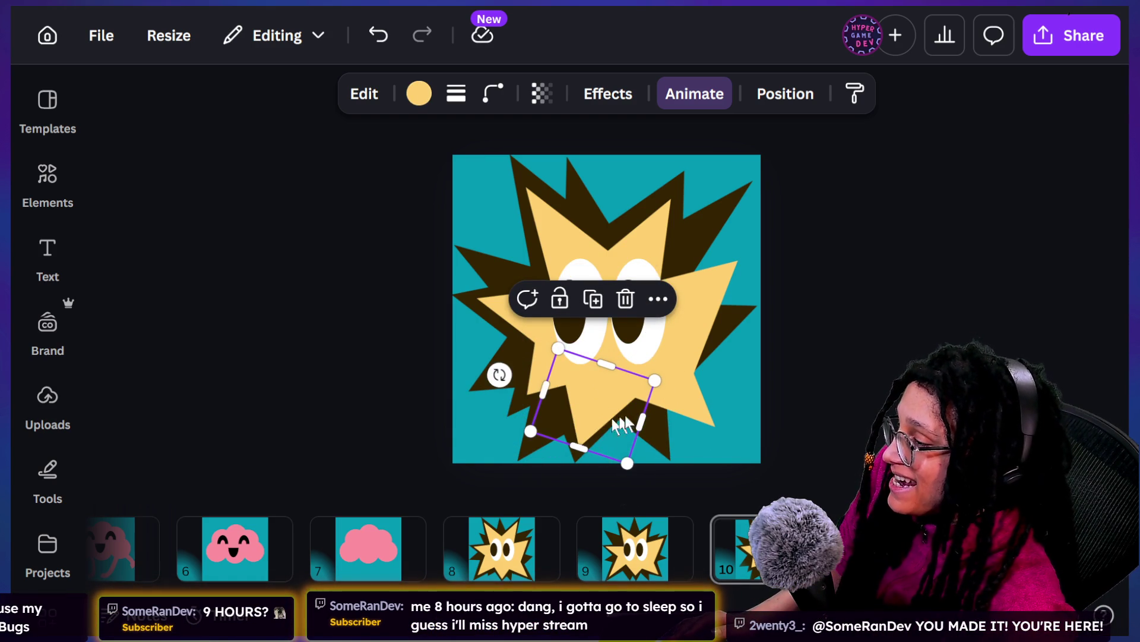
left_click_drag(638, 415, 630, 416)
mouse_move(499, 375)
left_mouse_down()
mouse_move(490, 391)
mouse_move(480, 379)
left_mouse_up()
left_click(796, 412)
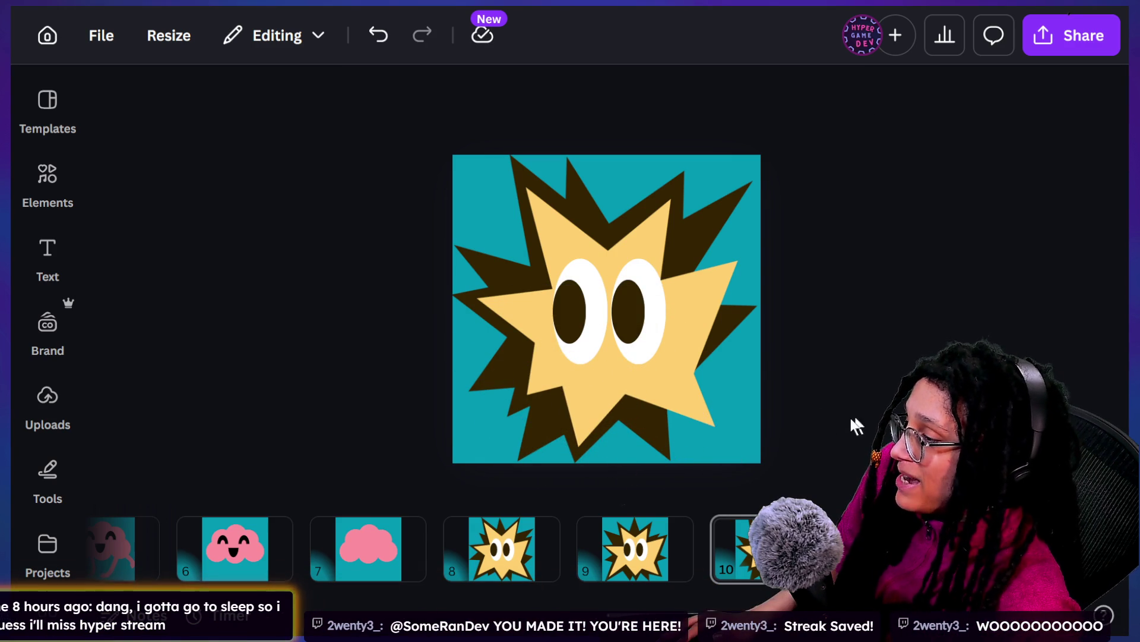
Step: Move the dark spiky piece up-right, send it back, enlarge it, and rotate it to about 137°
left_click(602, 433)
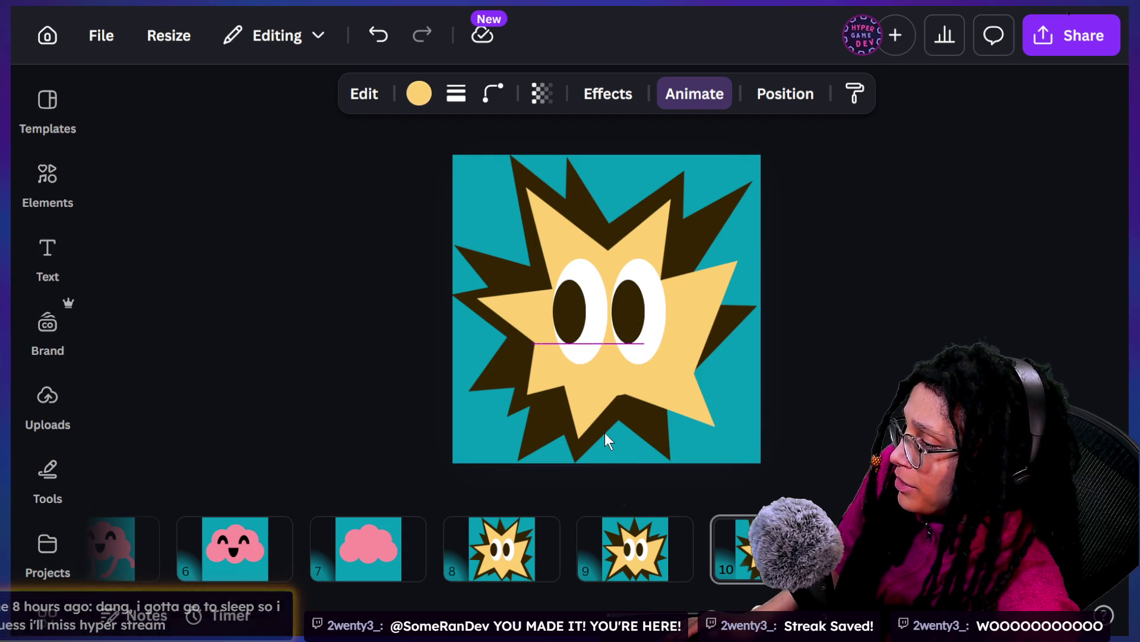
left_click(632, 442)
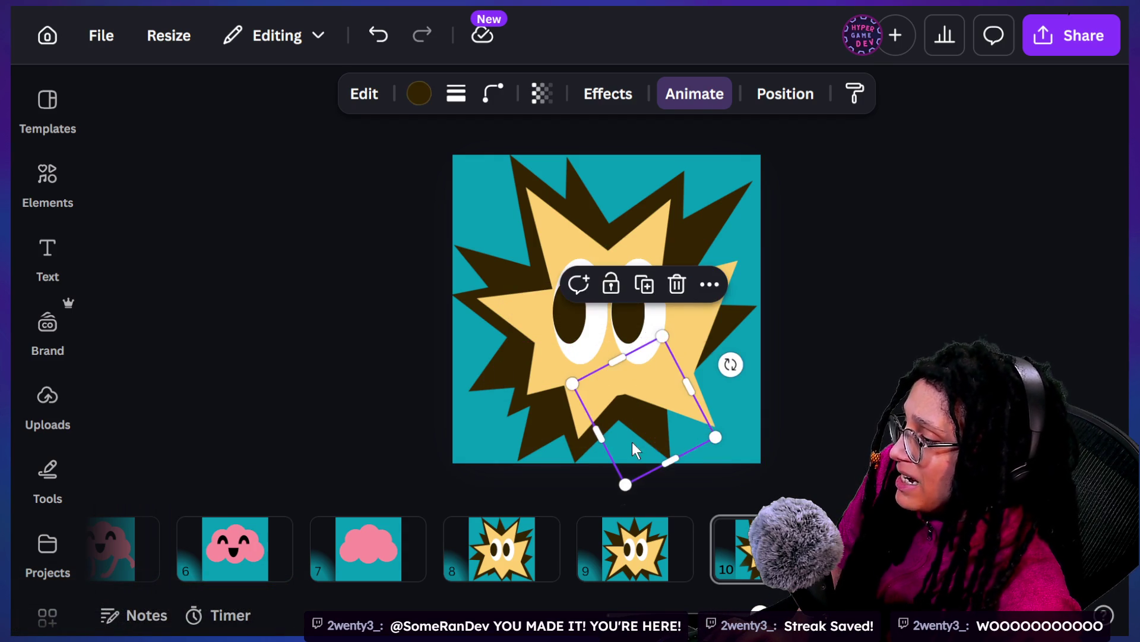
mouse_move(651, 446)
left_mouse_down()
mouse_move(721, 437)
mouse_move(692, 389)
mouse_move(675, 417)
left_mouse_up()
mouse_move(769, 362)
left_mouse_down()
mouse_move(776, 326)
mouse_move(761, 323)
mouse_move(696, 395)
left_mouse_up()
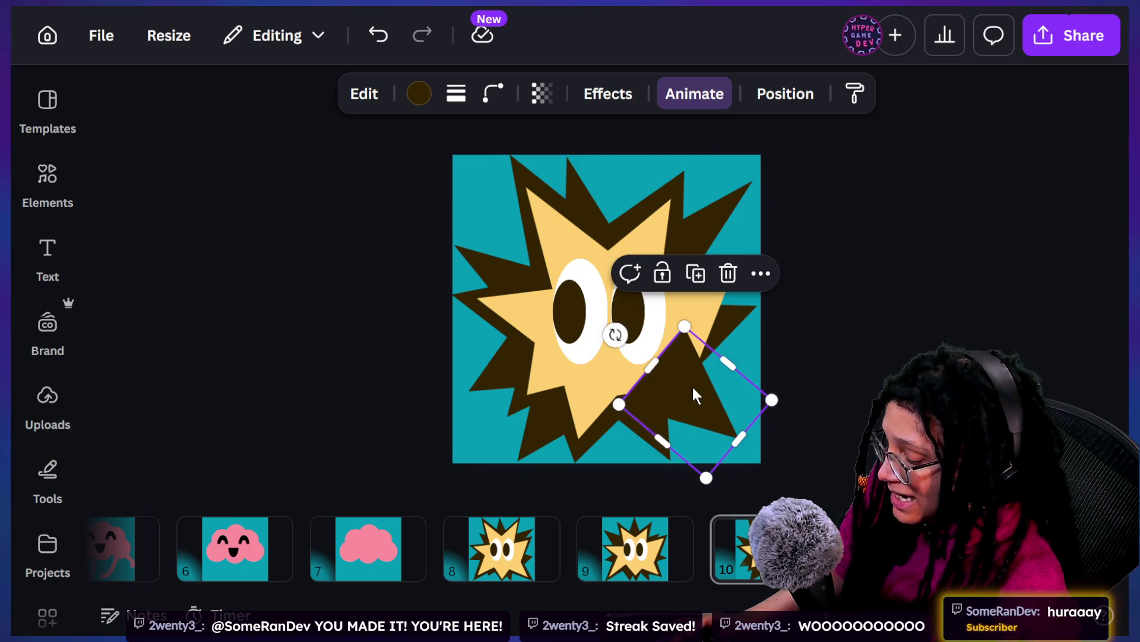
key("ctrl+alt+bracketleft")
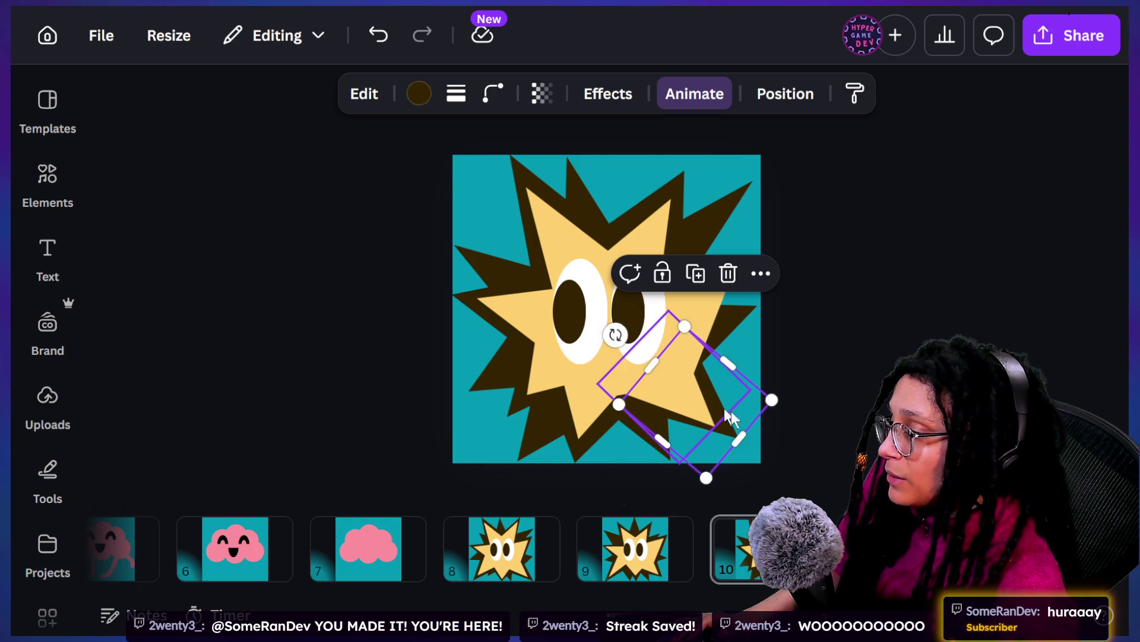
mouse_move(615, 335)
left_mouse_down()
mouse_move(666, 373)
mouse_move(657, 377)
left_mouse_up()
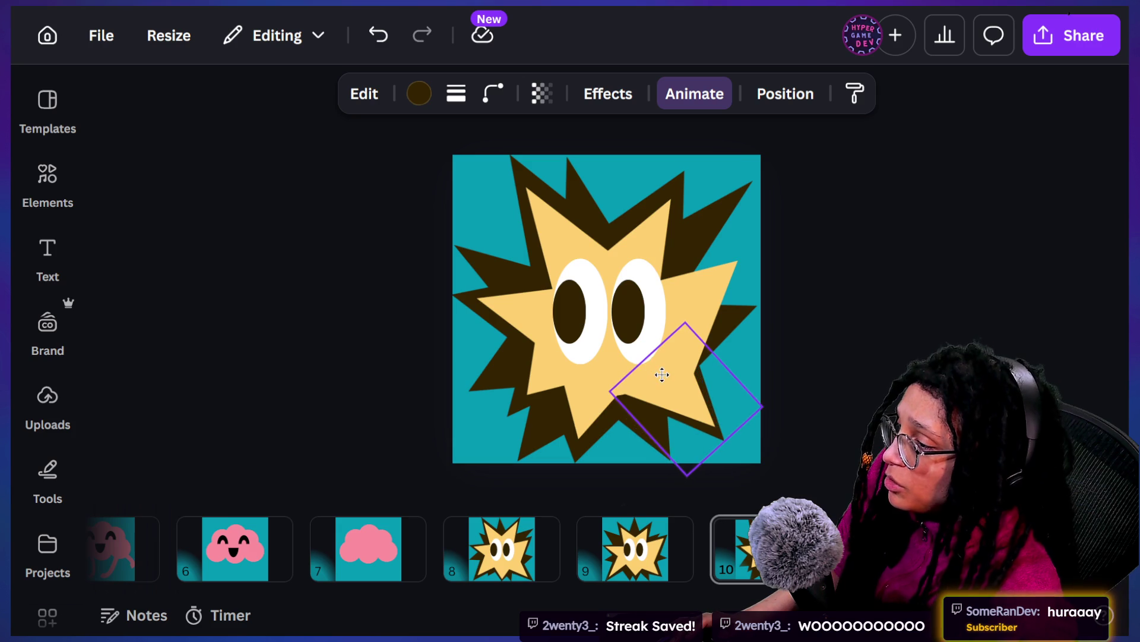
left_click_drag(724, 442, 739, 457)
left_click_drag(598, 313, 598, 312)
left_click(764, 391)
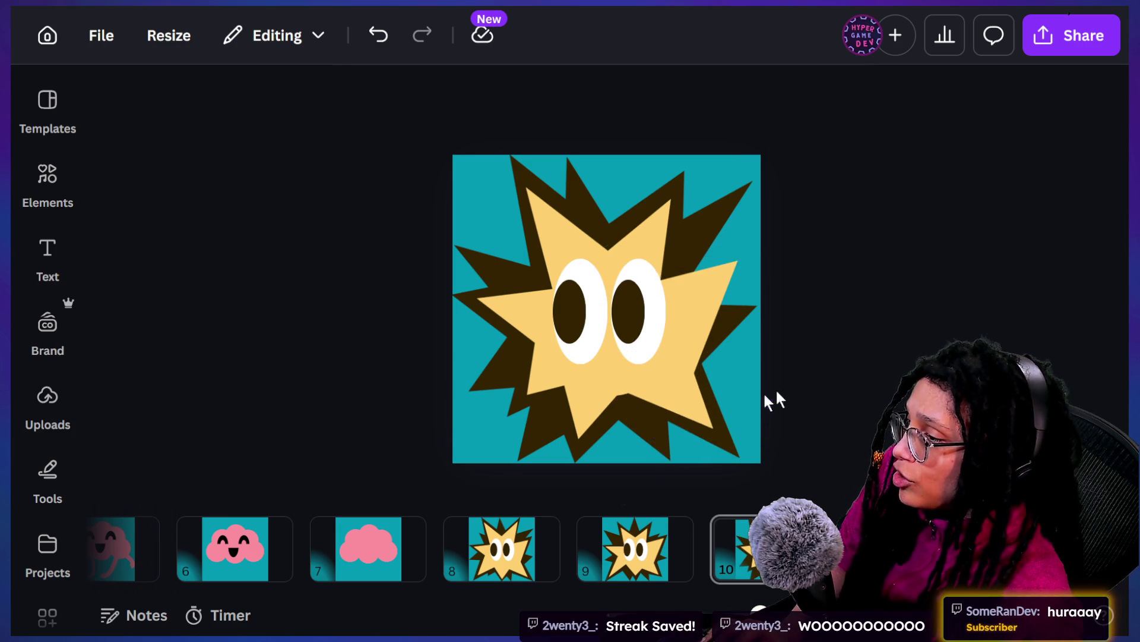
Step: Shift the spiky piece up-right, rotate it to 47°, send it behind the yellow star, and narrow it
left_click(748, 344)
mouse_move(748, 344)
left_mouse_down()
mouse_move(796, 422)
mouse_move(721, 277)
mouse_move(706, 284)
left_mouse_up()
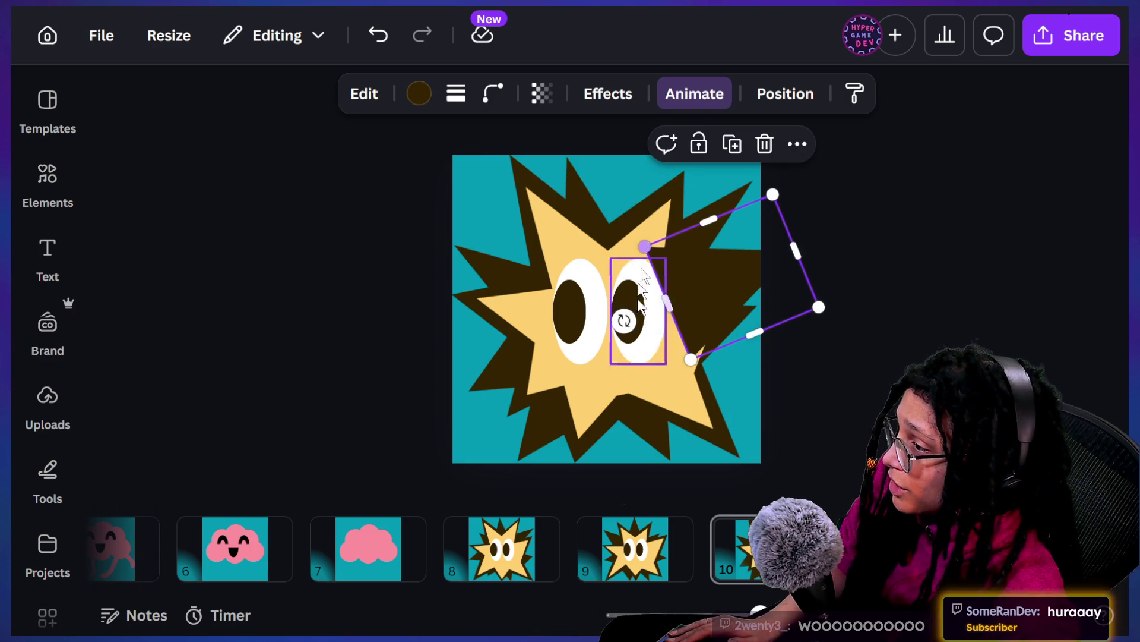
left_click_drag(623, 321, 651, 357)
key("ctrl+bracketleft")
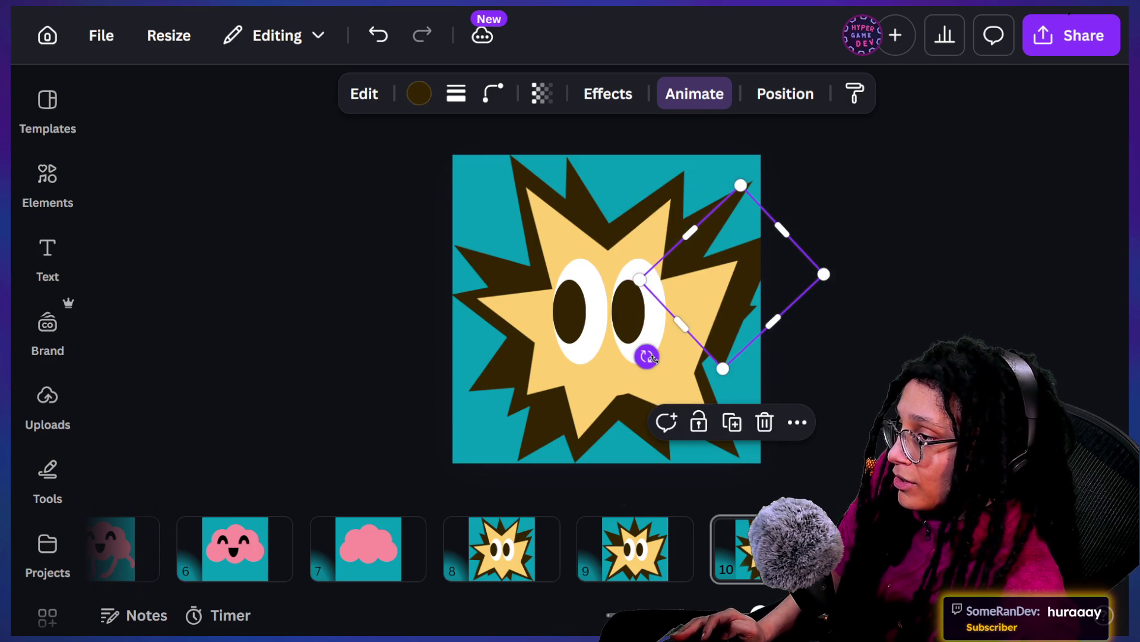
left_click_drag(823, 273, 780, 275)
left_click_drag(637, 346, 629, 339)
left_click(789, 285)
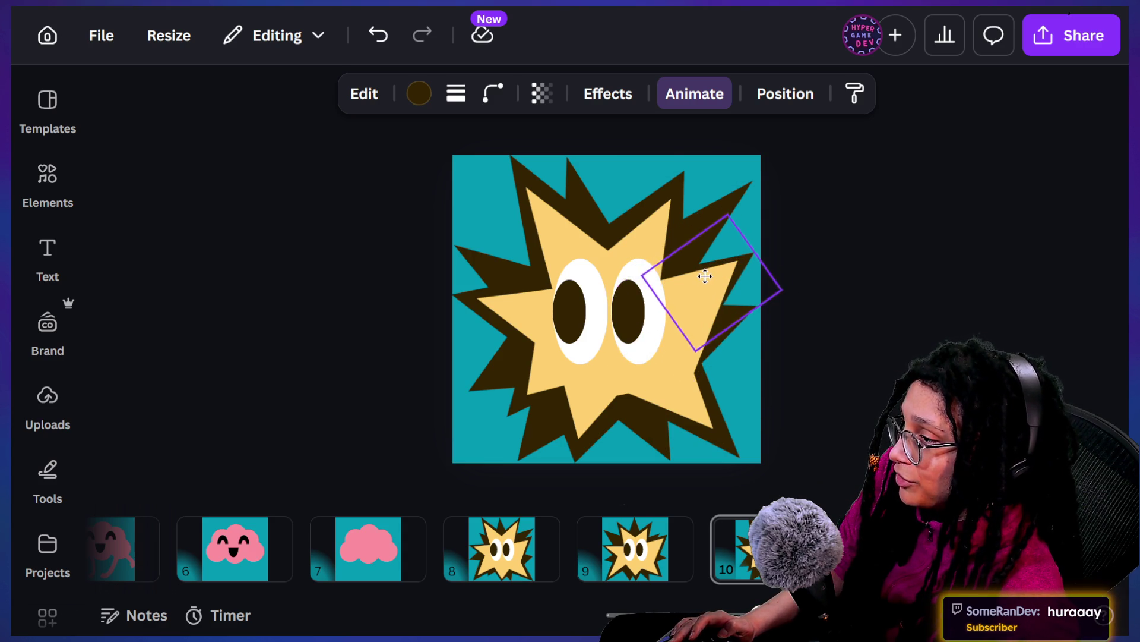
Step: Rotate the diamond spike to about 46°, resize it to 25 wide, then zoom out to the page
left_click(705, 275)
left_click_drag(630, 338, 699, 409)
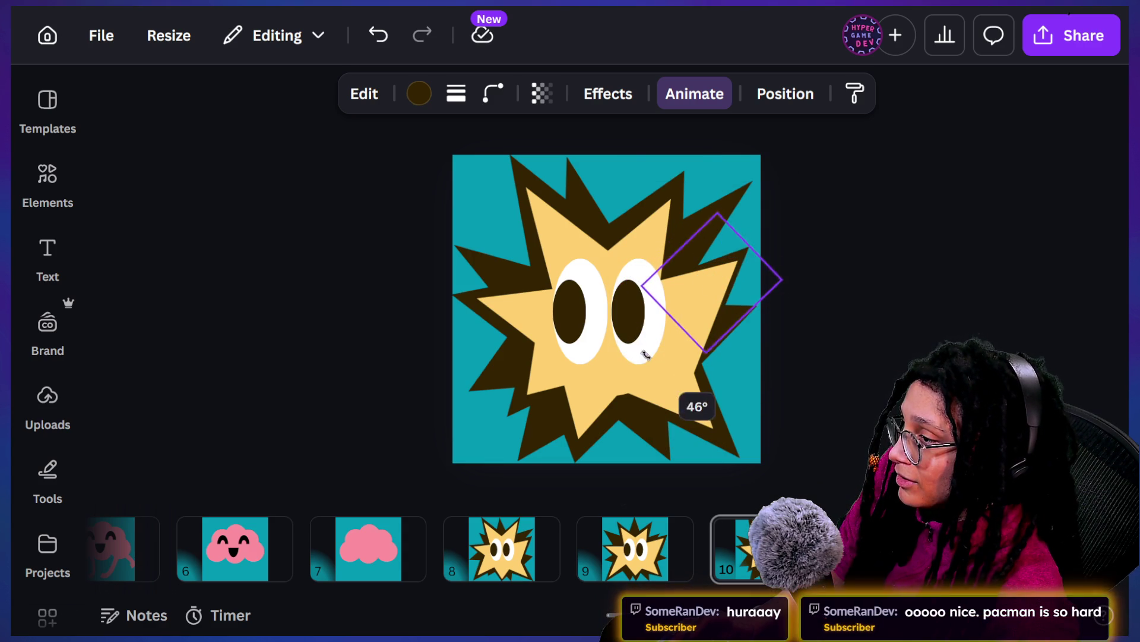
left_click_drag(732, 319, 752, 328)
left_click_drag(681, 249, 659, 238)
mouse_move(638, 352)
left_mouse_down()
mouse_move(650, 374)
mouse_move(612, 347)
mouse_move(692, 386)
left_mouse_up()
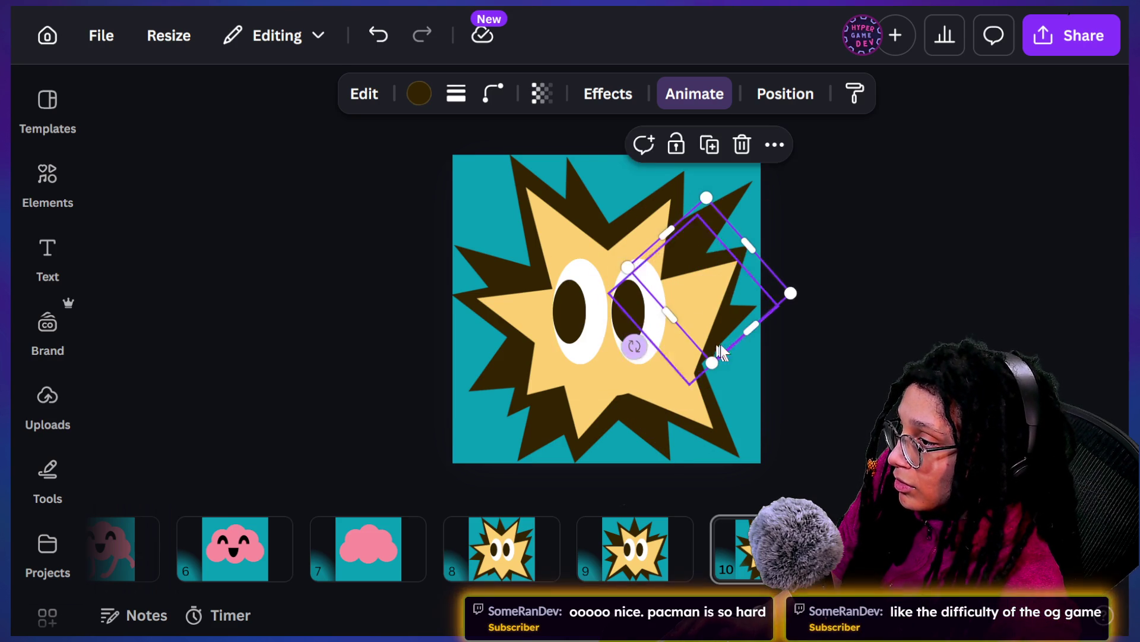
mouse_move(751, 329)
left_mouse_down()
mouse_move(726, 298)
mouse_move(746, 311)
mouse_move(720, 304)
left_mouse_up()
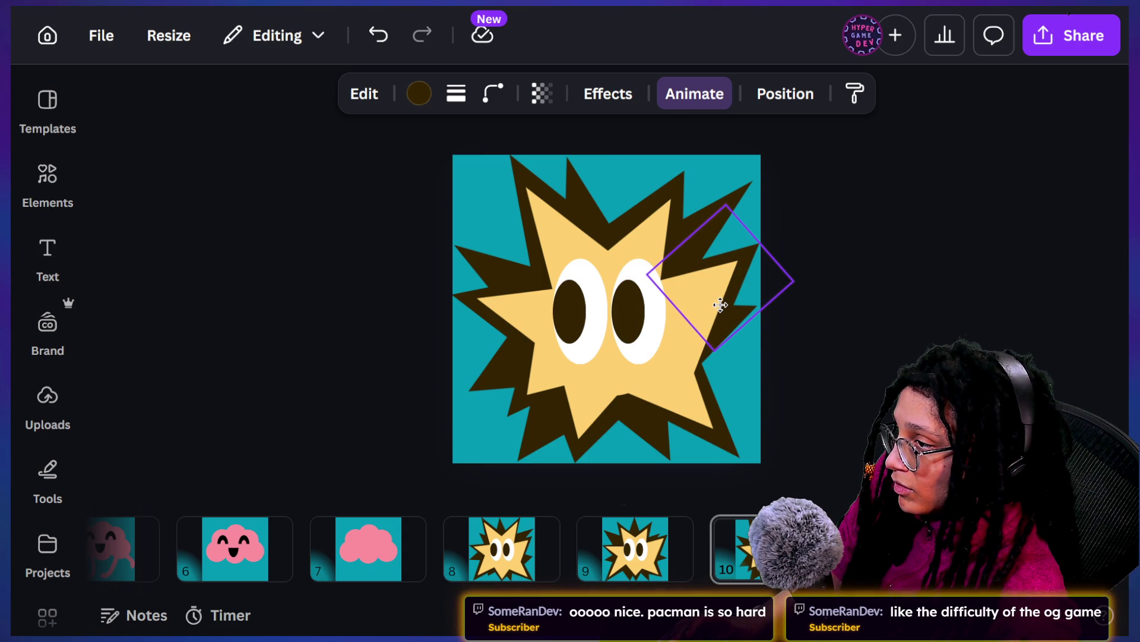
left_click(903, 308)
key("ctrl+minus")
key("ctrl+minus")
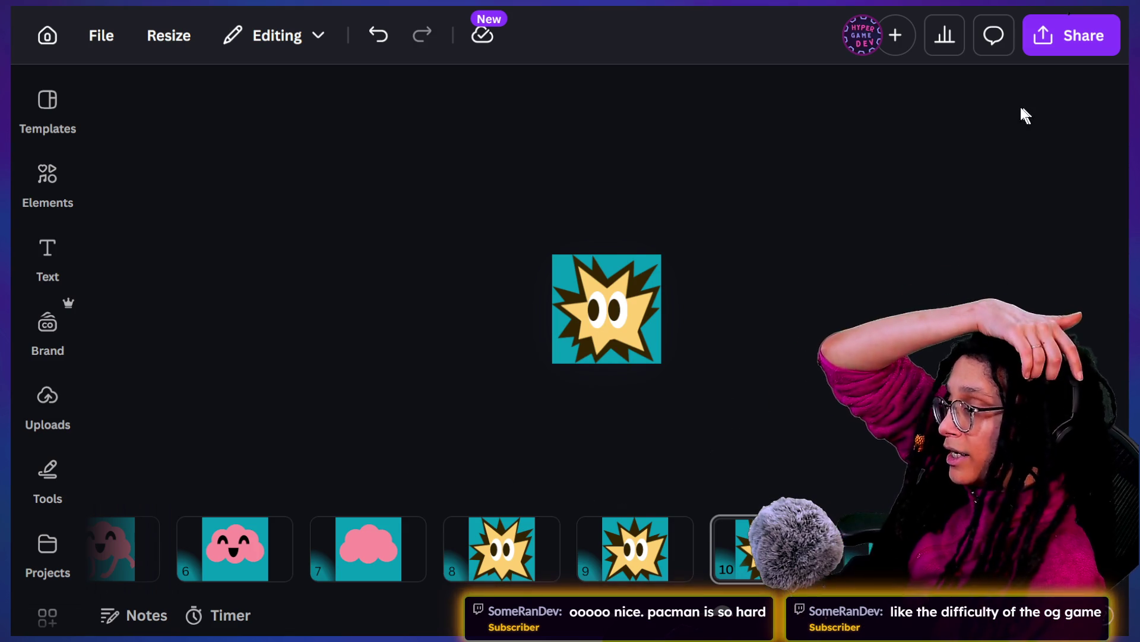
Step: Download pages 8–10 of the design as PNG files
left_click(1072, 35)
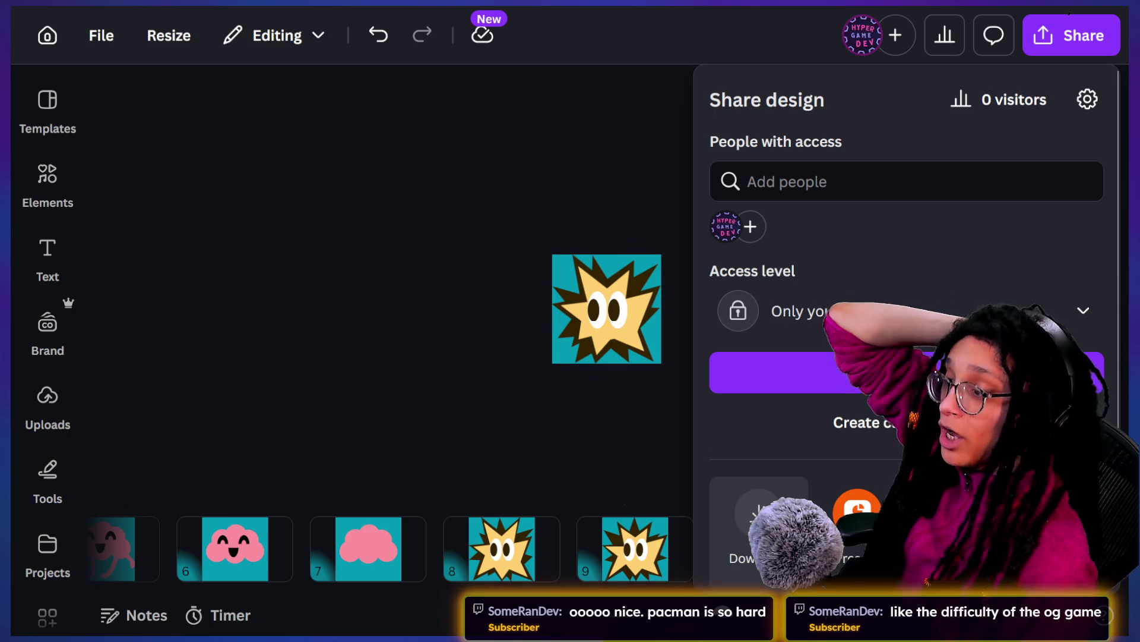
left_click(759, 520)
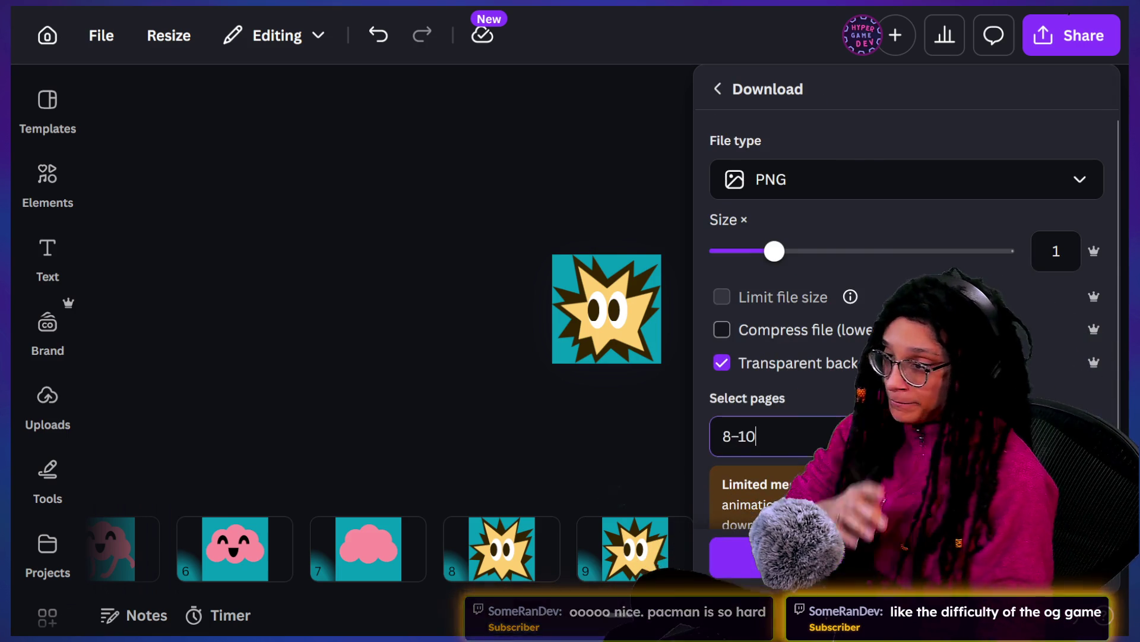
left_click(772, 436)
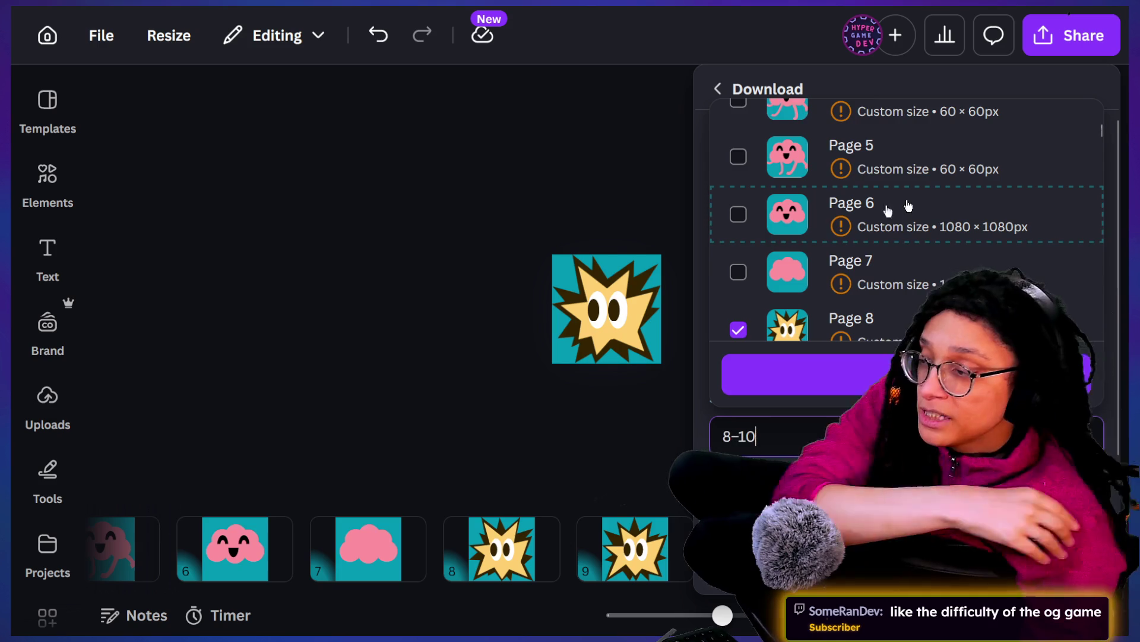
key("Down")
key("Down")
key("Return")
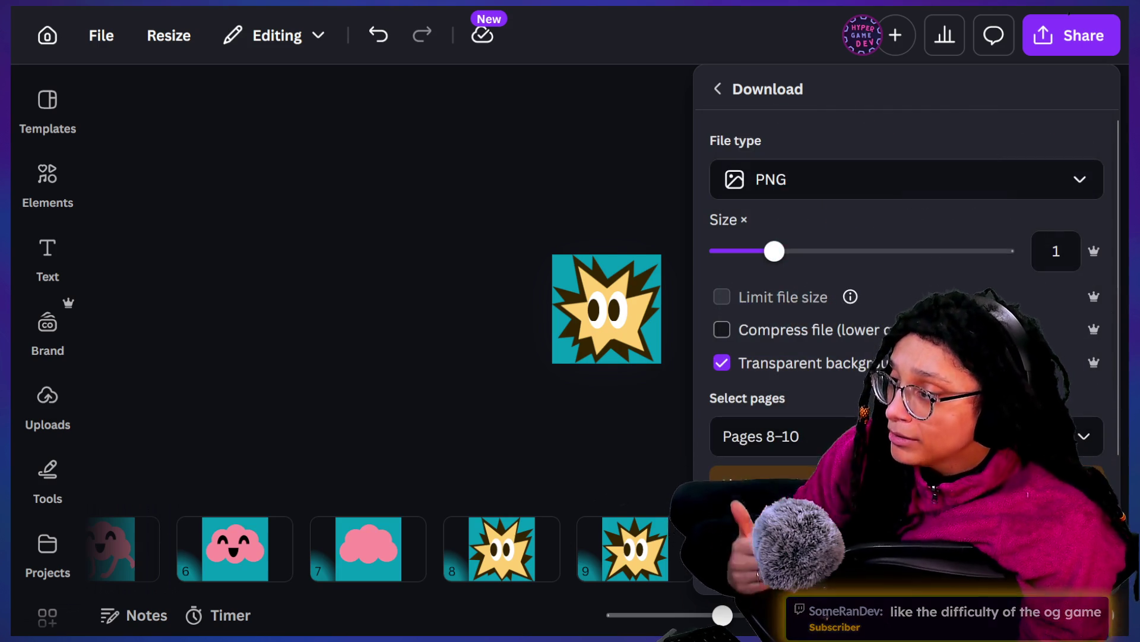
key("Return")
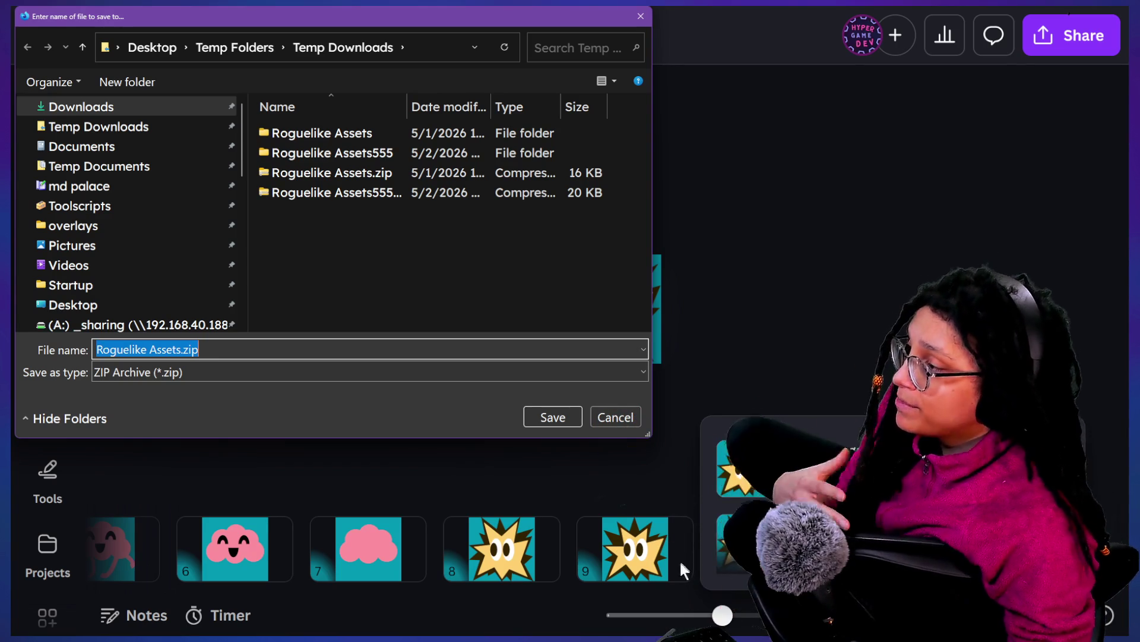
Step: Save the download as Roguelike Assets444.zip and switch to File Explorer
left_click(199, 349)
type("444")
key("Return")
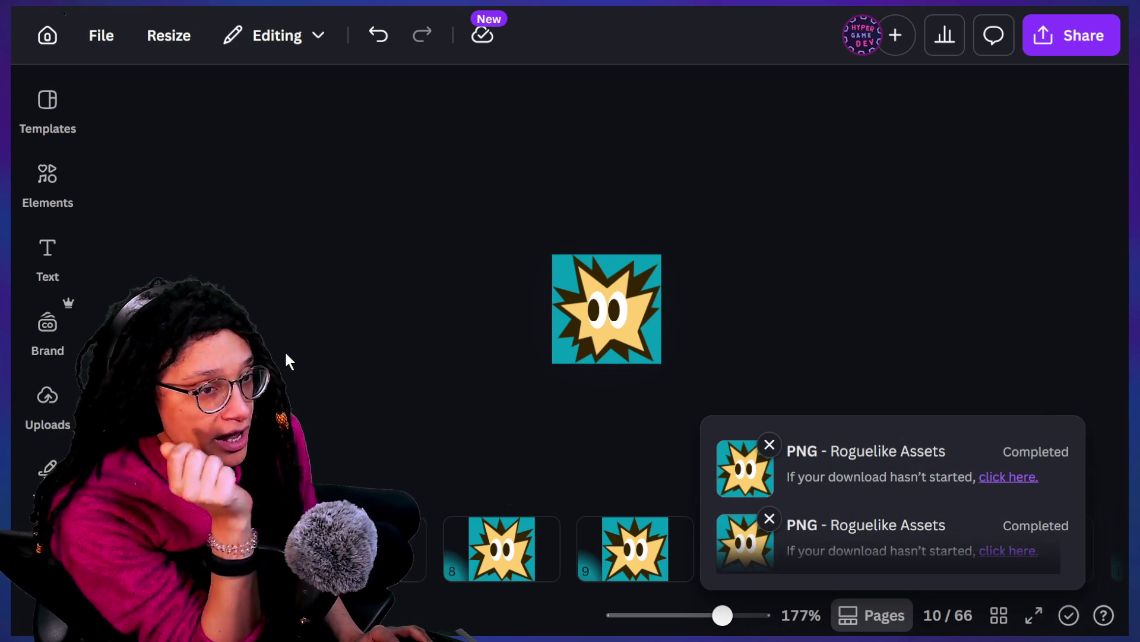
key("alt+Tab")
key("ctrl+a")
key("alt+Tab")
key("alt+Tab")
Step: Extract Roguelike Assets444.zip in Temp Downloads and open the extracted folder
left_click(527, 150)
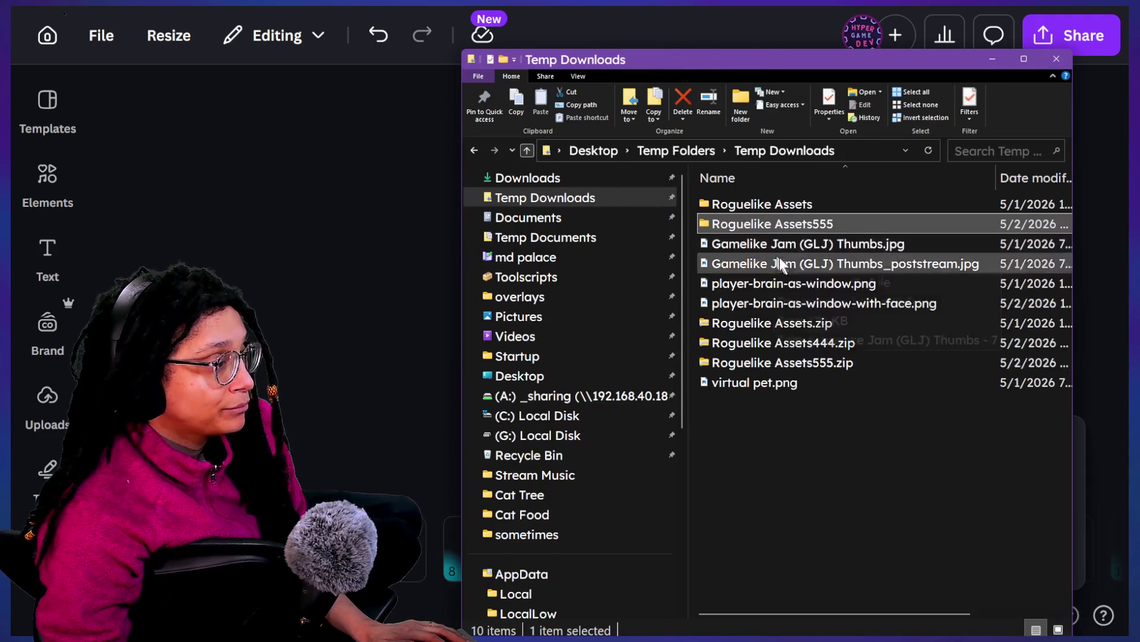
right_click(775, 344)
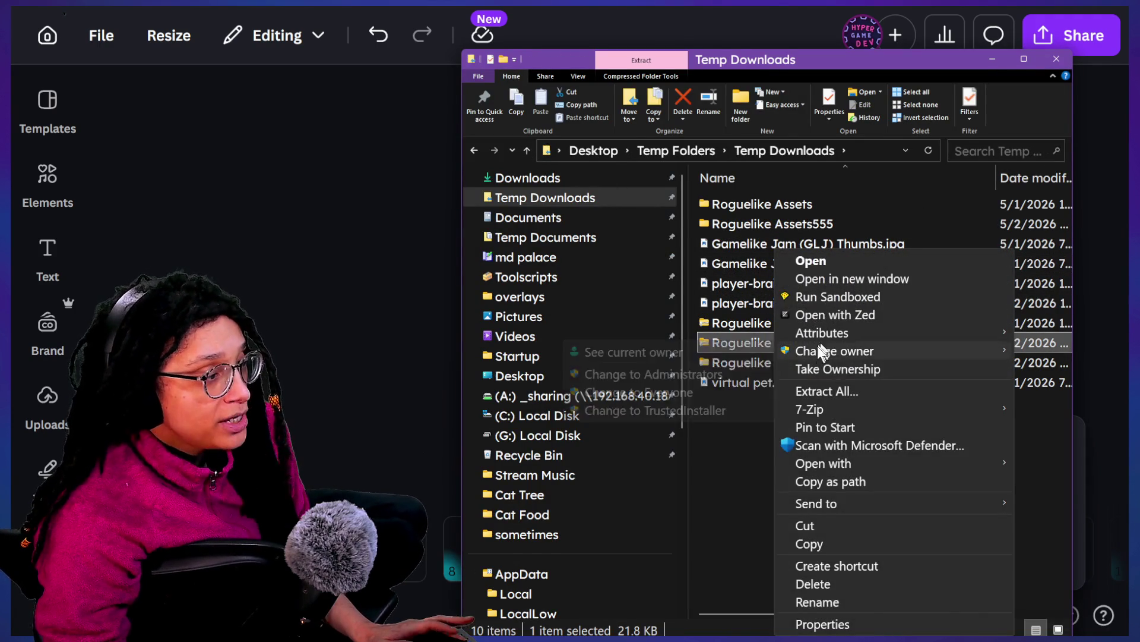
left_click(827, 391)
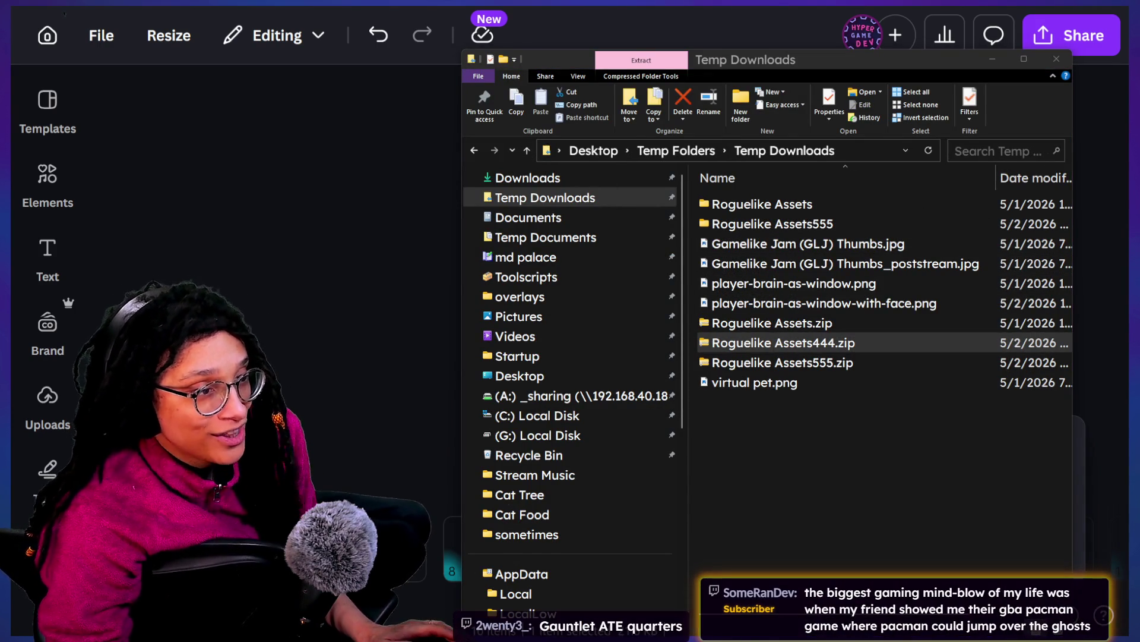
key("Return")
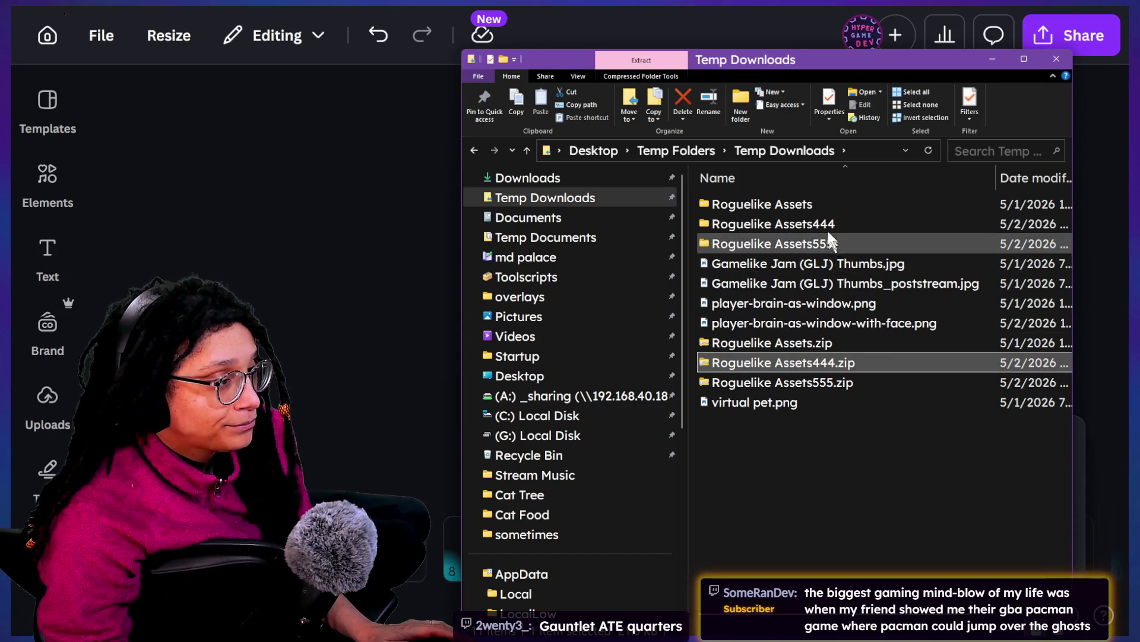
double_click(826, 229)
Step: Rename 8.png to spark1.png and 9.png to spark2.png
left_click(812, 208)
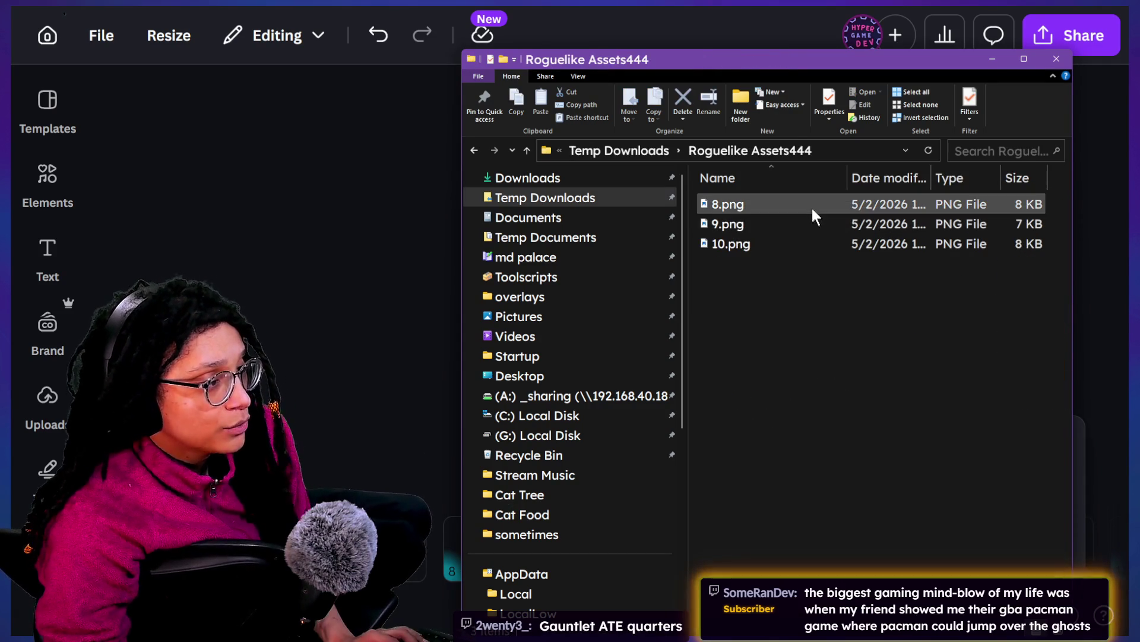
left_click(736, 204)
type("spark1")
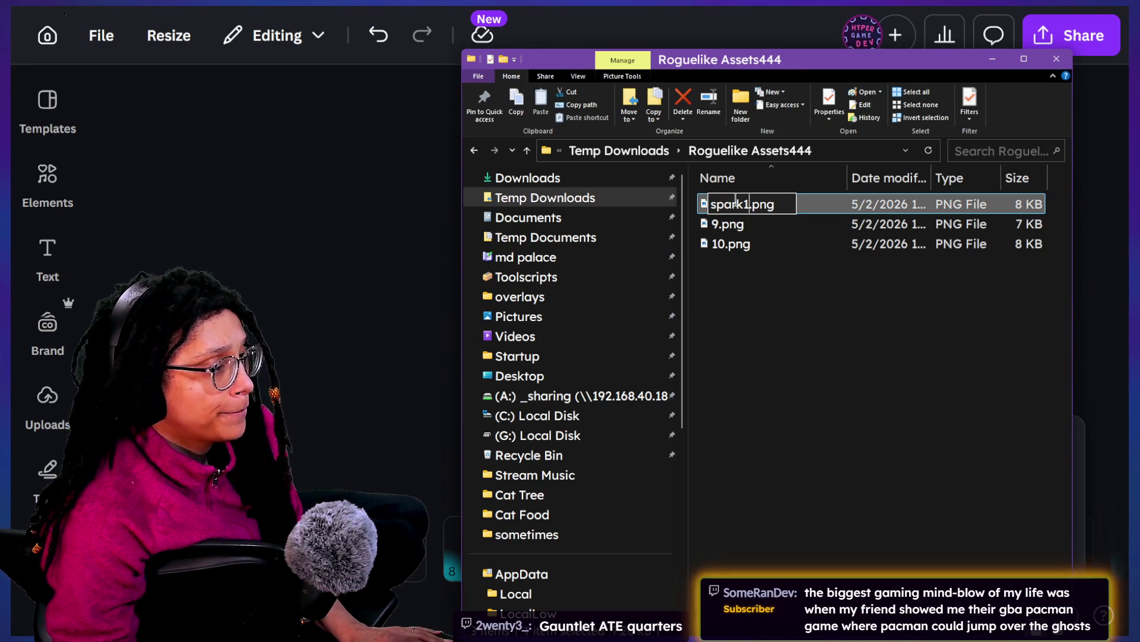
left_click(732, 223)
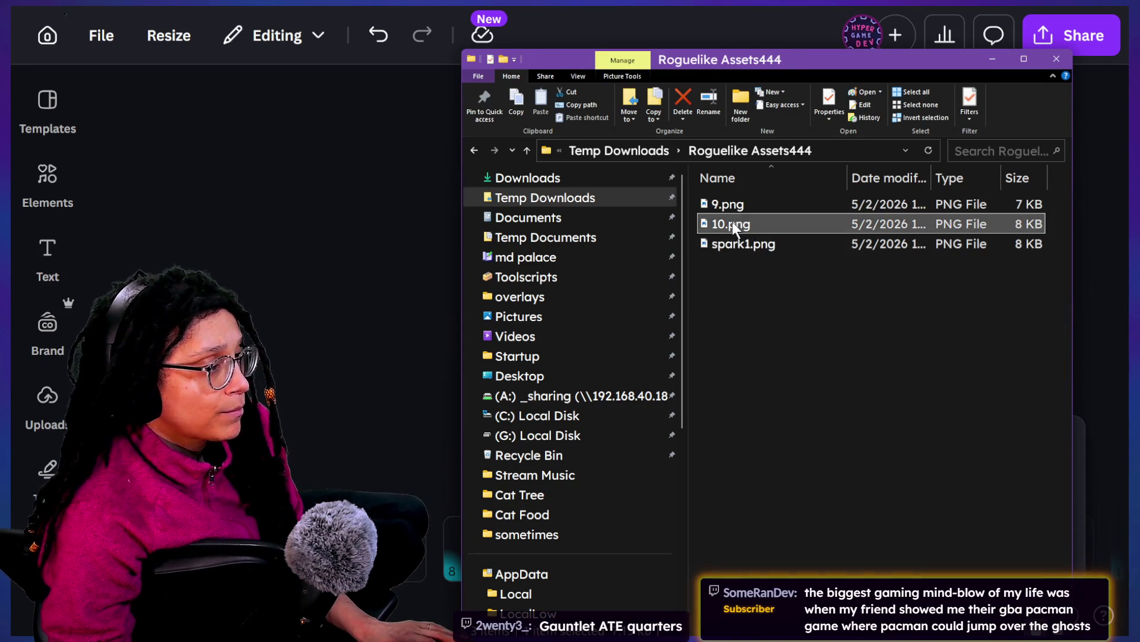
key("F2")
key("BackSpace")
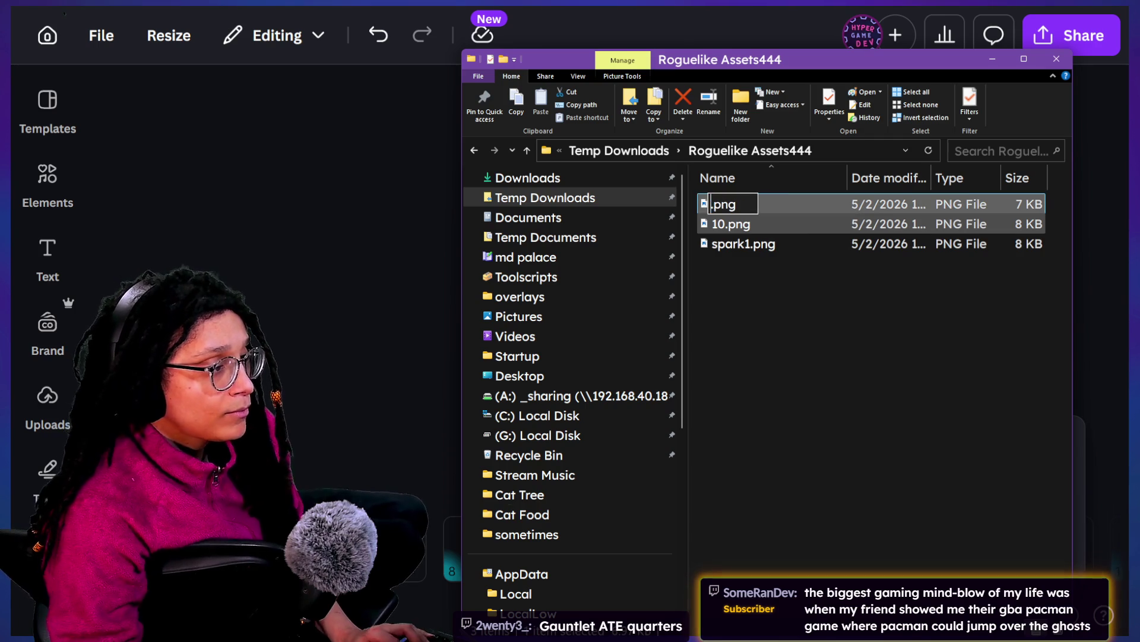
type("spark2")
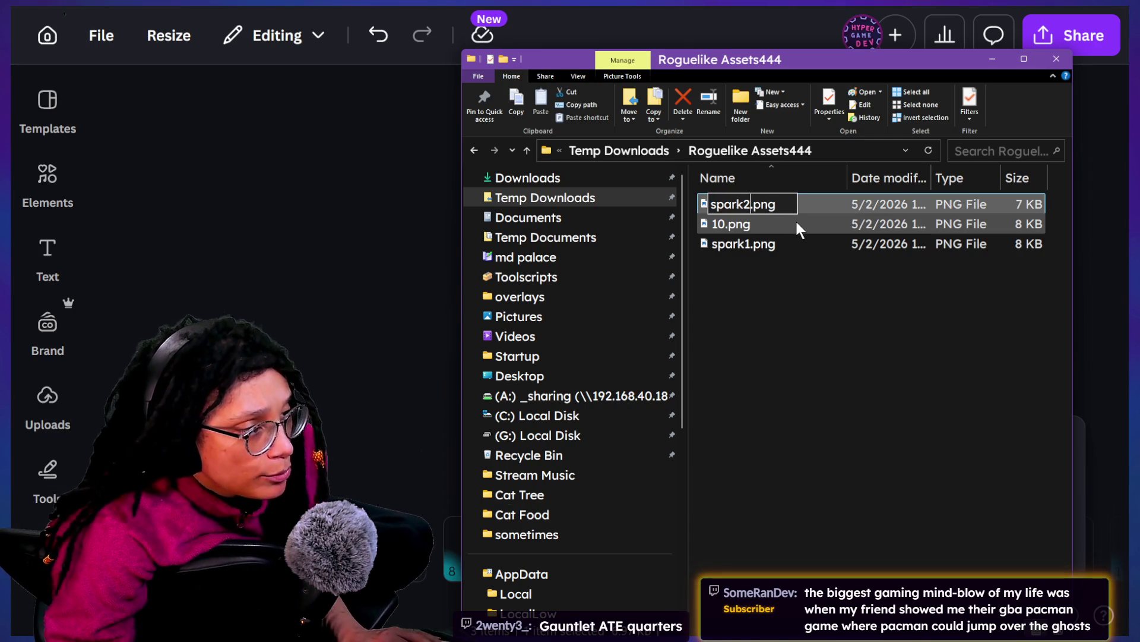
key("Return")
Step: Rename 10.png to spark3.png, select all three spark images, and stop the running game in Godot
left_click(747, 206)
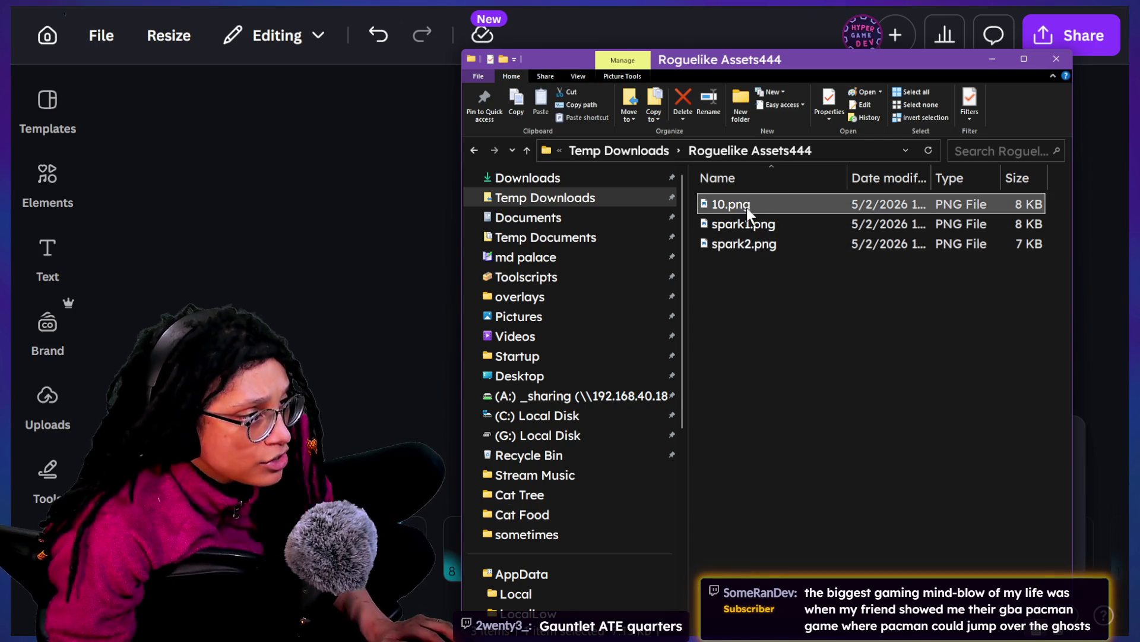
key("F2")
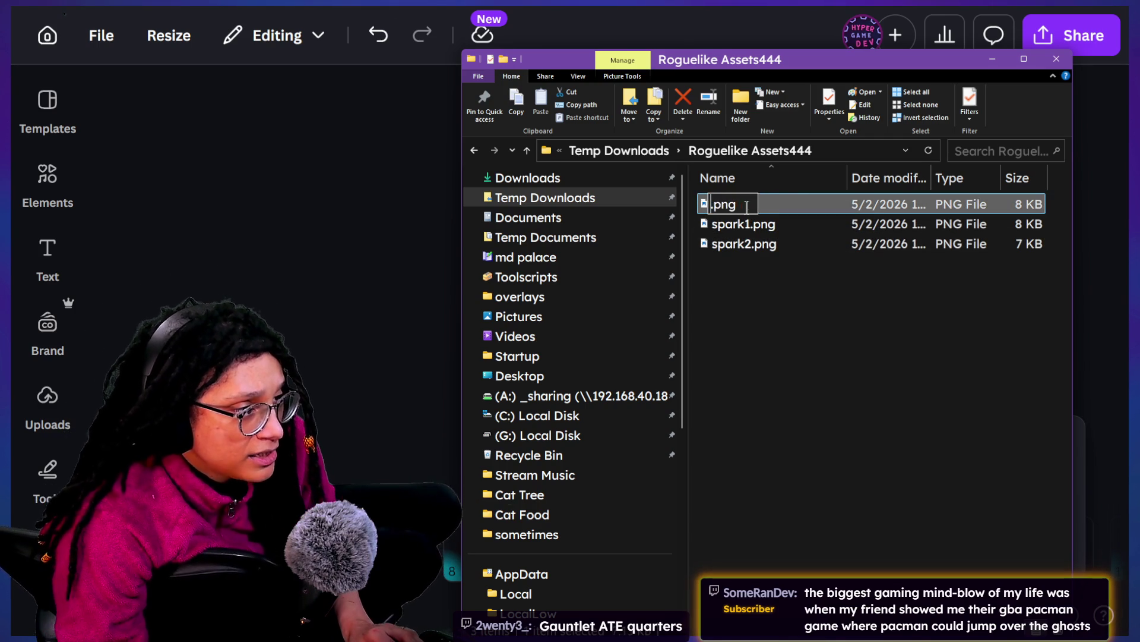
left_click(746, 207)
type("spark3")
key("Return")
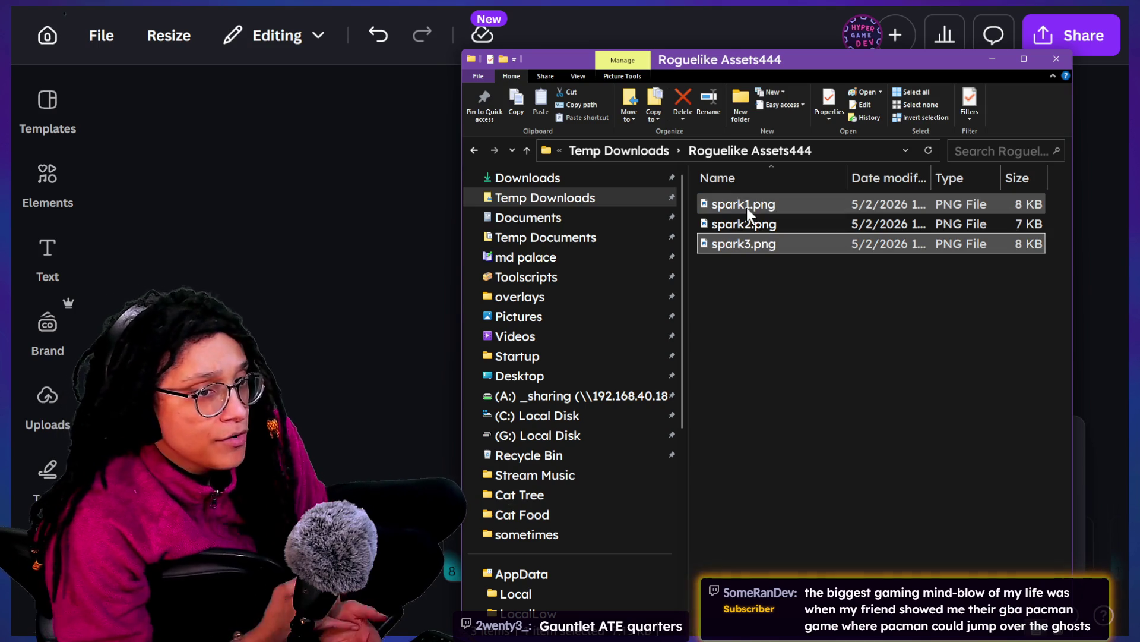
left_click(747, 208)
left_click(872, 241, "shift")
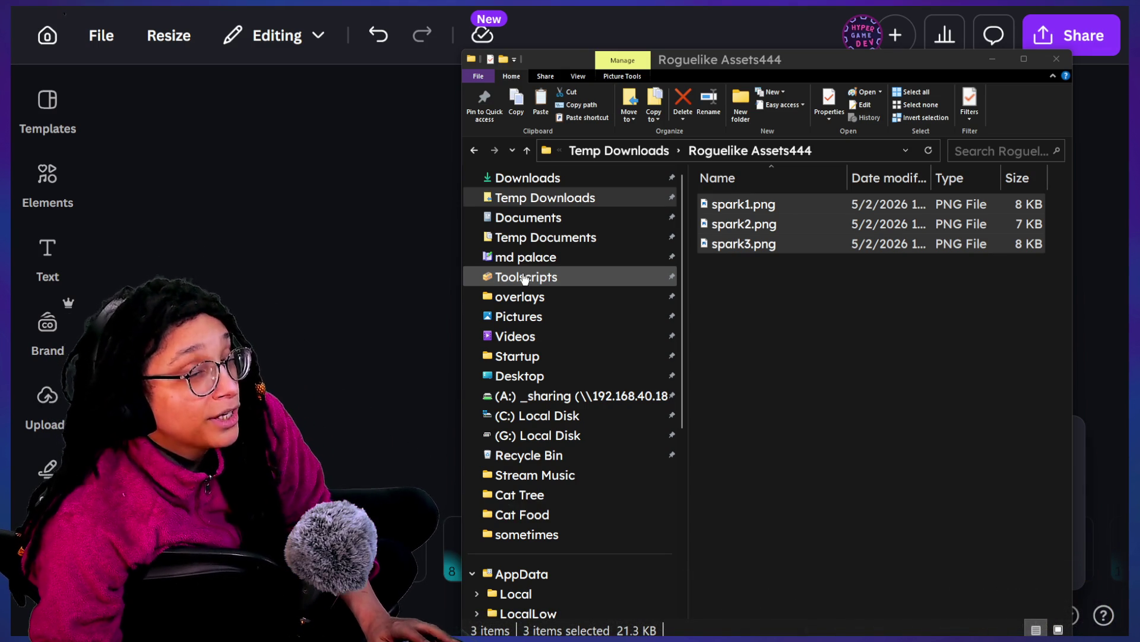
key("alt+Tab")
left_click(943, 40)
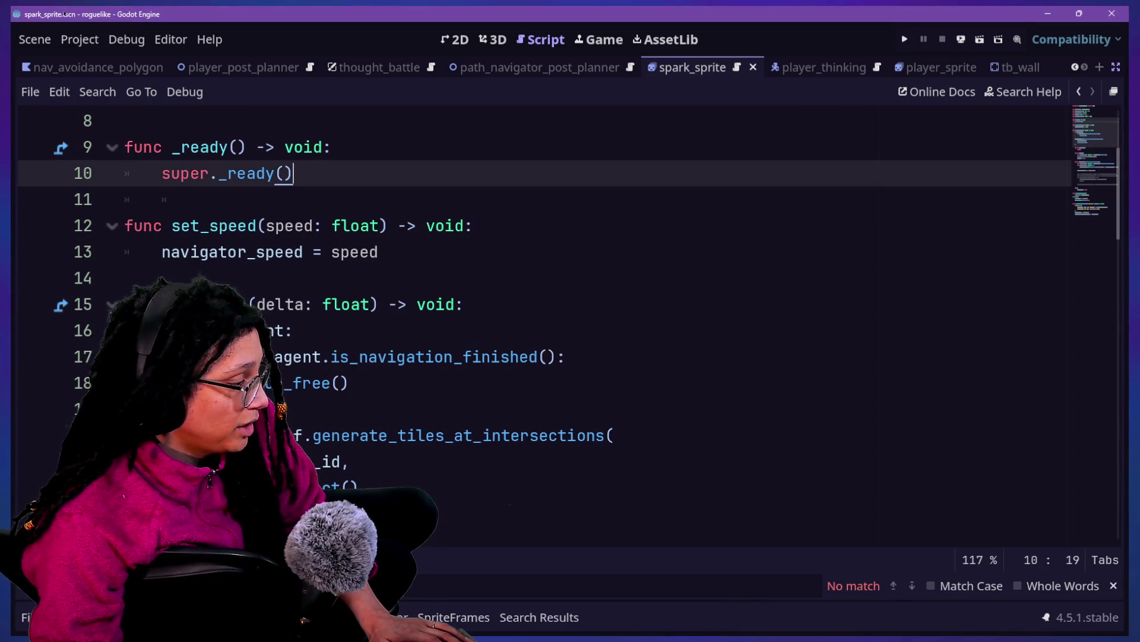
Step: Filter the Godot FileSystem dock for 'spark' and select a spark2.png match
key("alt+f")
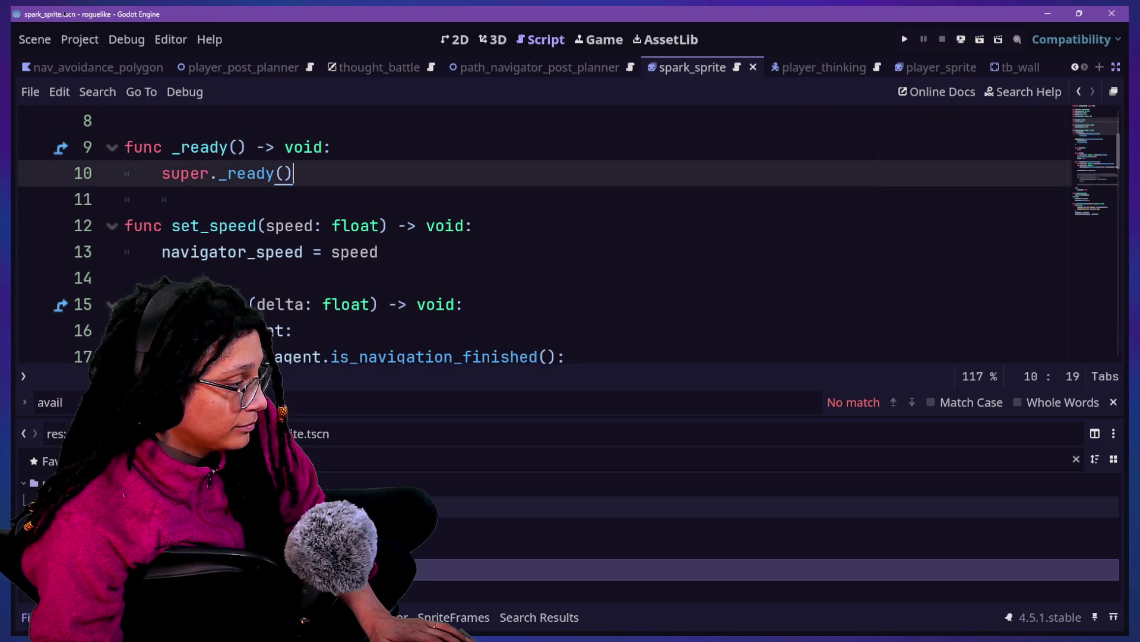
key("alt+Tab")
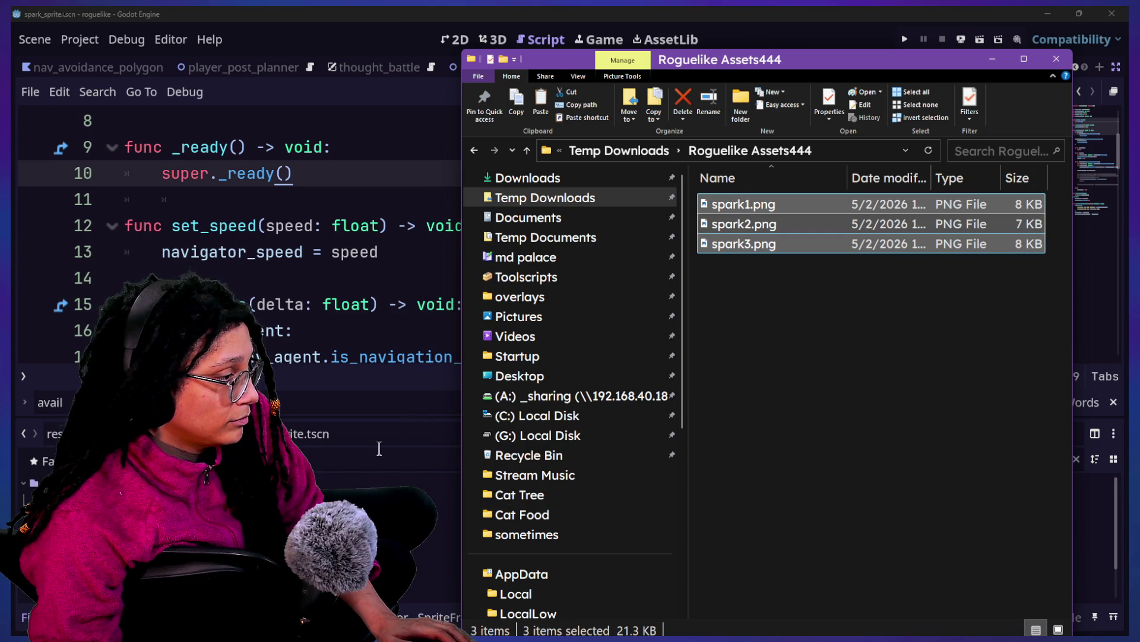
key("alt+Tab")
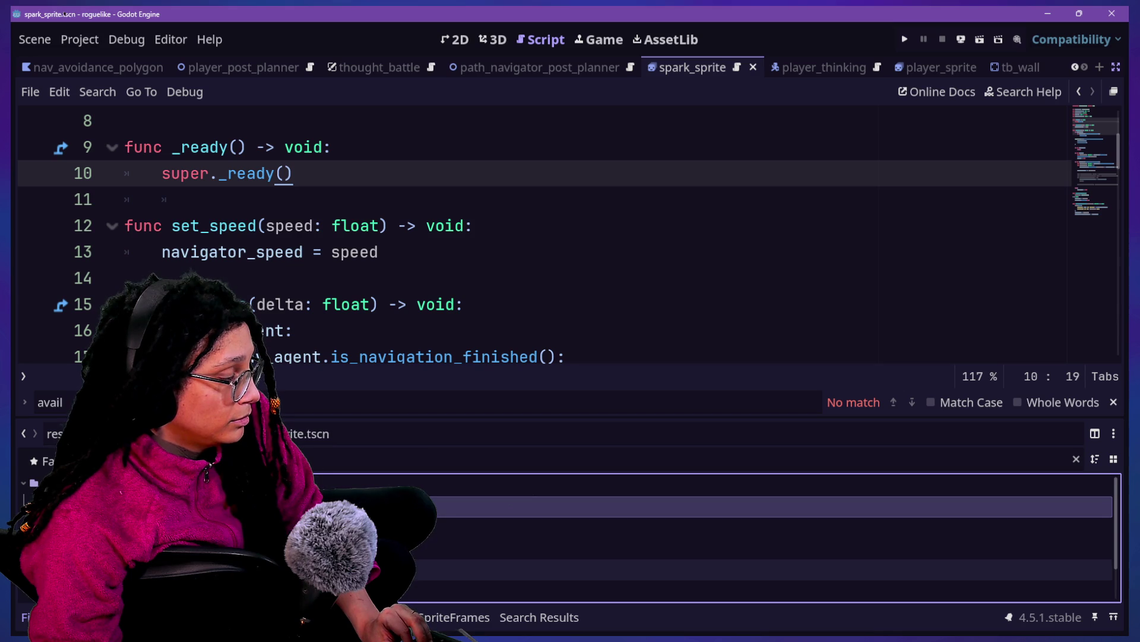
left_click(453, 466)
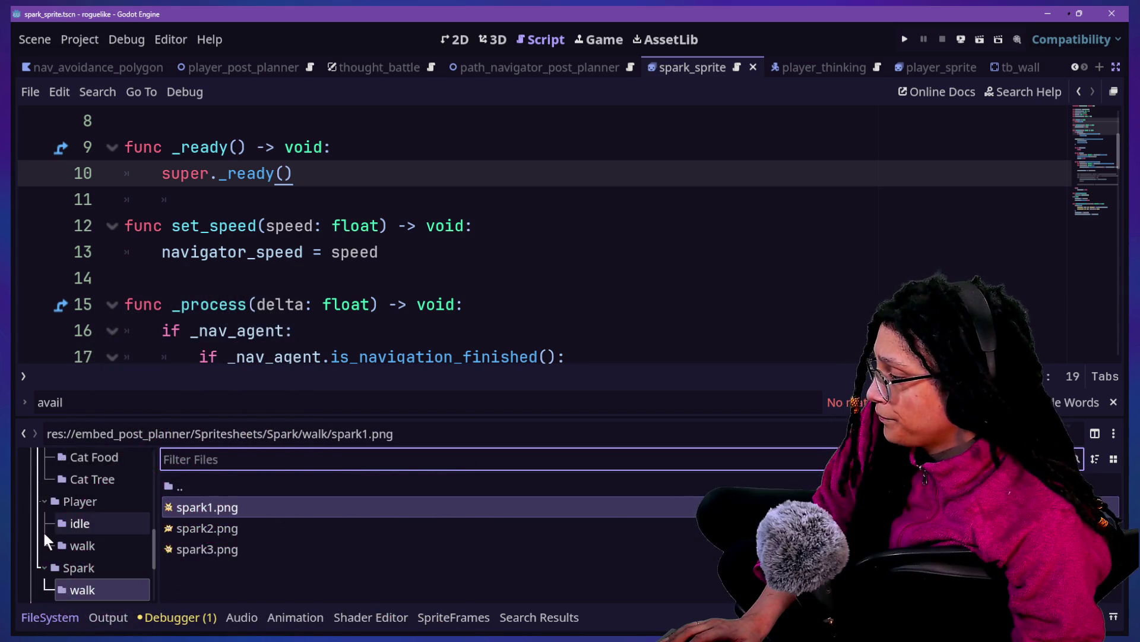
scroll(48, 533, "down", 3)
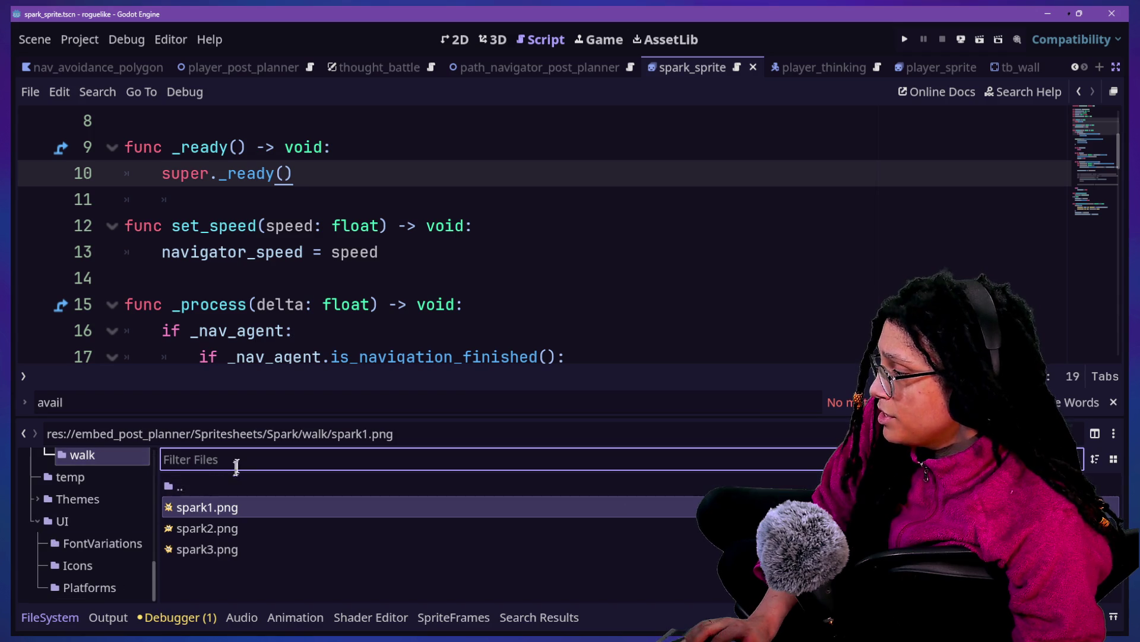
type("spark")
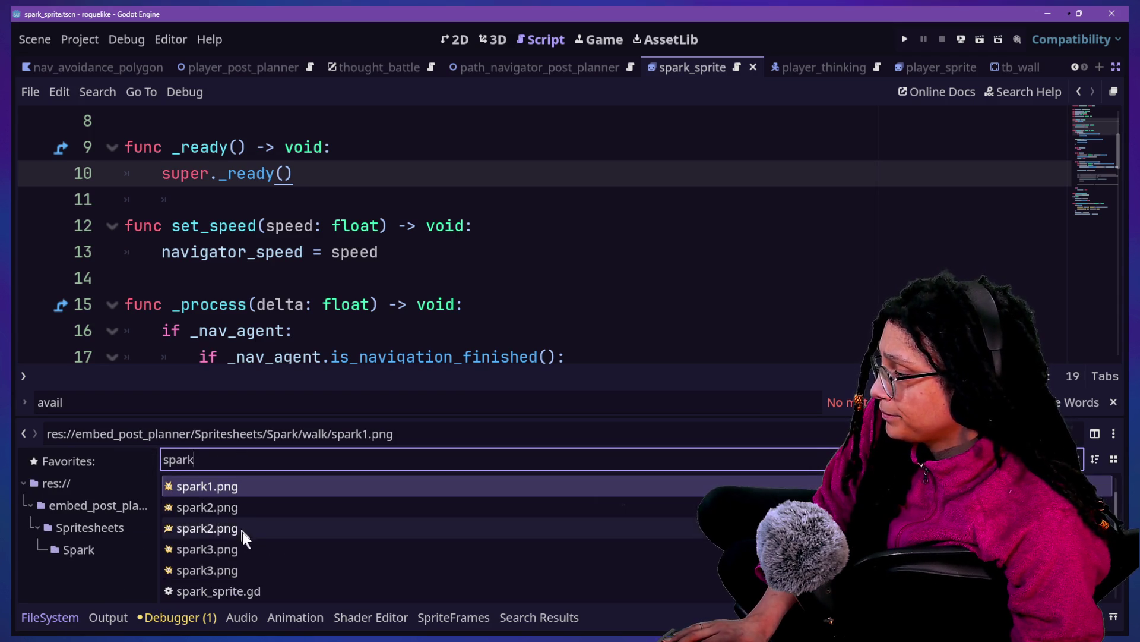
left_click(241, 528)
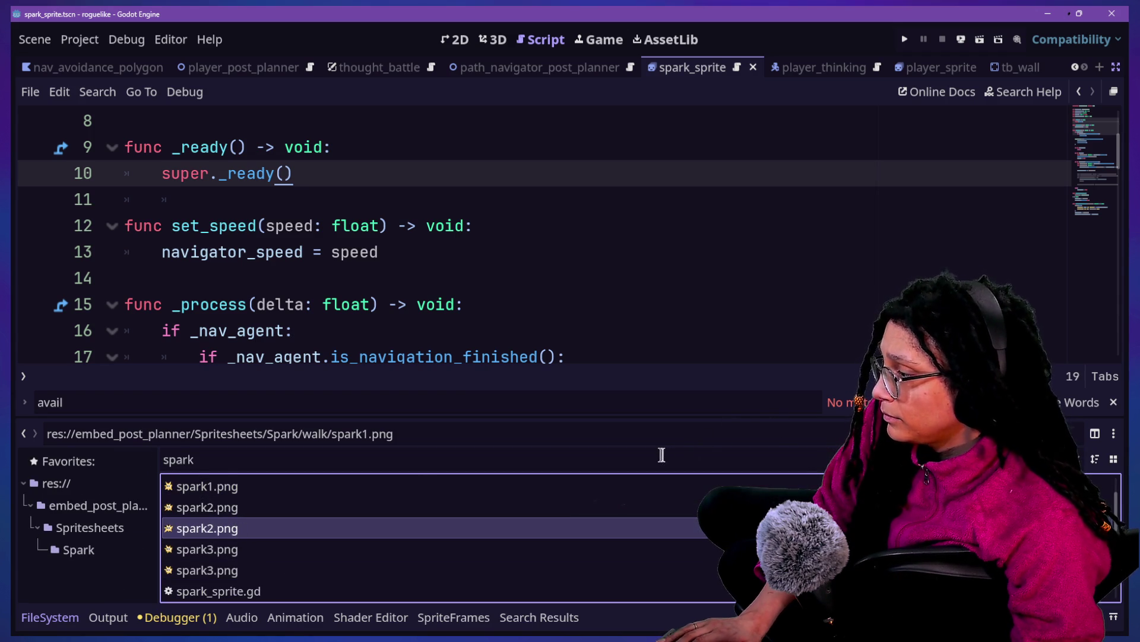
left_click(1078, 460)
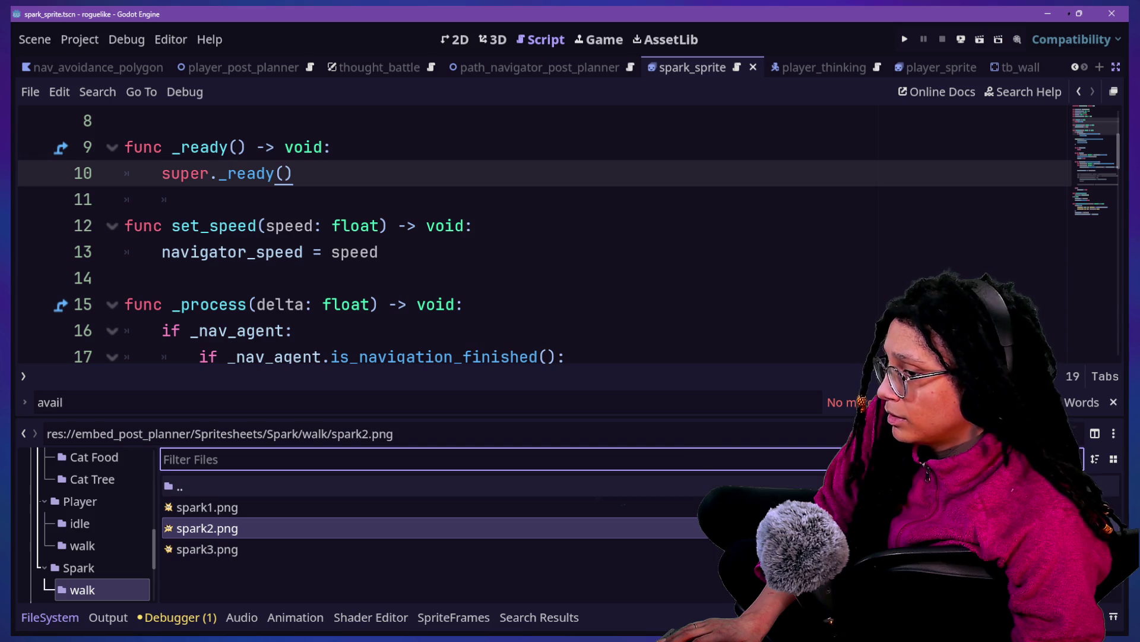
Step: Re-filter for 'spark', pick spark2.png, and clear the filter to locate it in the Scenes folder
type("spark")
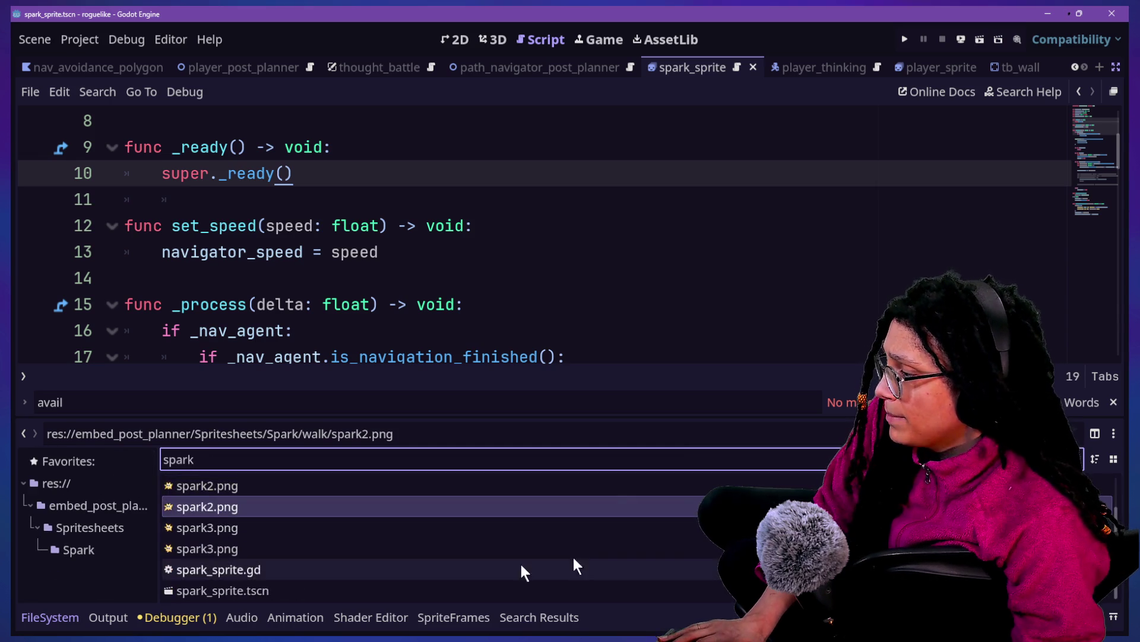
left_click(352, 486)
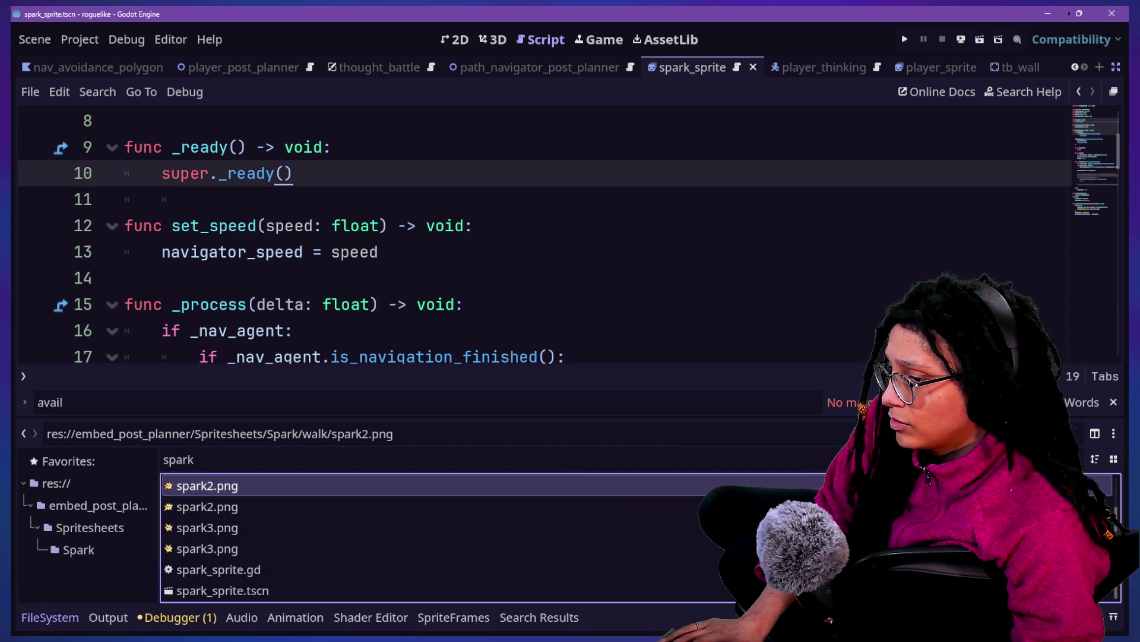
key("Down")
key("Escape")
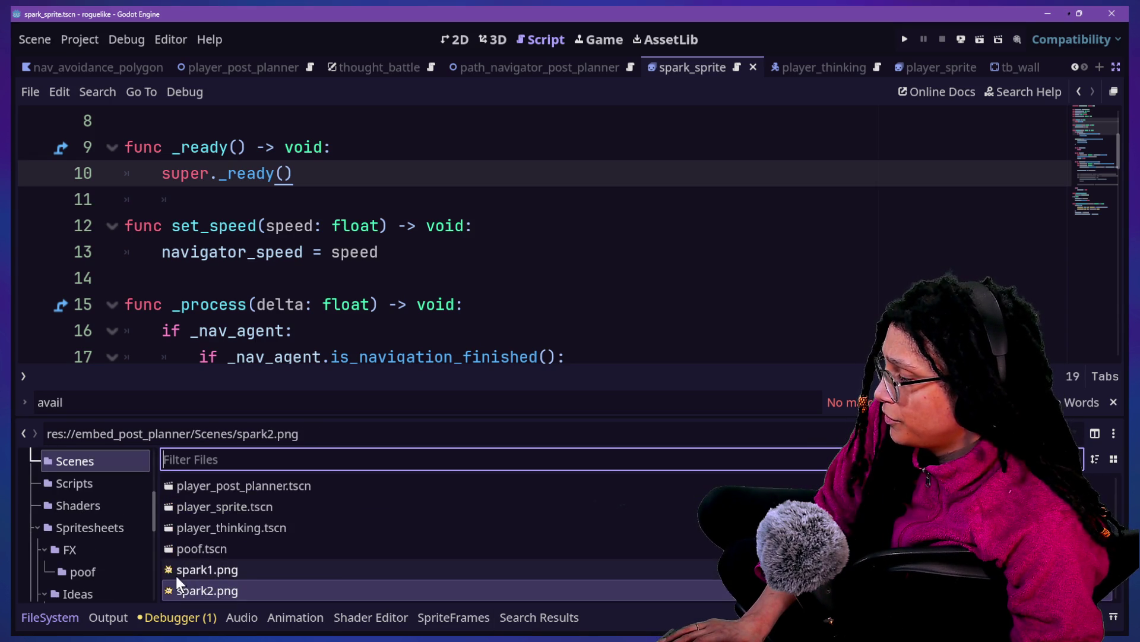
scroll(340, 578, "down", 2)
scroll(64, 570, "down", 5)
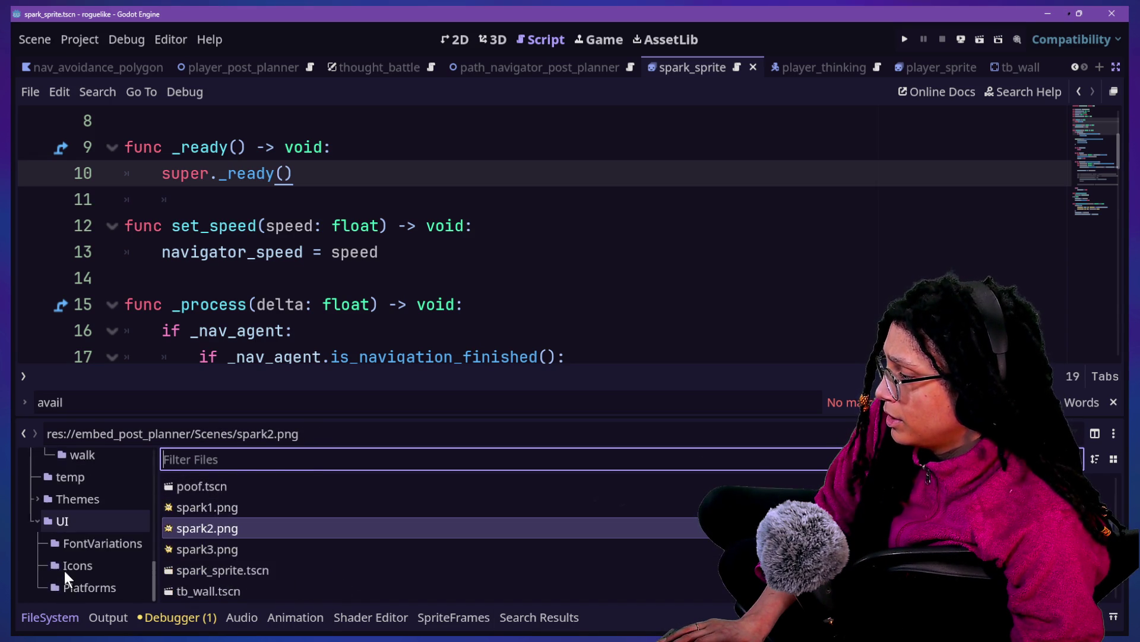
scroll(64, 570, "up", 5)
scroll(64, 570, "down", 2)
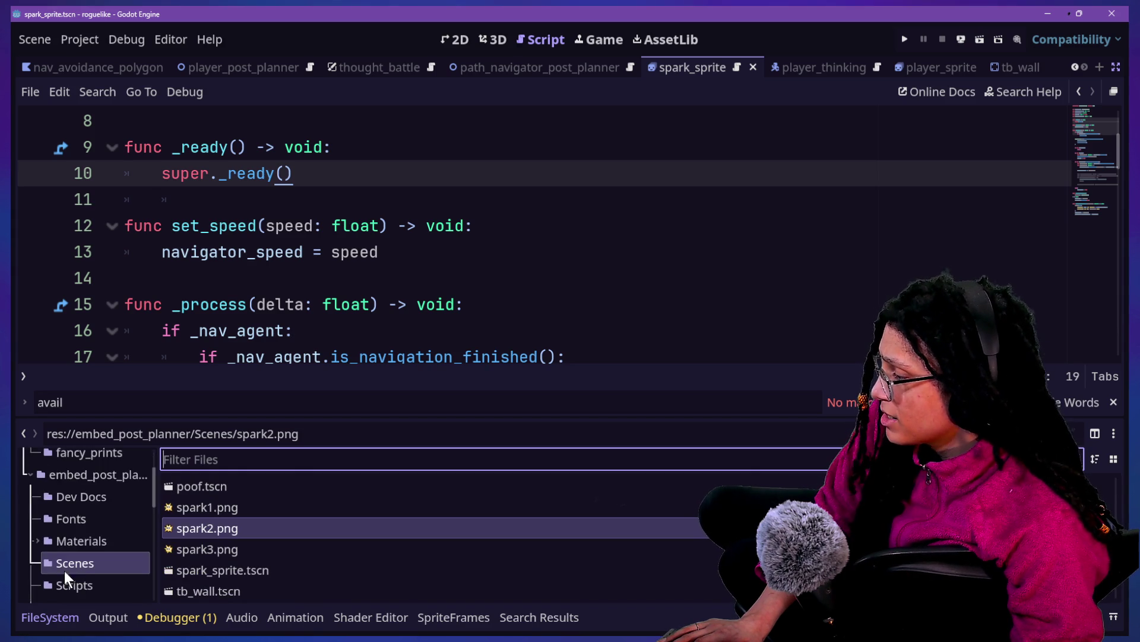
scroll(73, 562, "down", 2)
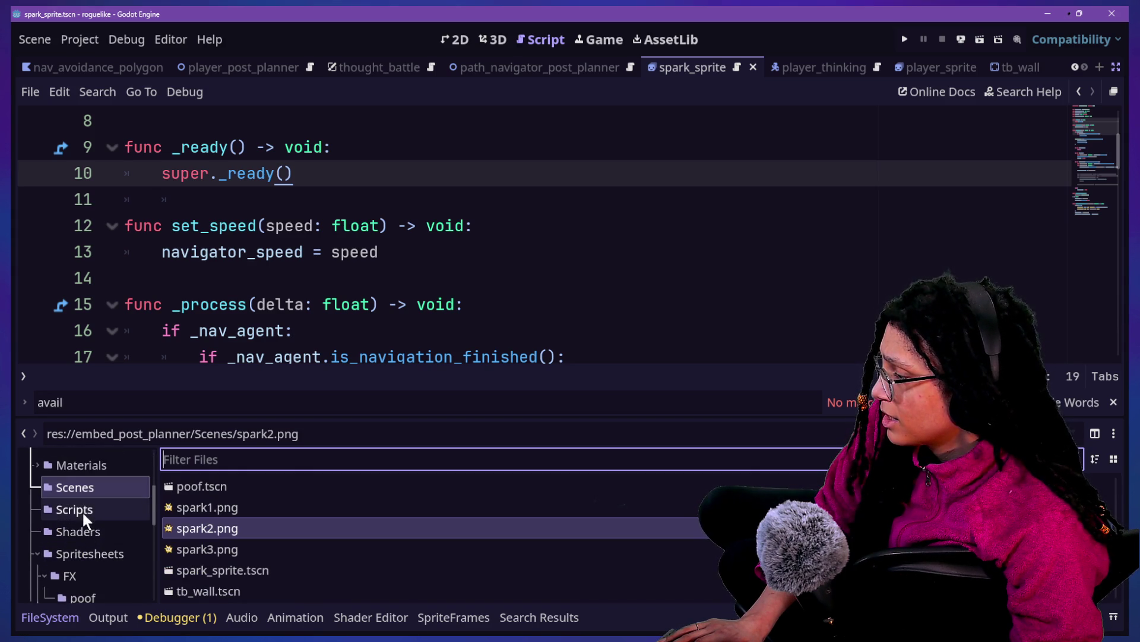
left_click(80, 488)
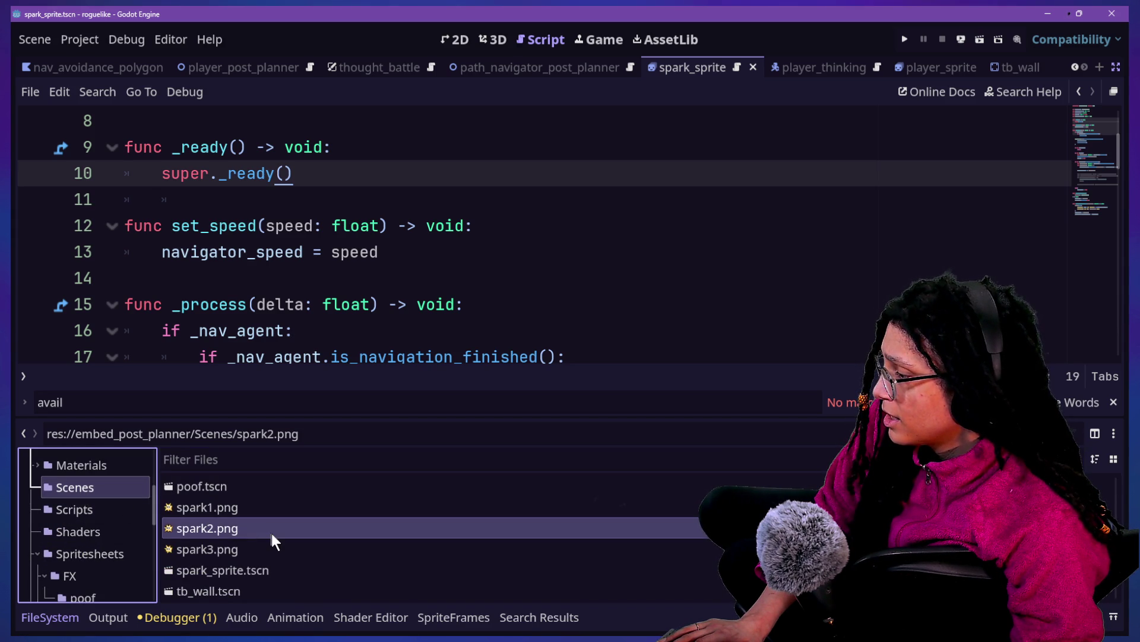
scroll(272, 533, "down", 3)
scroll(272, 533, "up", 5)
scroll(272, 534, "down", 3)
Step: Select spark1.png through spark3.png in the Scenes folder for moving
left_click(251, 523)
left_click(240, 564, "shift")
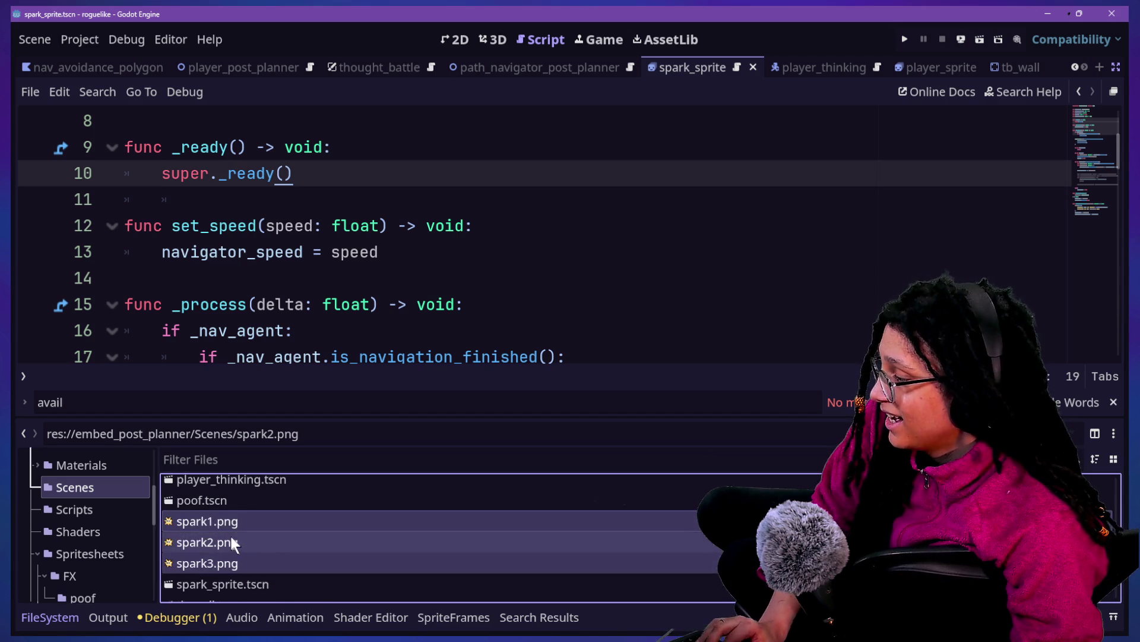
right_click(232, 541)
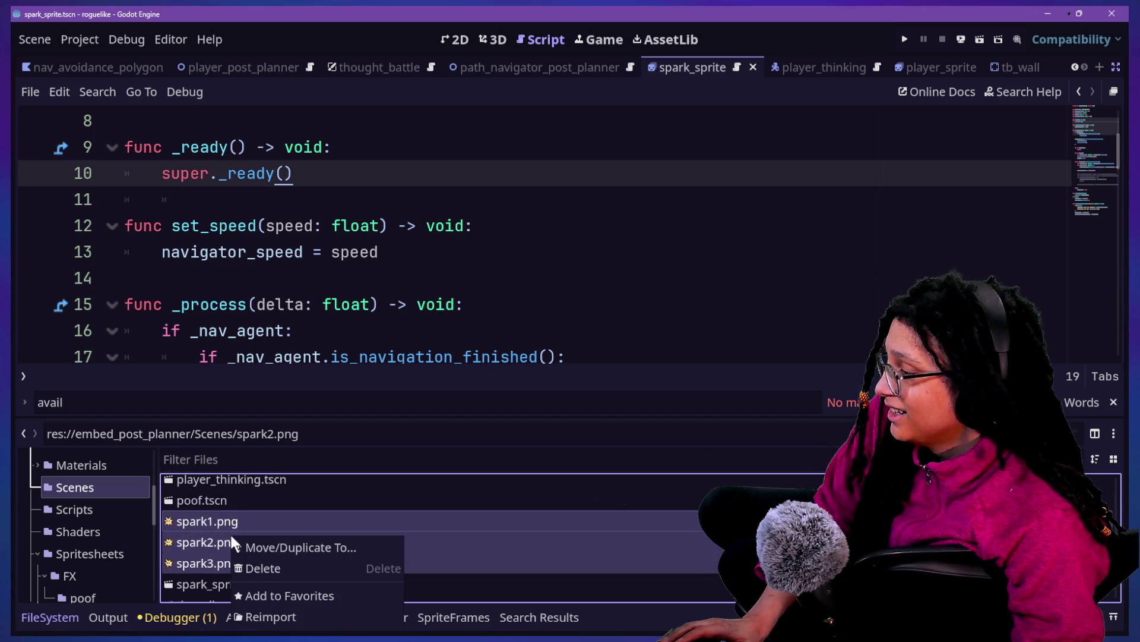
left_click(273, 548)
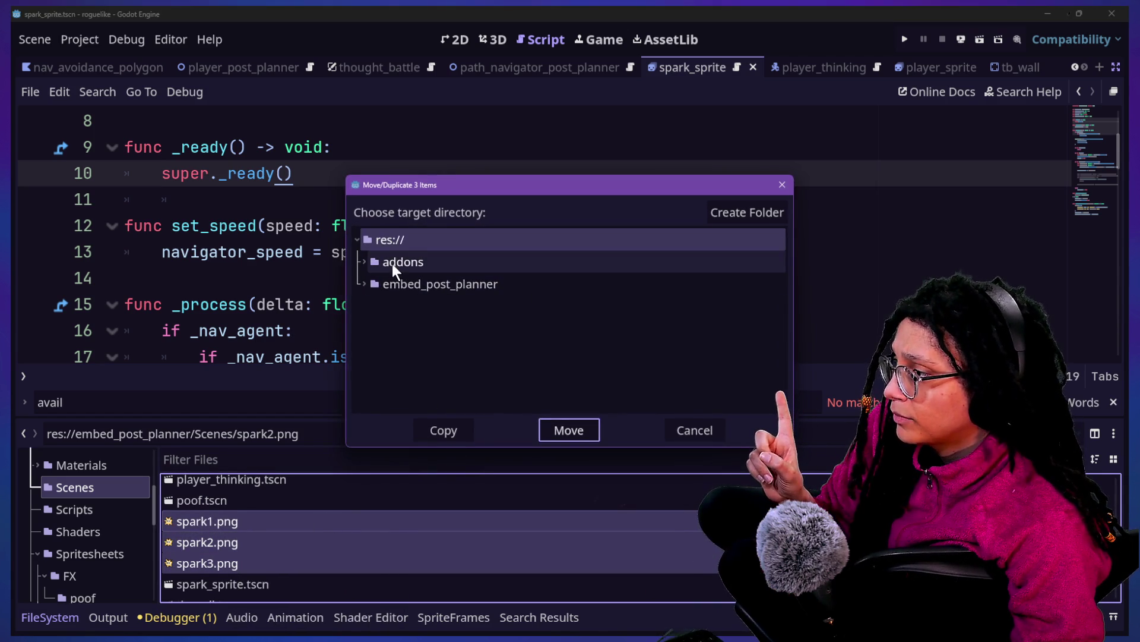
Step: Move them into Spritesheets/Spark/walk, overwriting the frames already there
left_click(364, 284)
scroll(371, 375, "down", 1)
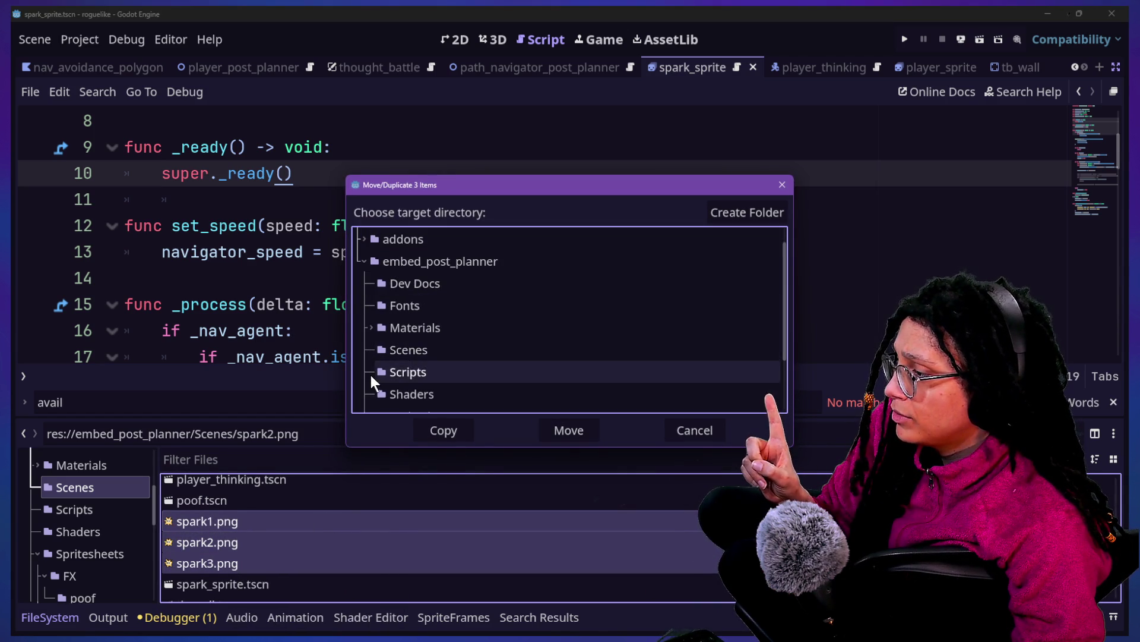
scroll(372, 387, "down", 3)
left_click(370, 351)
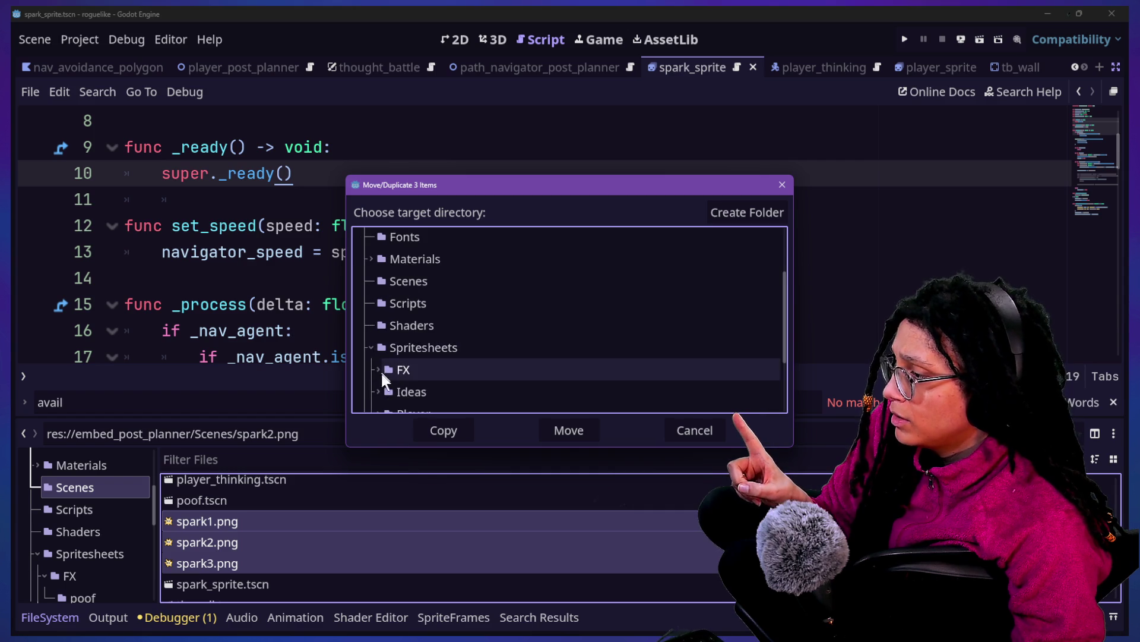
scroll(382, 376, "down", 3)
left_click(377, 368)
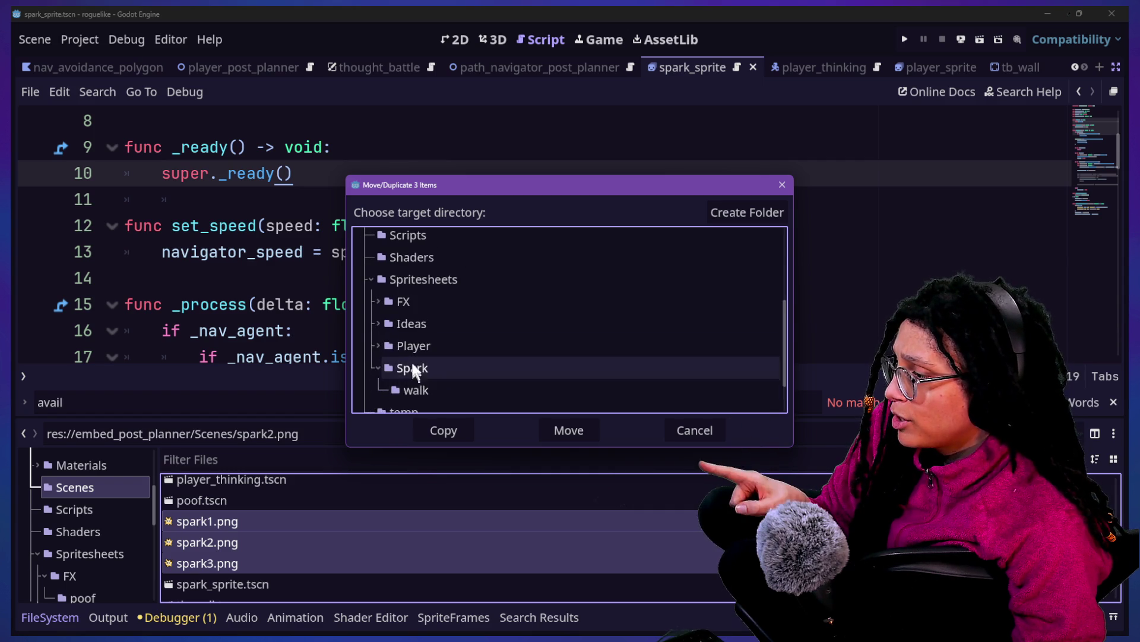
left_click(417, 392)
left_click(568, 433)
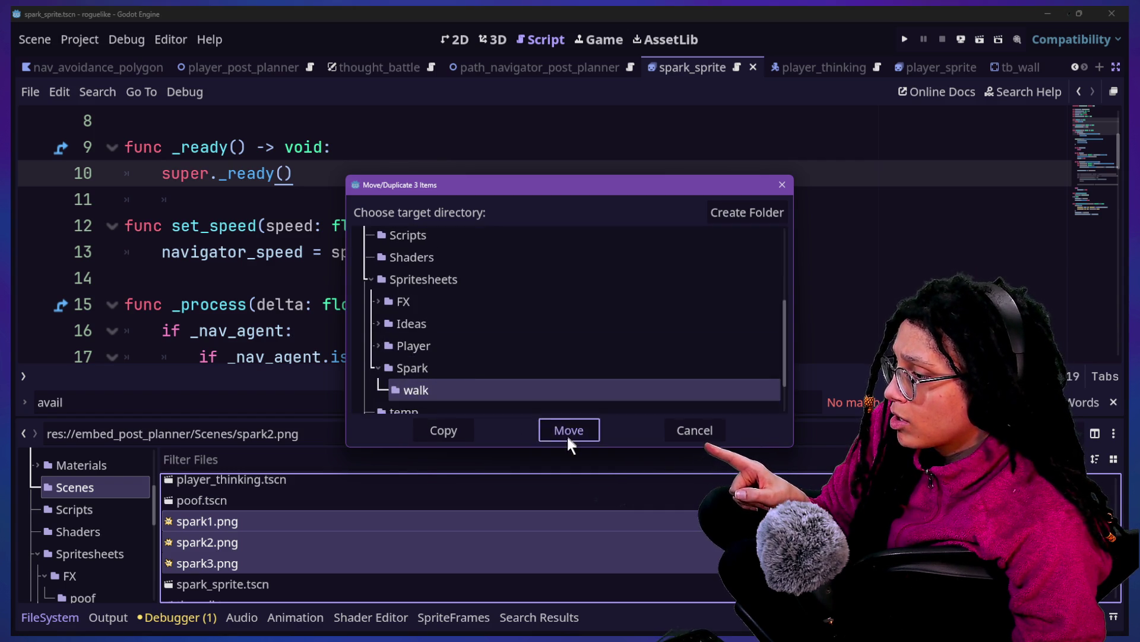
left_click(398, 522)
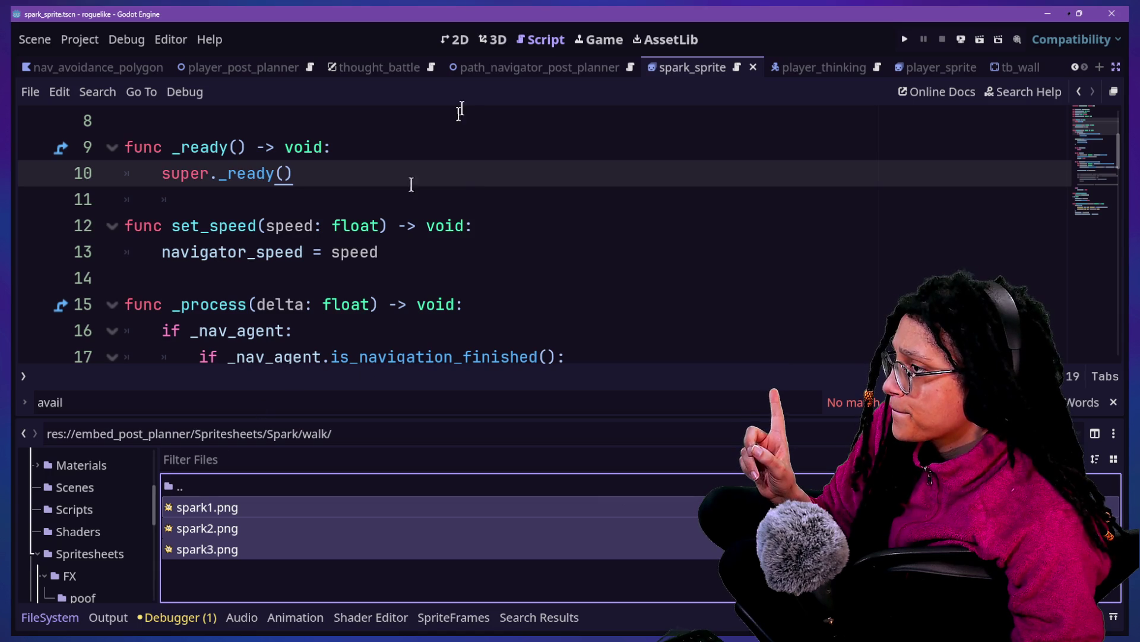
Step: Hide the file browser panel and try a Quick Open search for player_thi, then cancel it
left_click(476, 186)
key("ctrl+j")
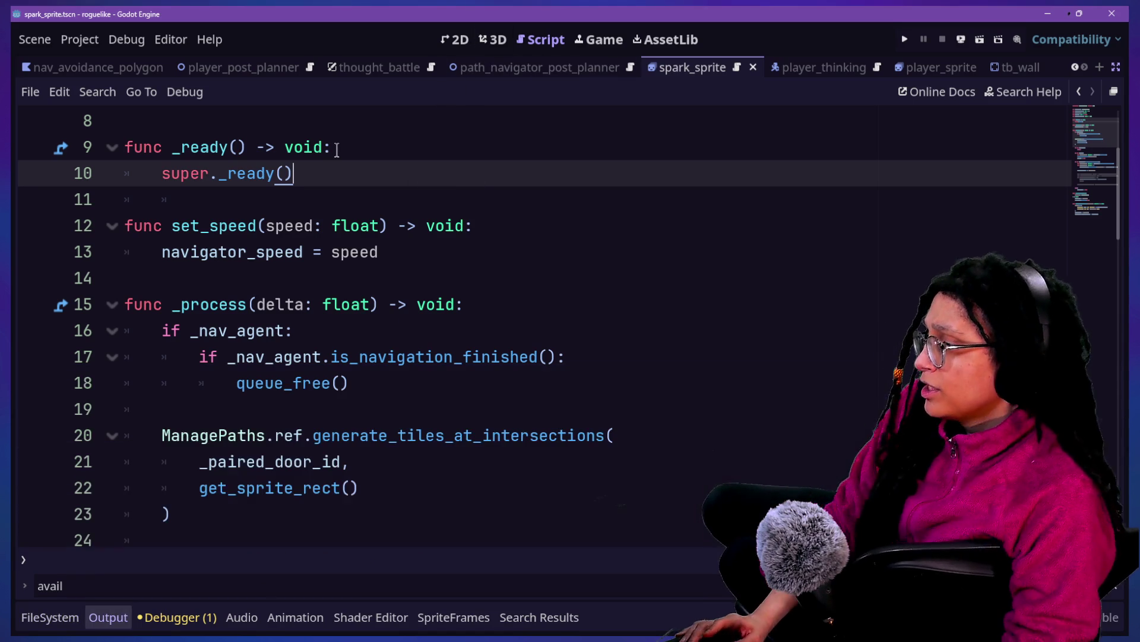
key("shift+alt+o")
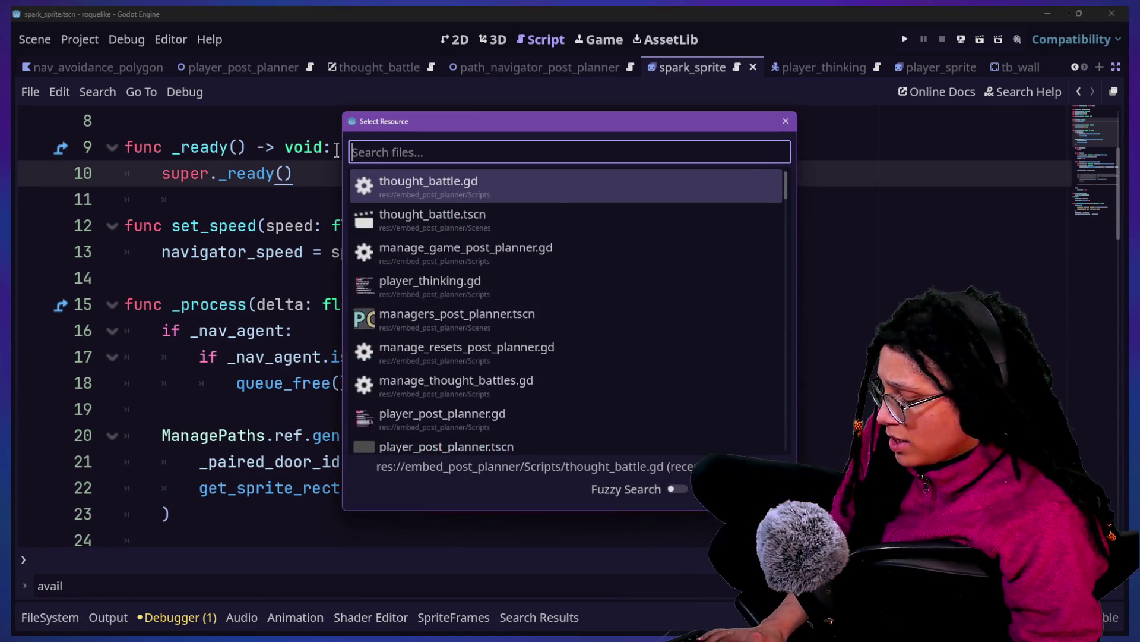
key("Down")
key("Down")
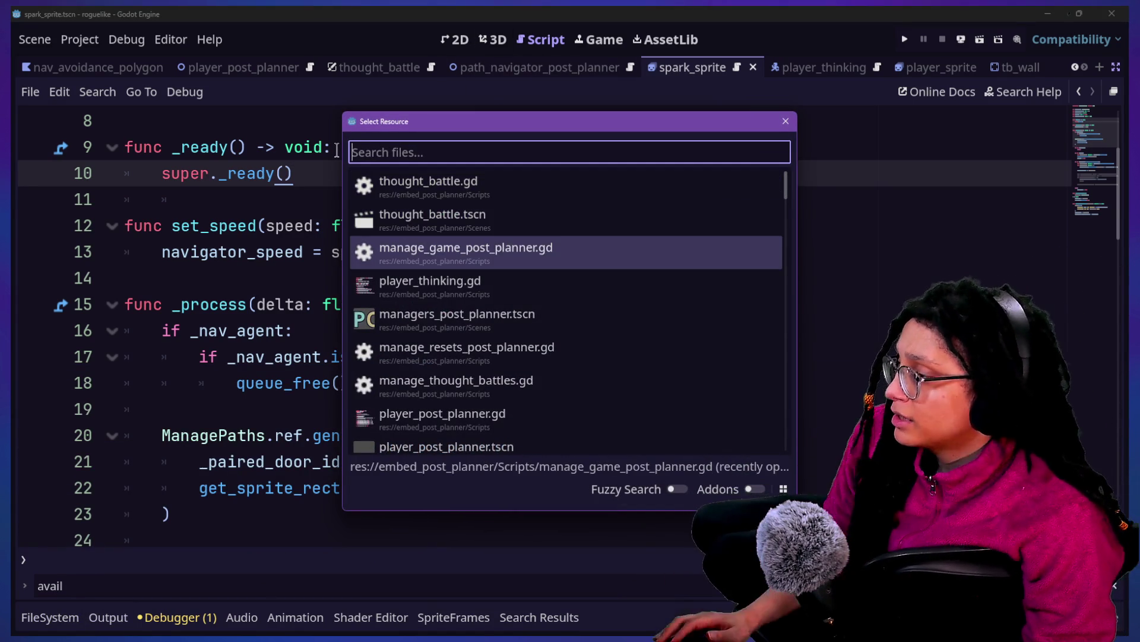
type("player_thi")
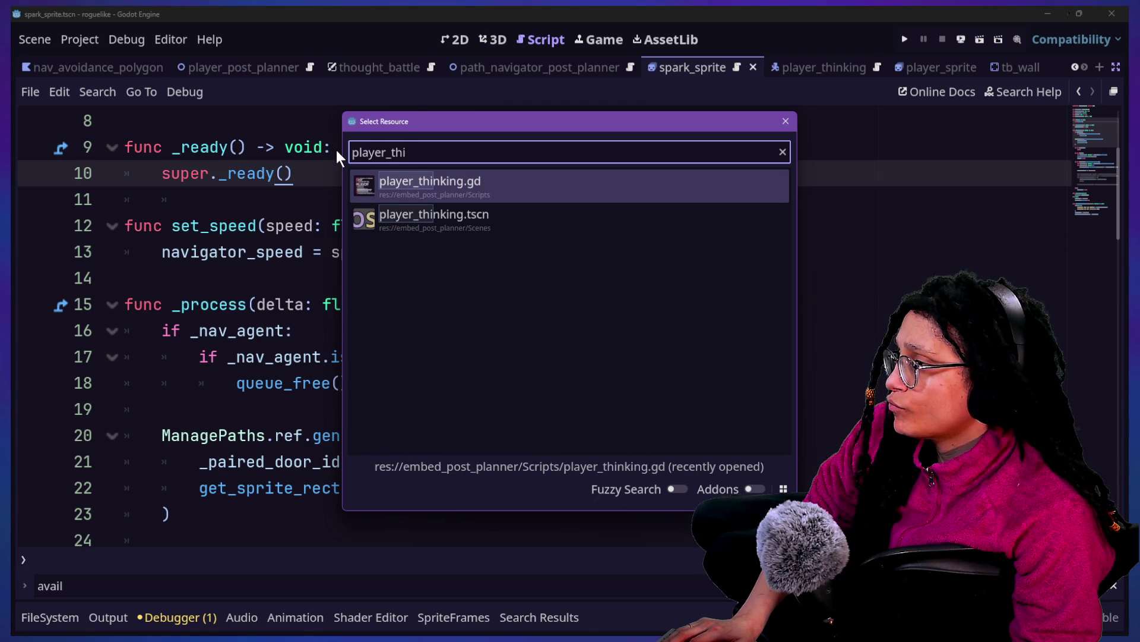
key("Escape")
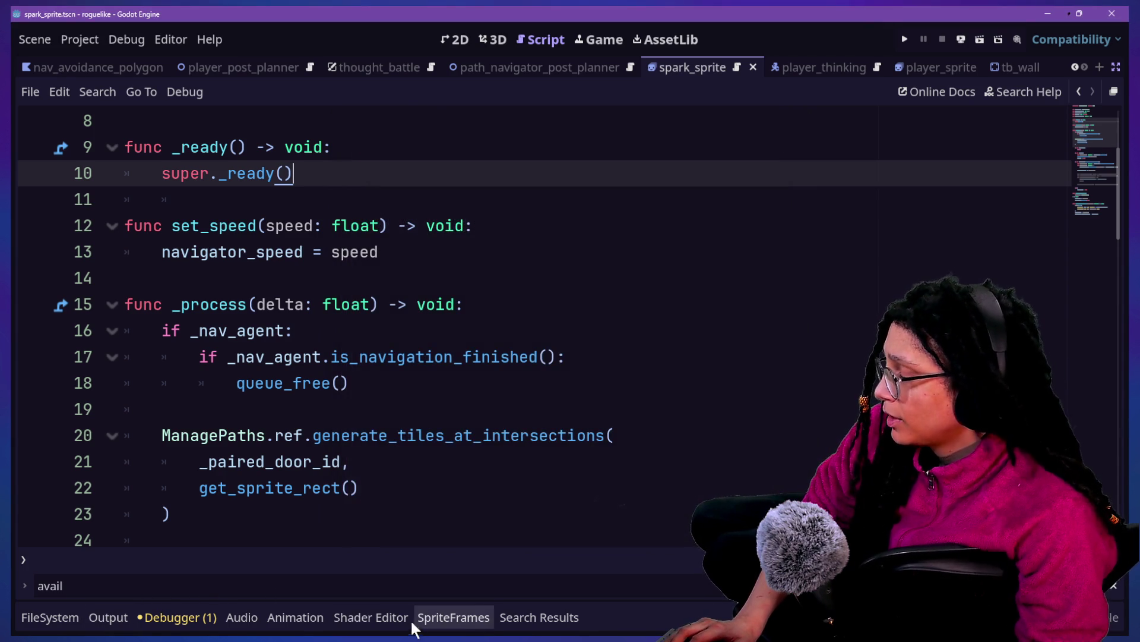
Step: Show the Animation panel below the script editor
left_click(306, 394)
left_click(331, 439)
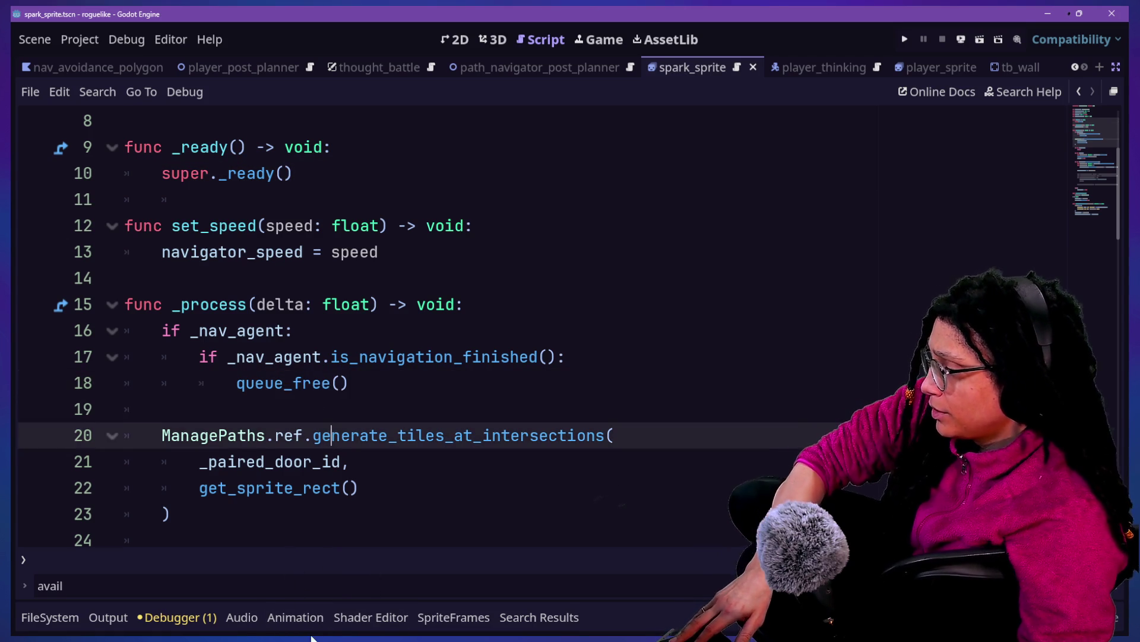
left_click(295, 617)
left_click(473, 323)
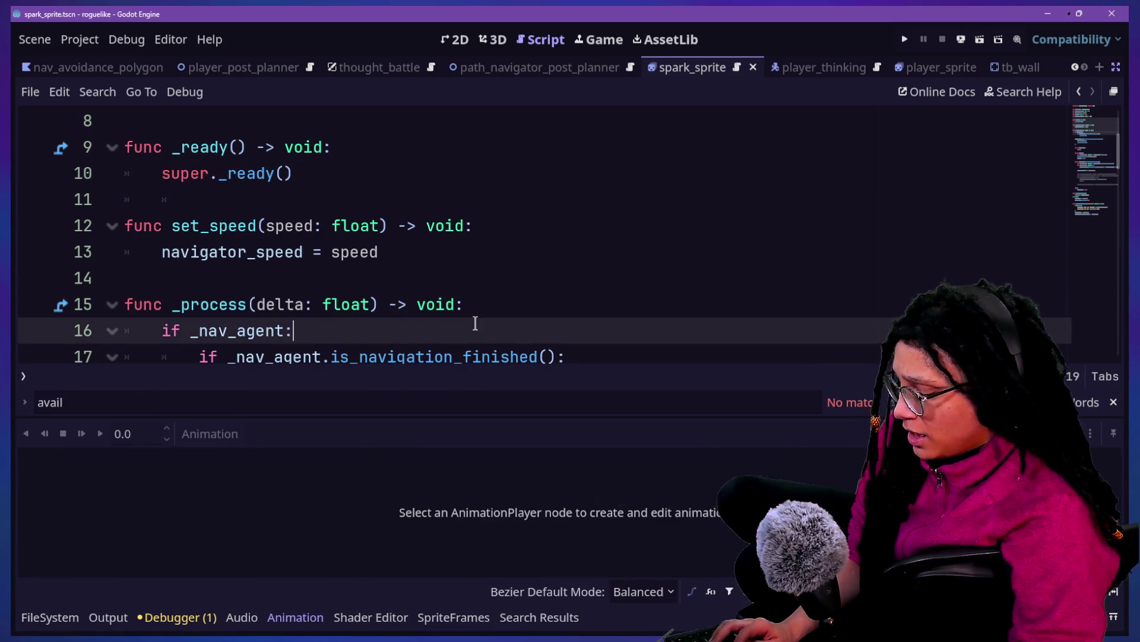
Step: Open path_nav_agent_post_planner.gd through a Quick Open search for nav and look through it
key("shift+alt+o")
type("nav")
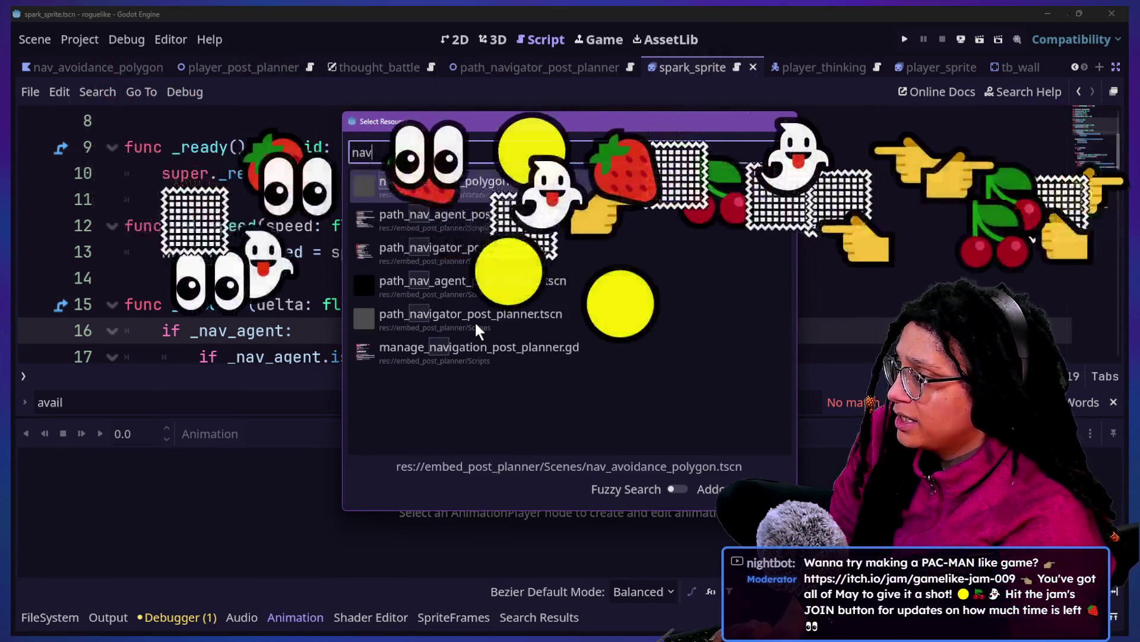
key("Down")
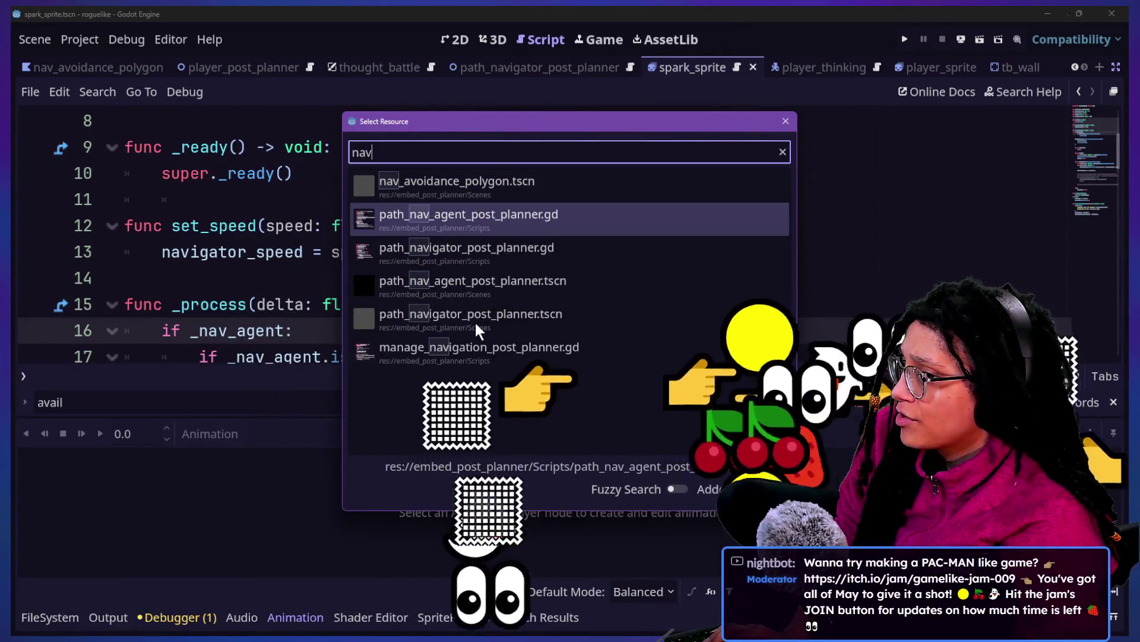
key("Return")
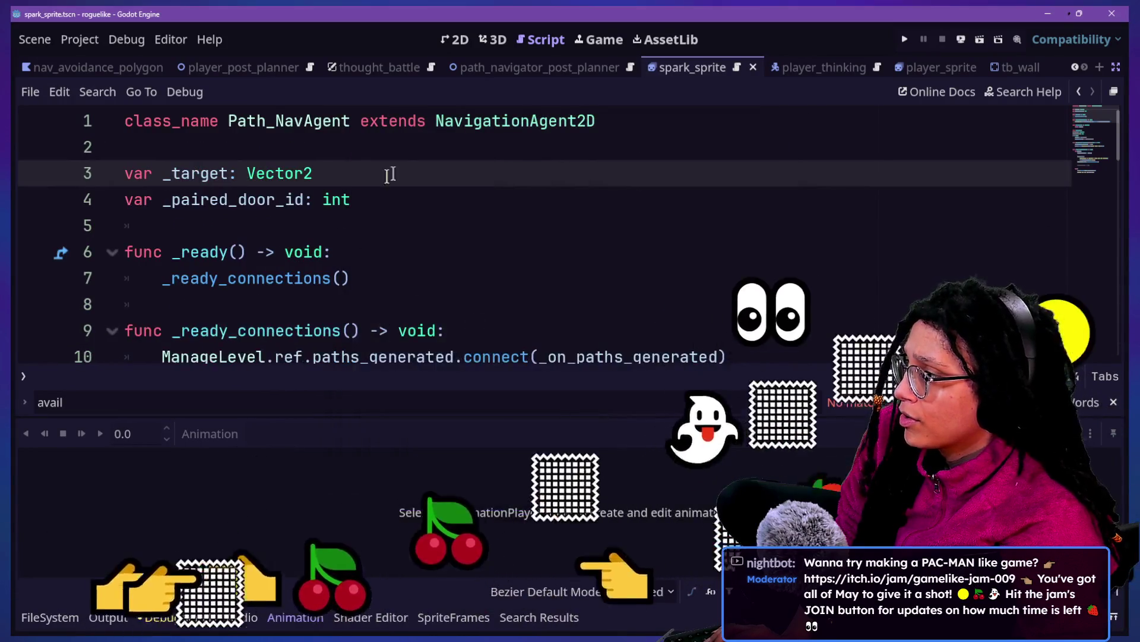
scroll(546, 272, "down", 2)
scroll(545, 271, "down", 3)
scroll(545, 272, "up", 4)
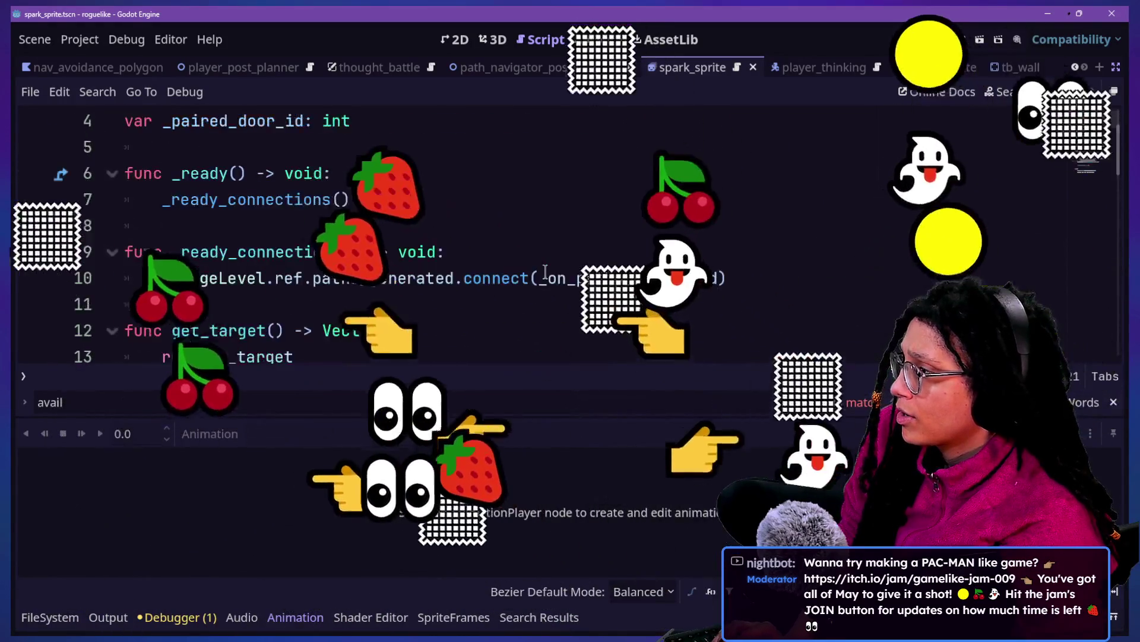
left_click(516, 233)
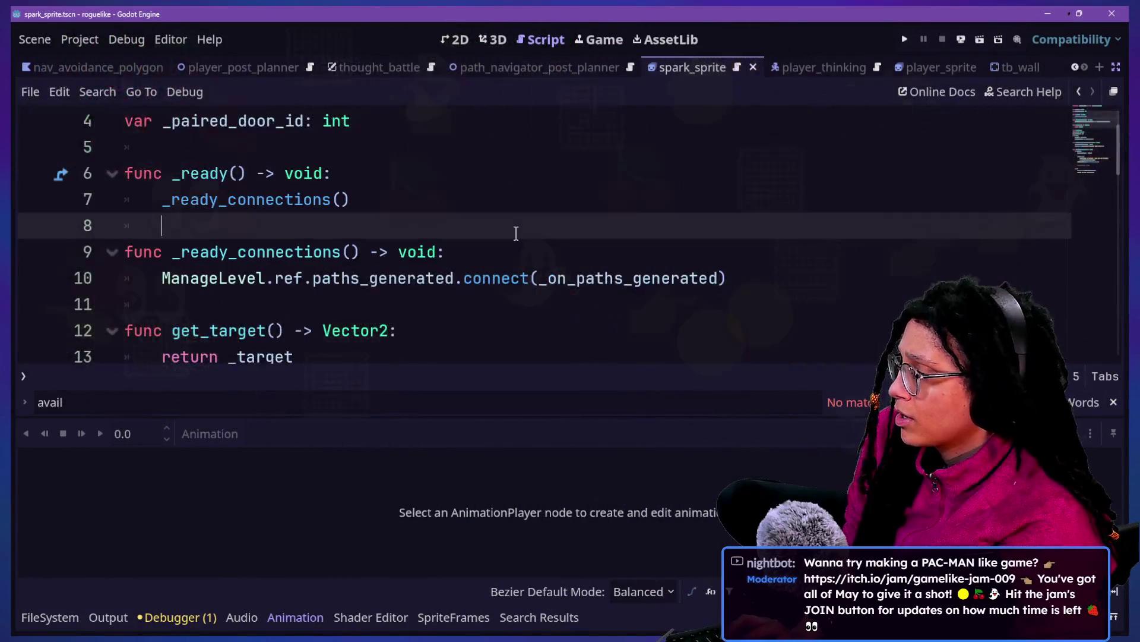
Step: Search nav in Quick Open again, browse the matches, and close it without opening anything
key("shift+alt+o")
type("nav")
key("Down")
key("Down")
key("Down")
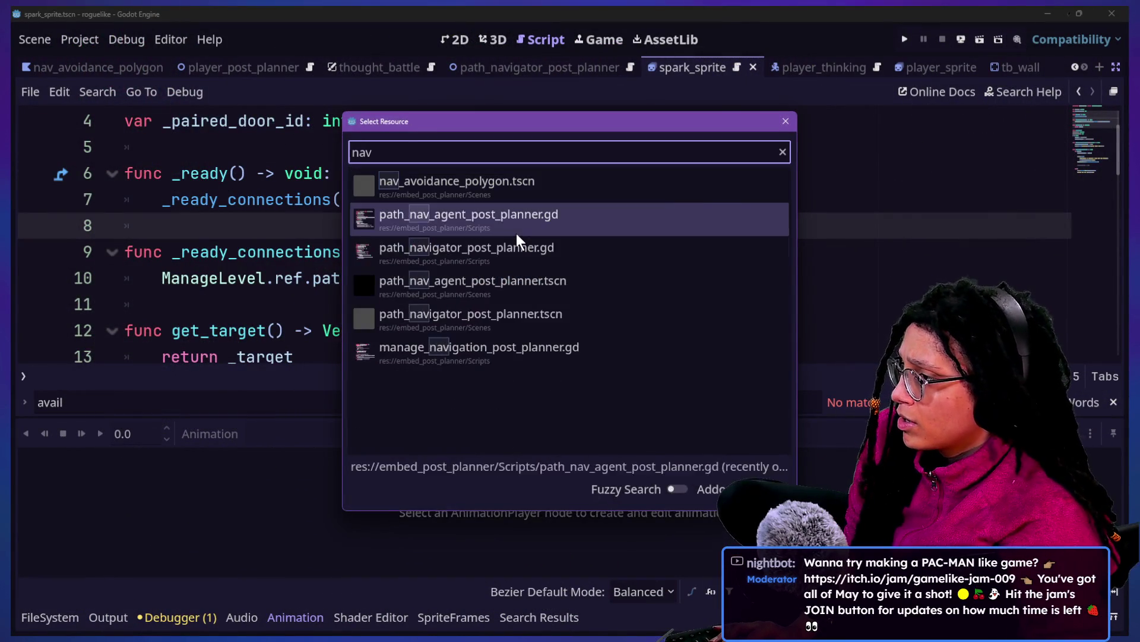
key("Up")
key("Up")
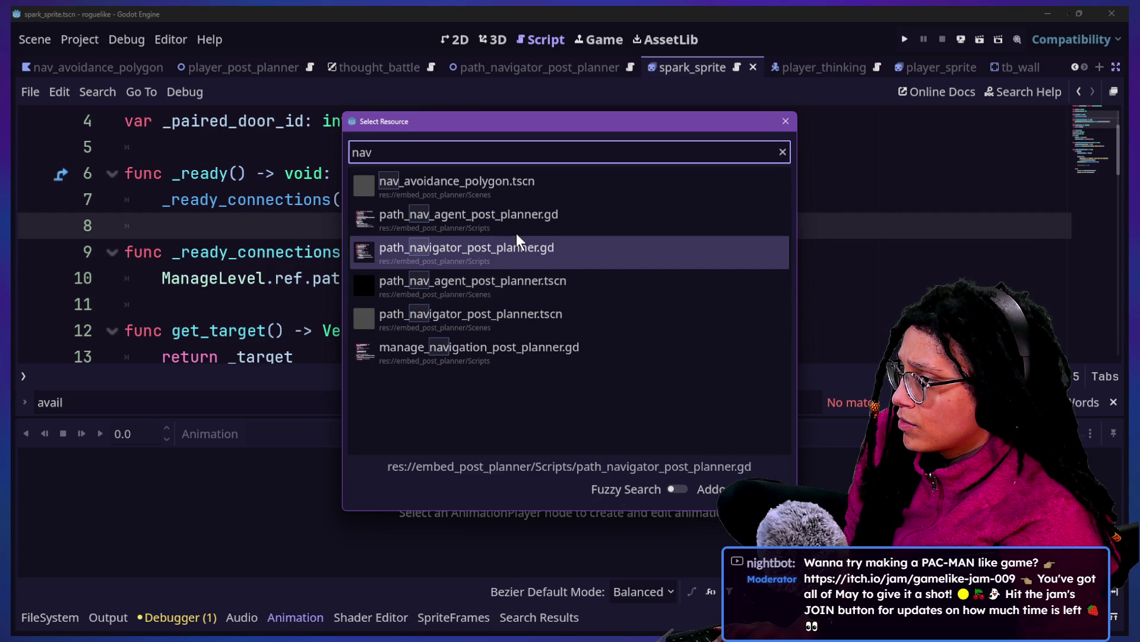
key("Up")
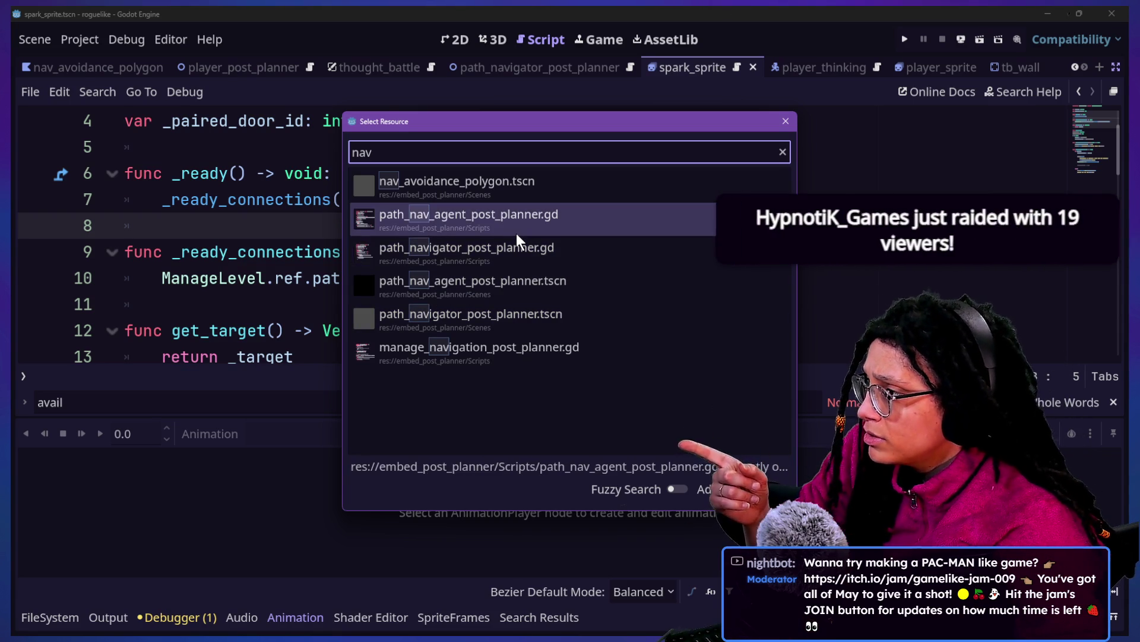
key("Escape")
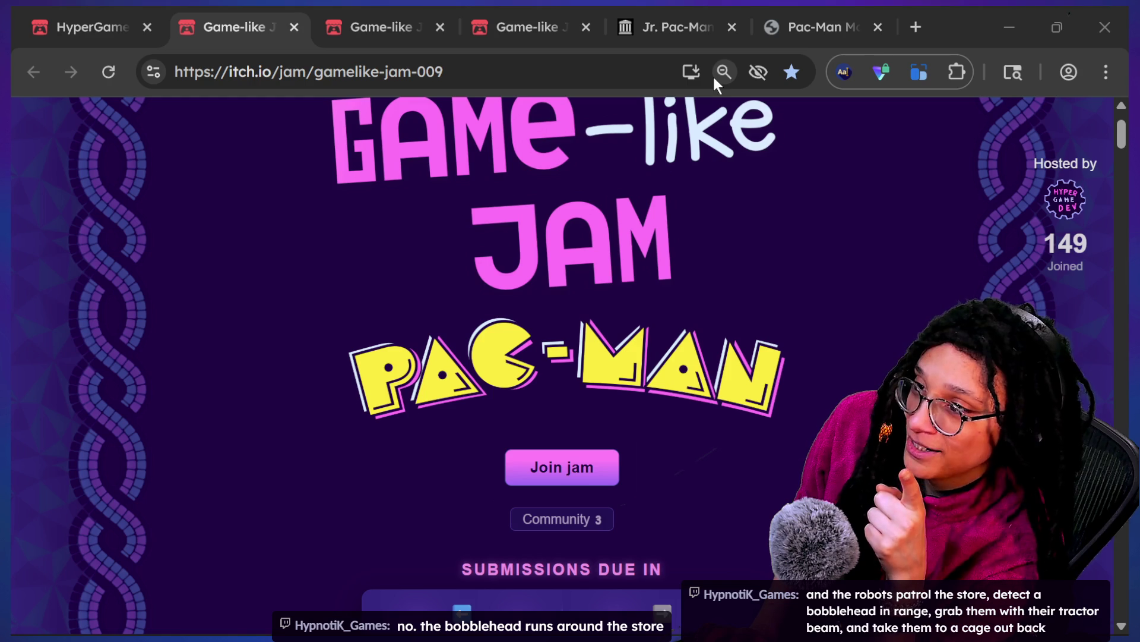
Step: Search Startpage for bobble shop simulator and open the Bobble Shop Simulator Steam result
key("alt+Tab")
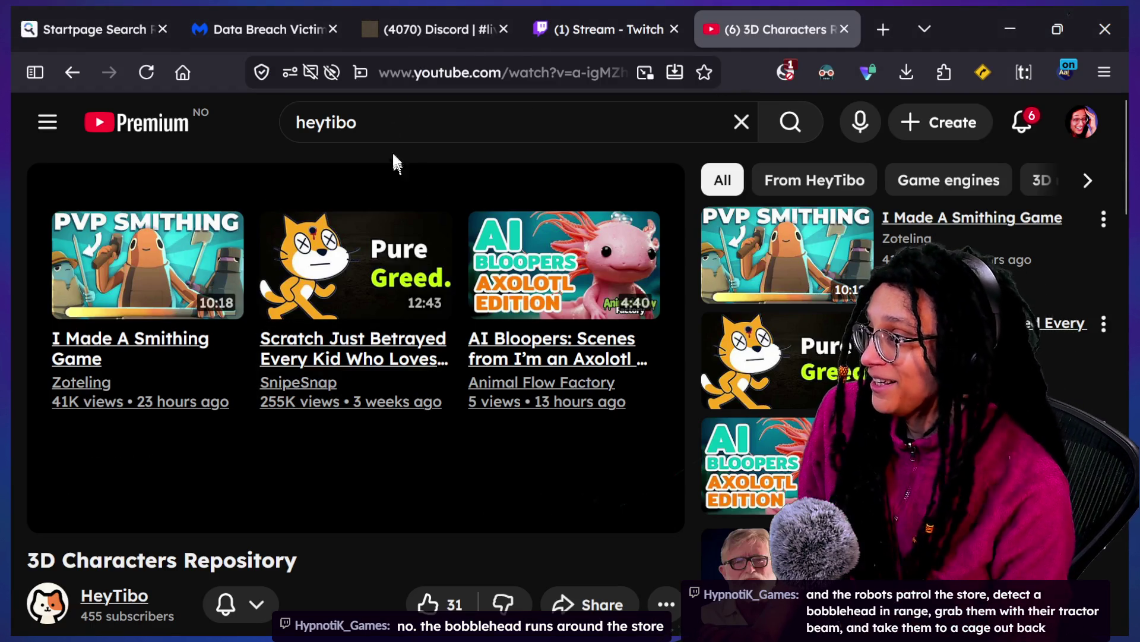
left_click(474, 72)
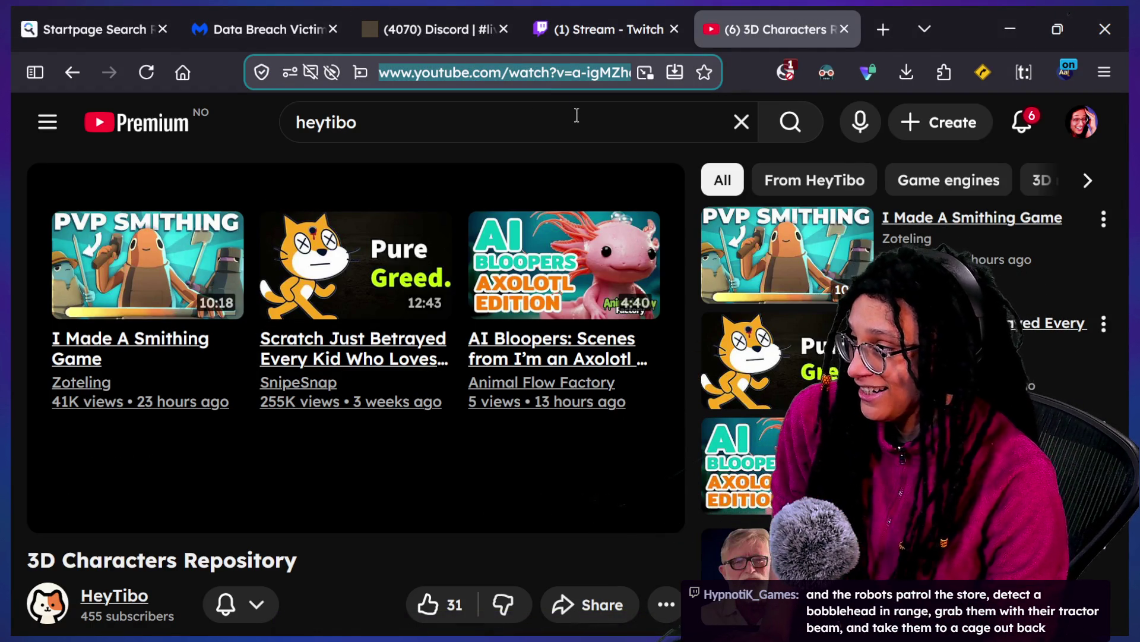
type("bobble shop simulator")
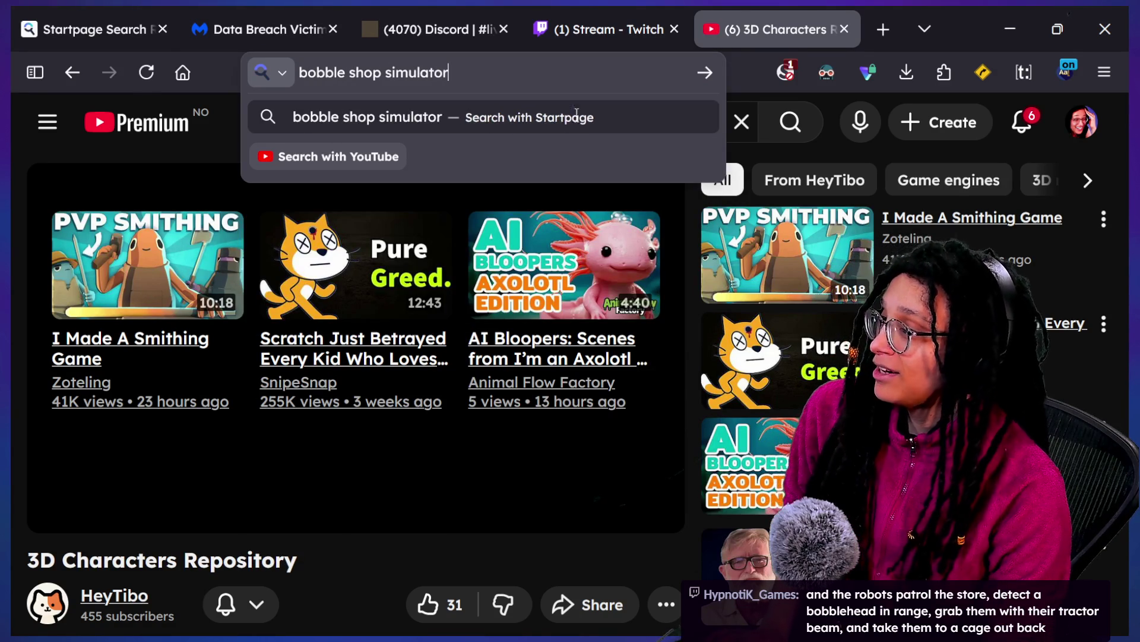
key("Return")
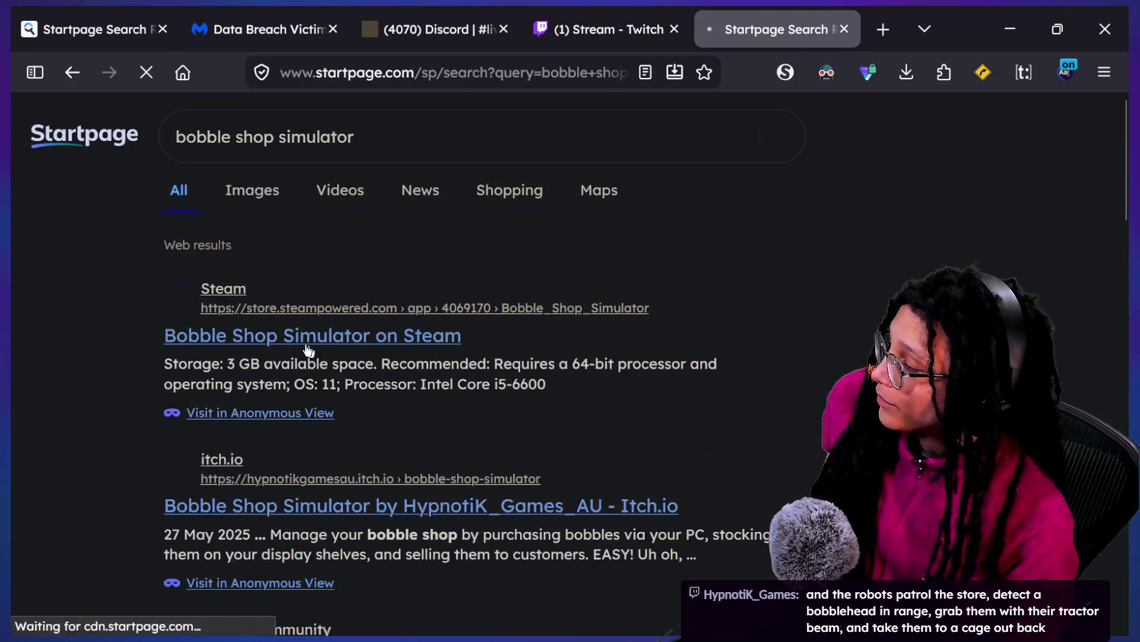
scroll(334, 369, "down", 3)
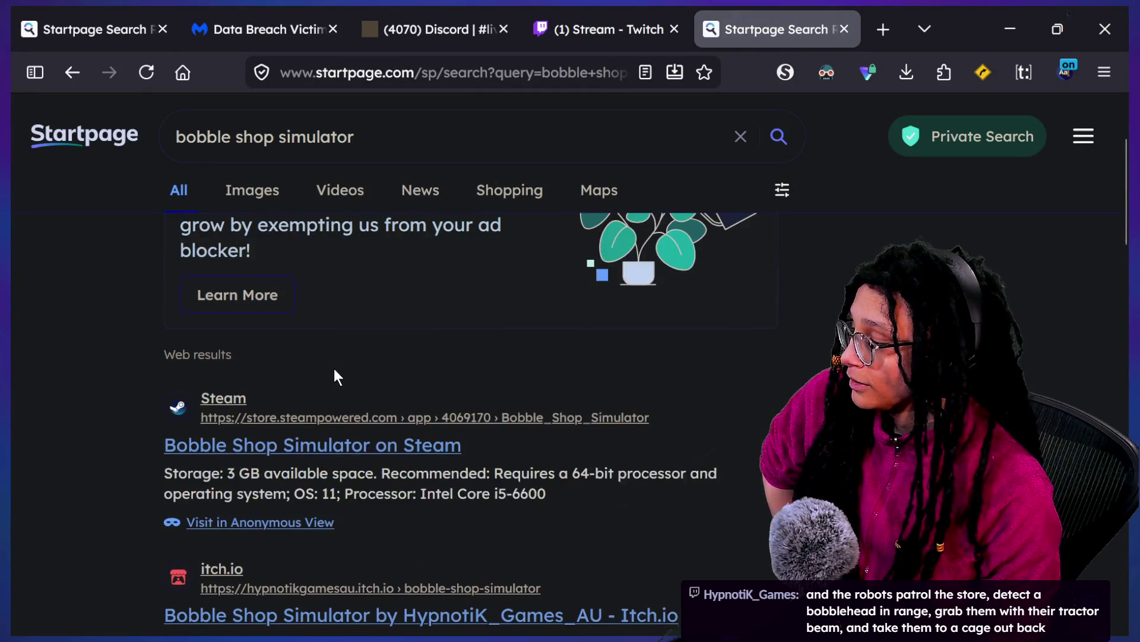
left_click(367, 451)
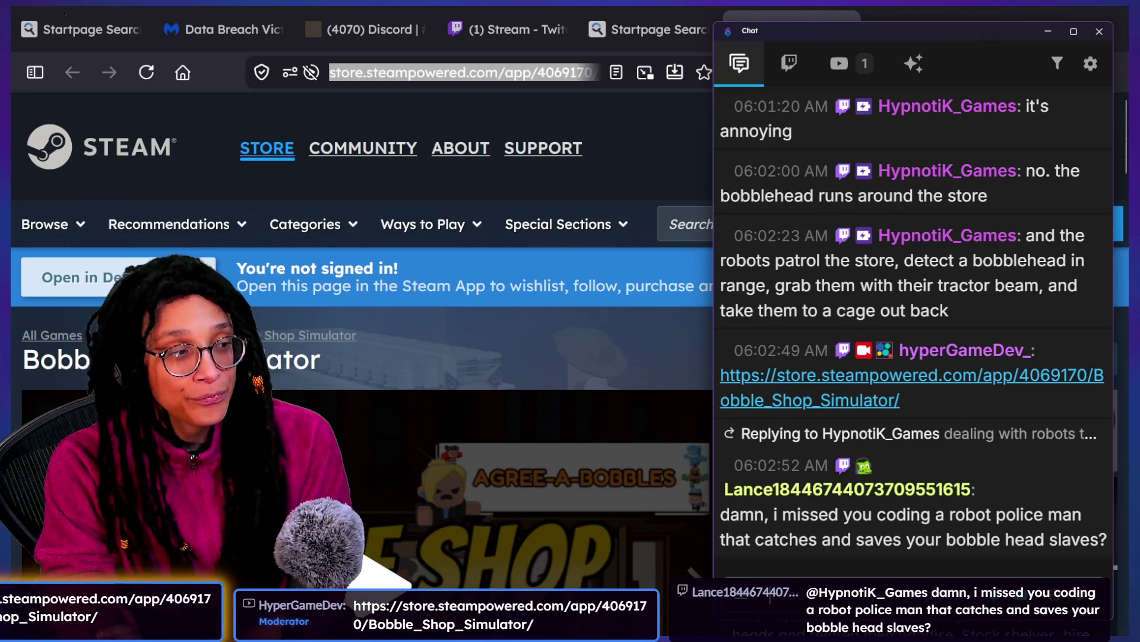
Step: Scroll down to the Bobble Shop Simulator trailer and play it full screen
left_click(453, 307)
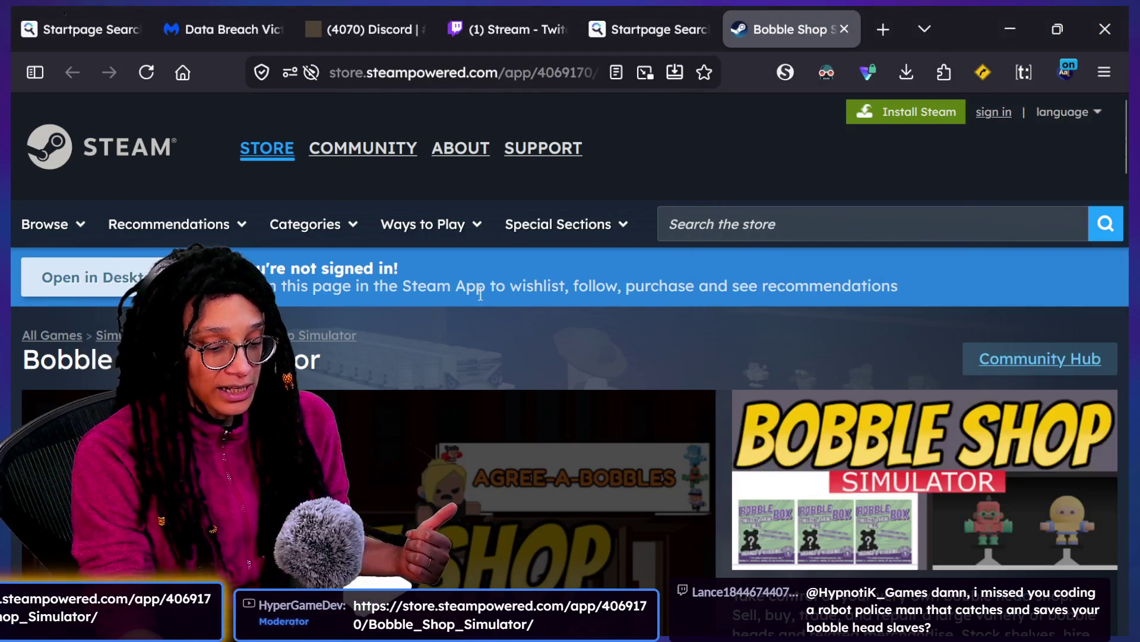
scroll(132, 395, "down", 3)
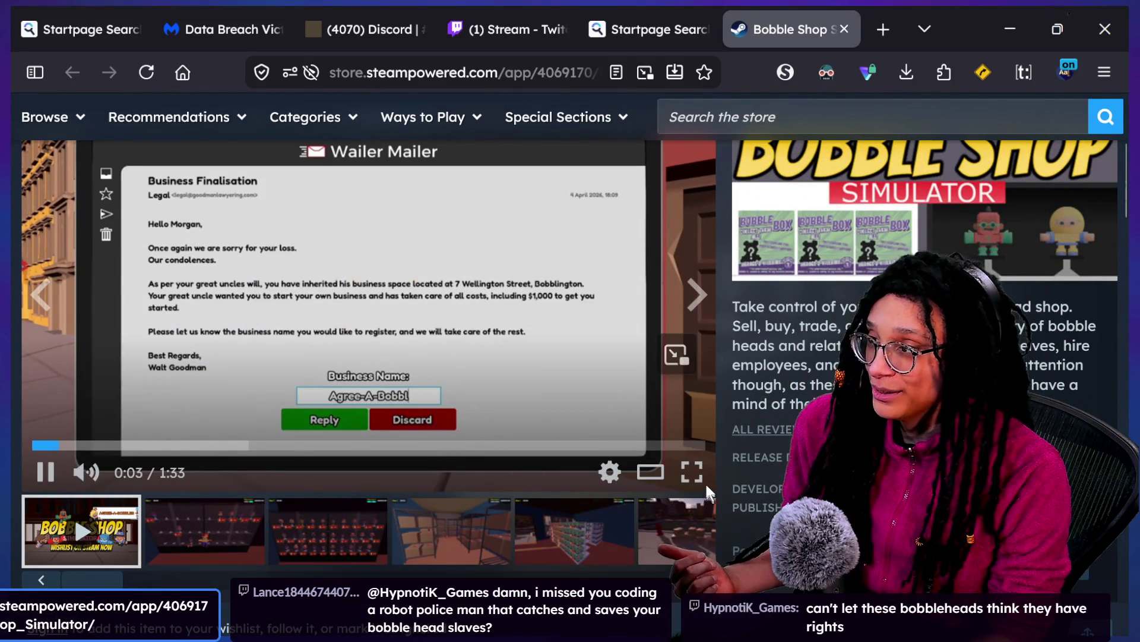
left_click(703, 481)
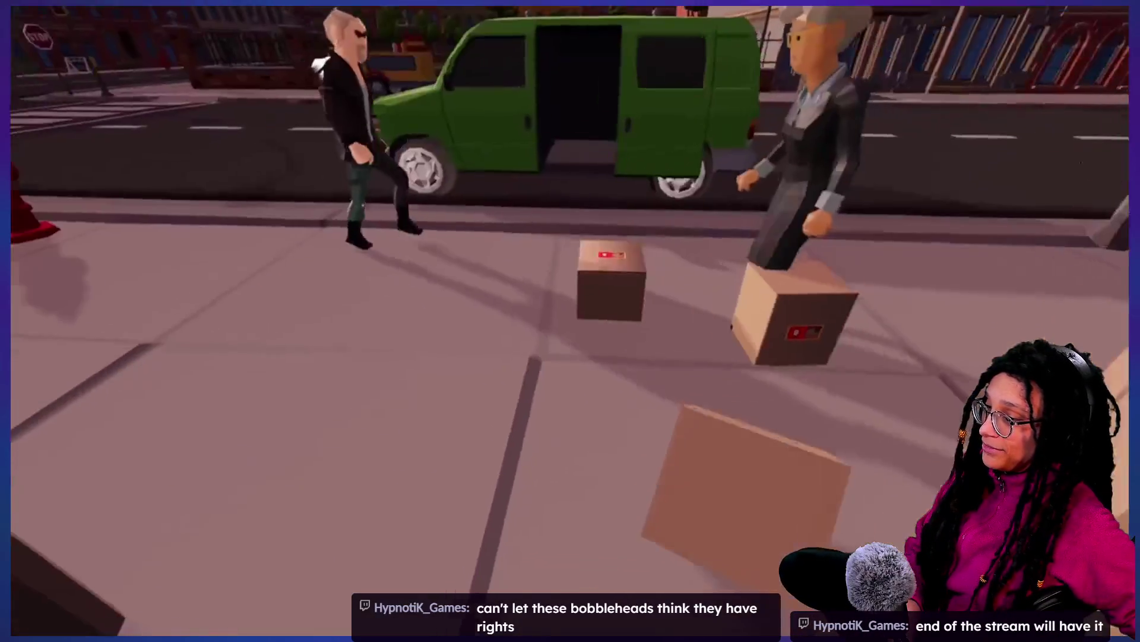
Step: Watch the trailer and media full screen, leaving it on the bobblehead display shelves screenshot
mouse_move(908, 70)
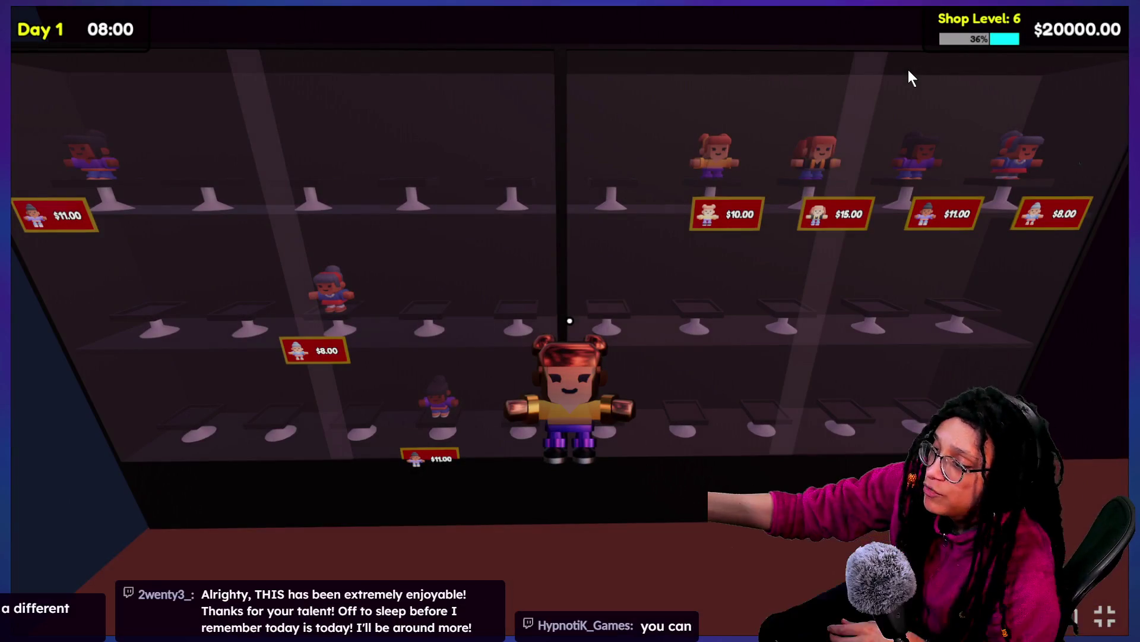
key("Escape")
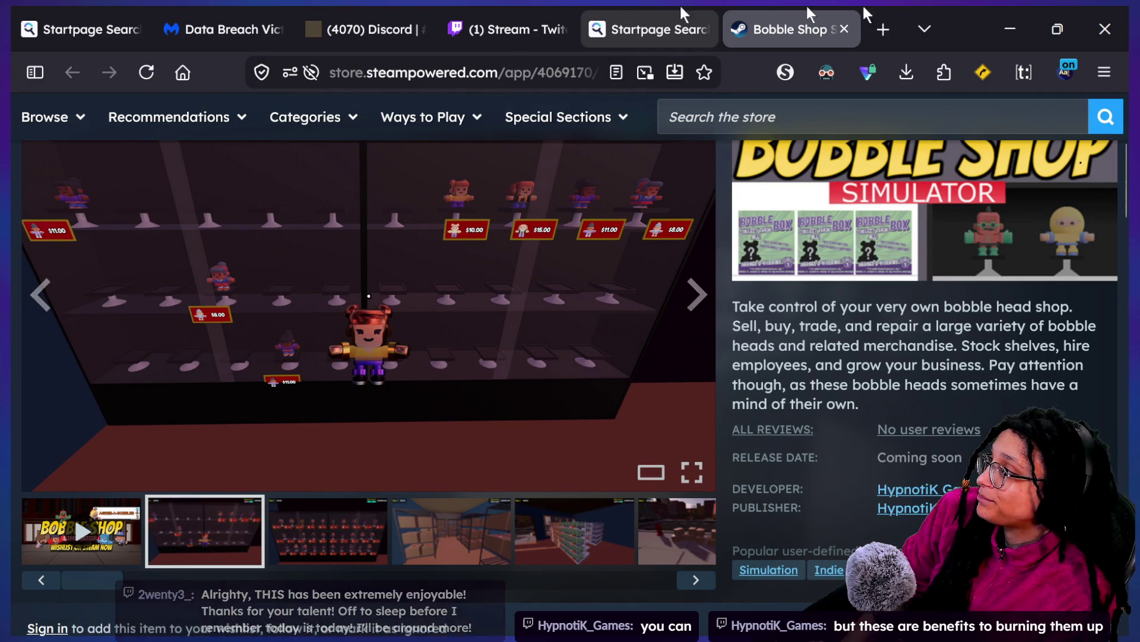
Step: Go to the Twitch tab and load the other streamer's twitch.tv channel
key("alt+Tab")
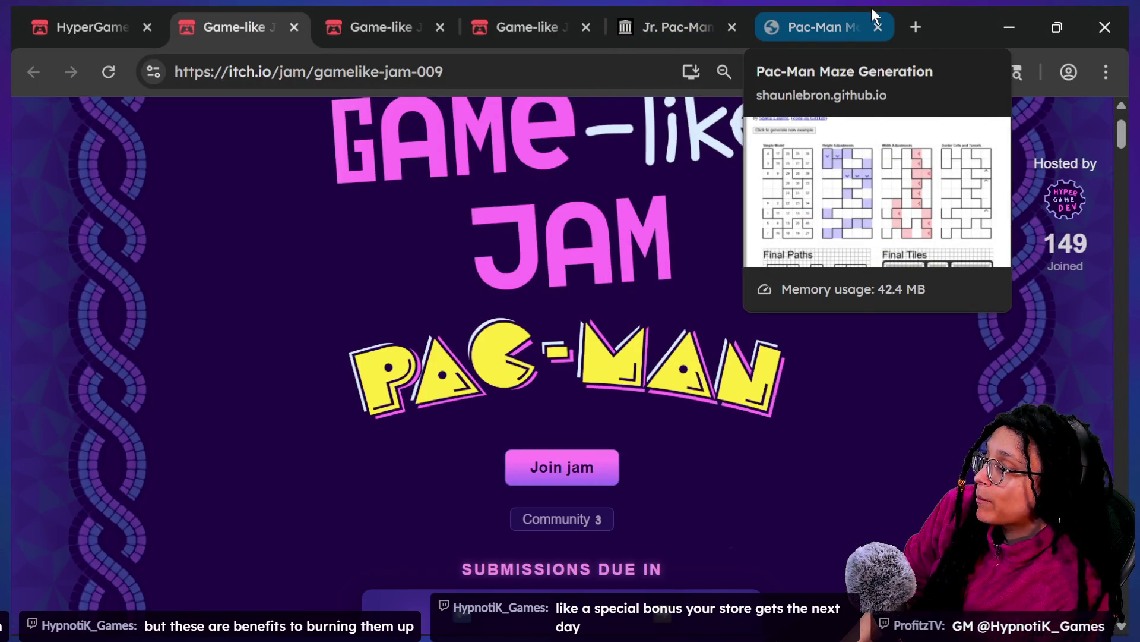
key("alt+Tab")
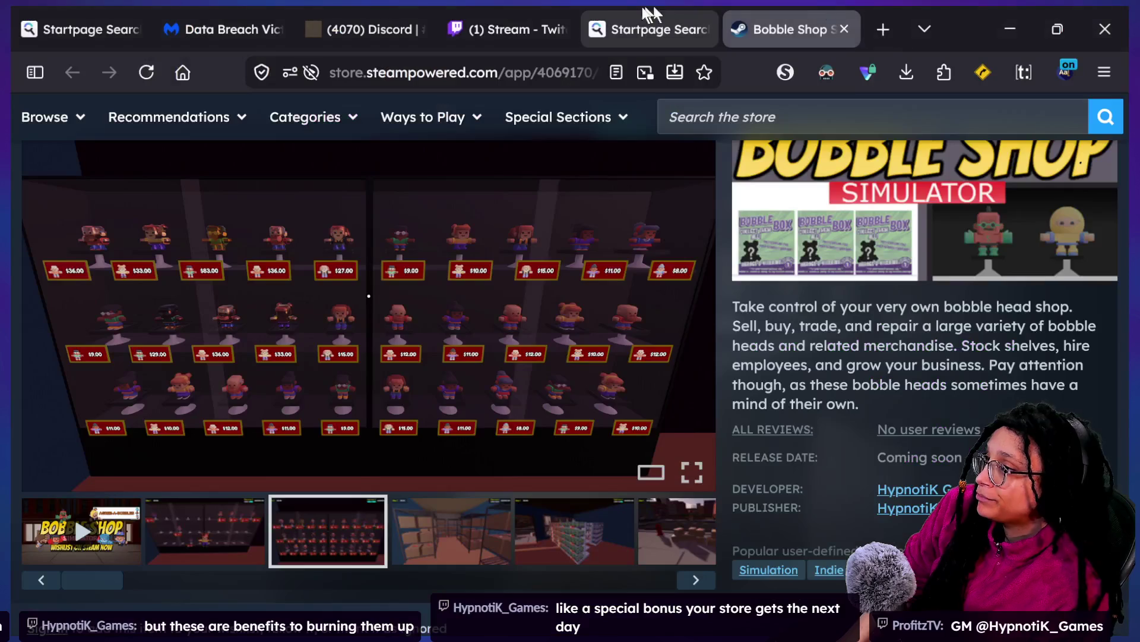
left_click(551, 48)
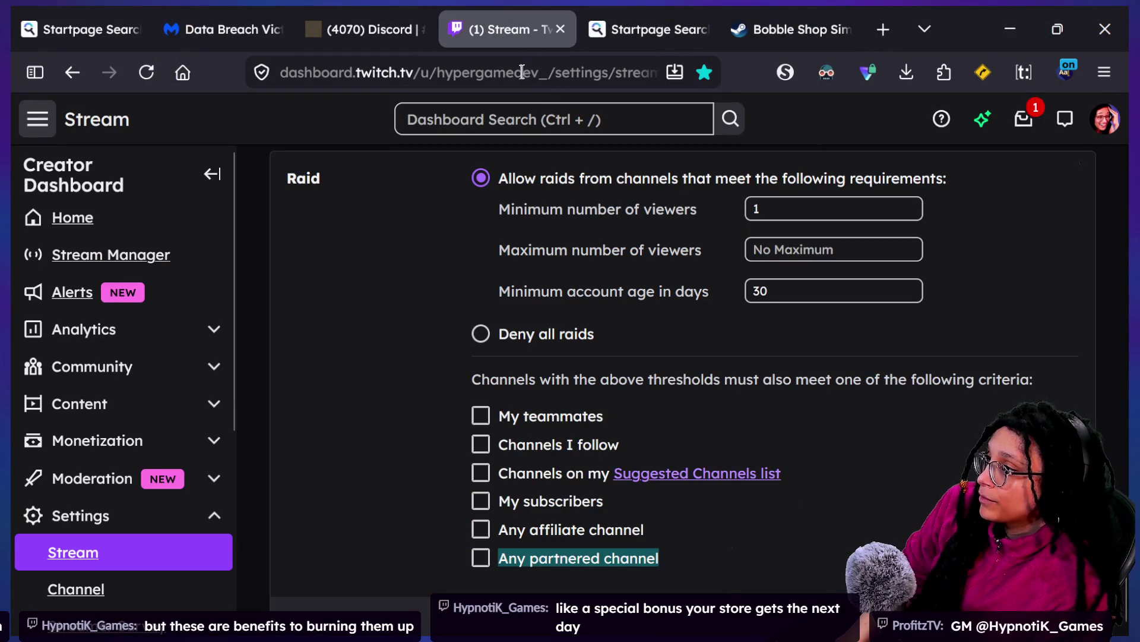
left_click(541, 65)
type("tnwitch")
key("BackSpace")
key("BackSpace")
type("withc")
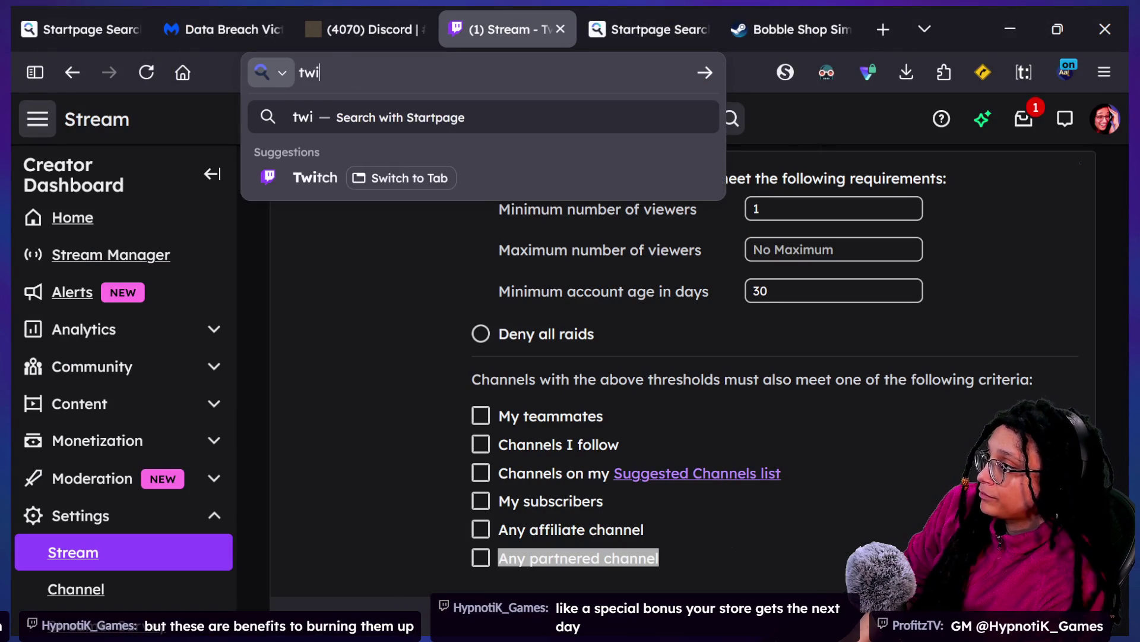
key("BackSpace")
type("ch")
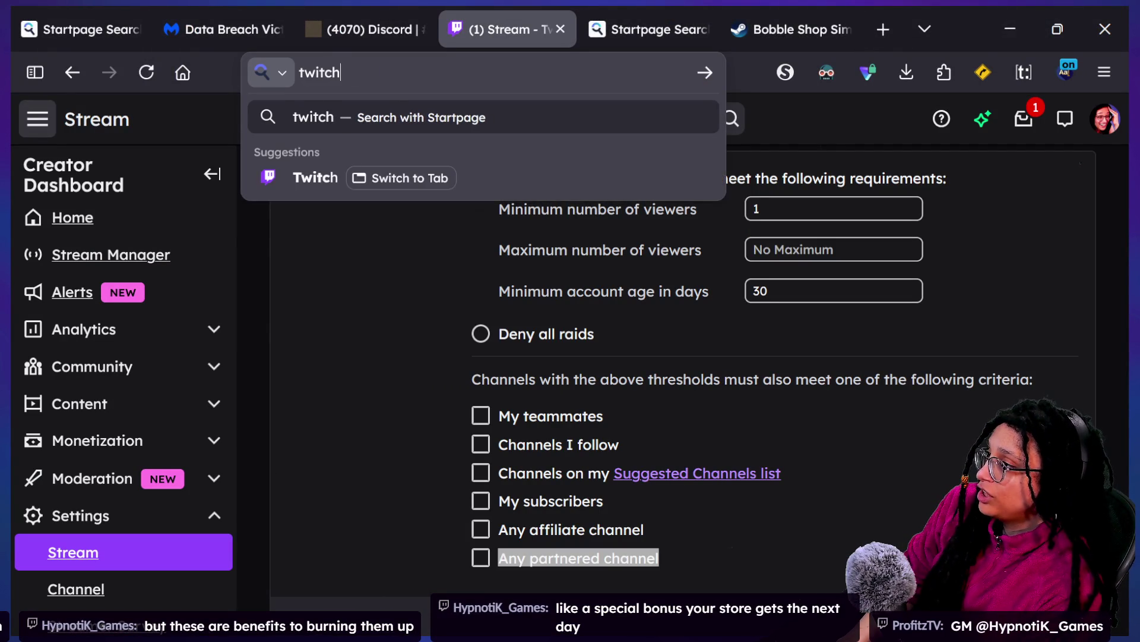
type(".tv/hypnotik_games")
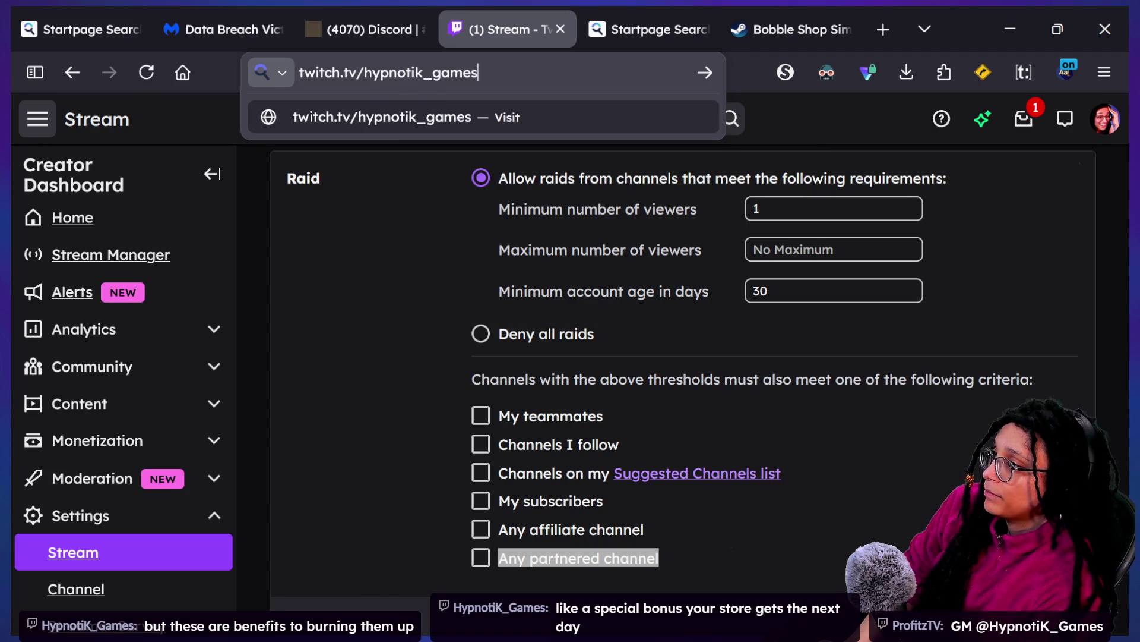
key("Return")
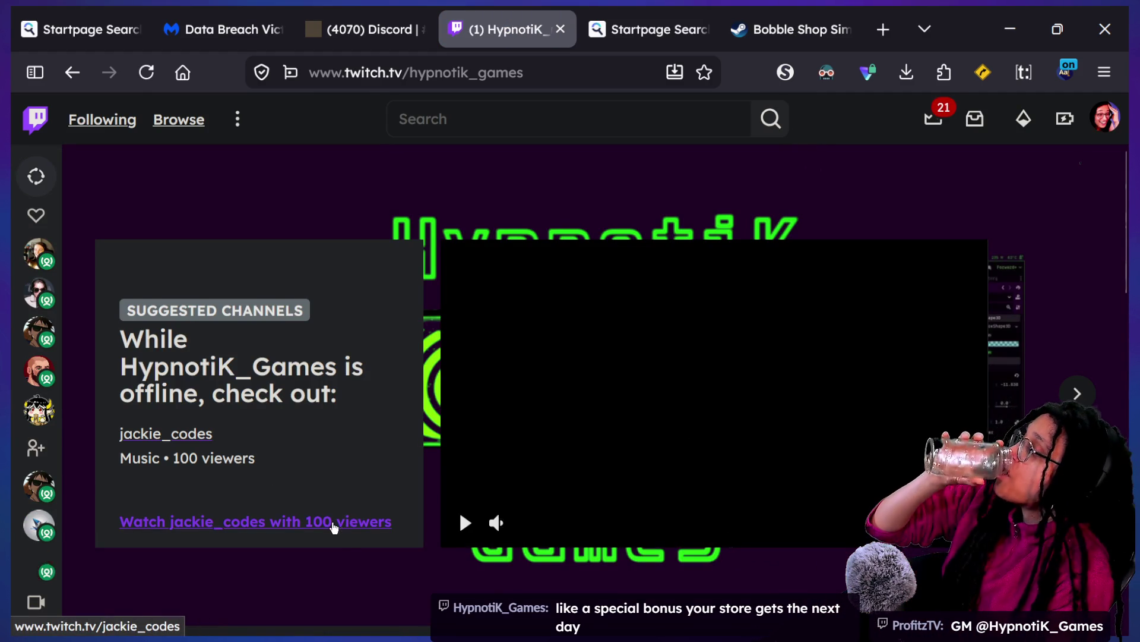
Step: Scroll to the recent videos row and open the latest stream video
scroll(334, 526, "down", 6)
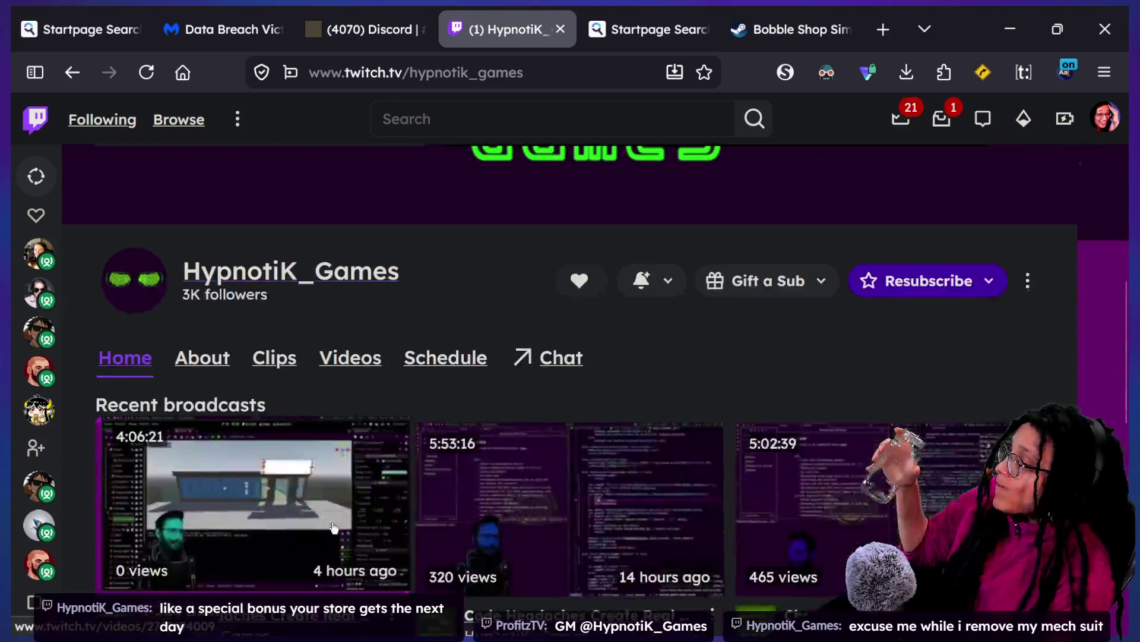
scroll(332, 522, "up", 5)
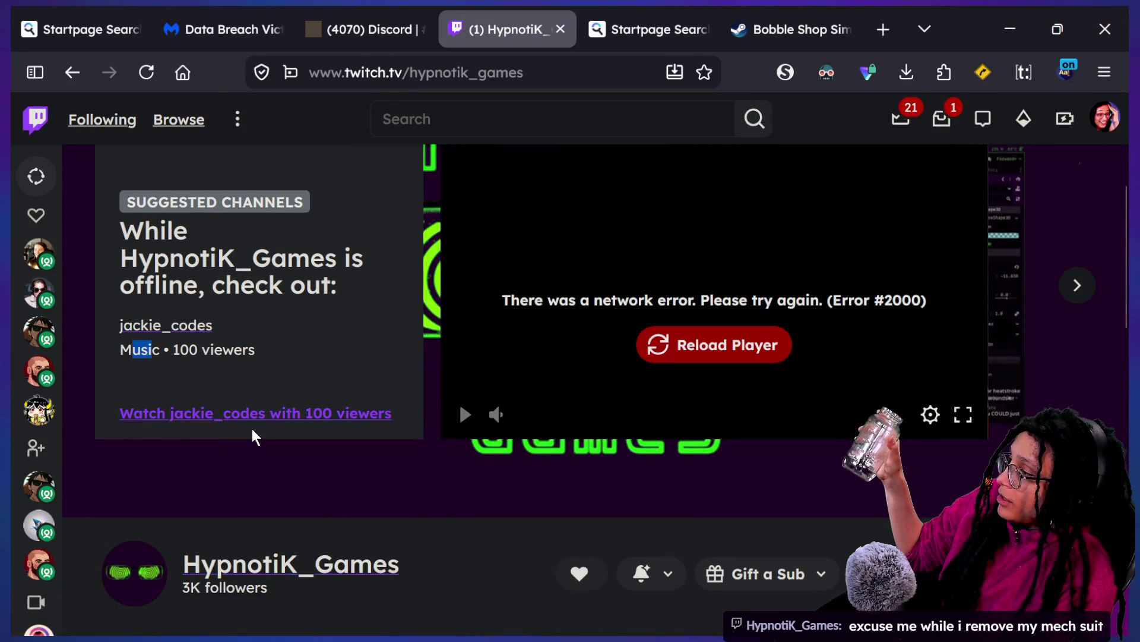
scroll(252, 434, "down", 5)
scroll(251, 434, "down", 1)
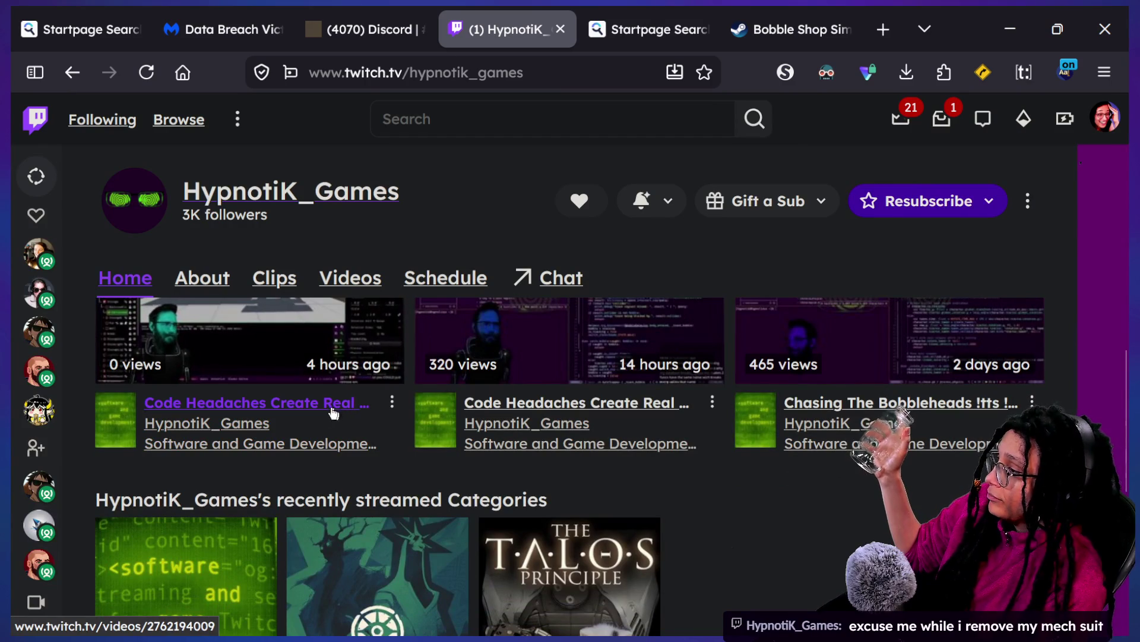
left_click(285, 341)
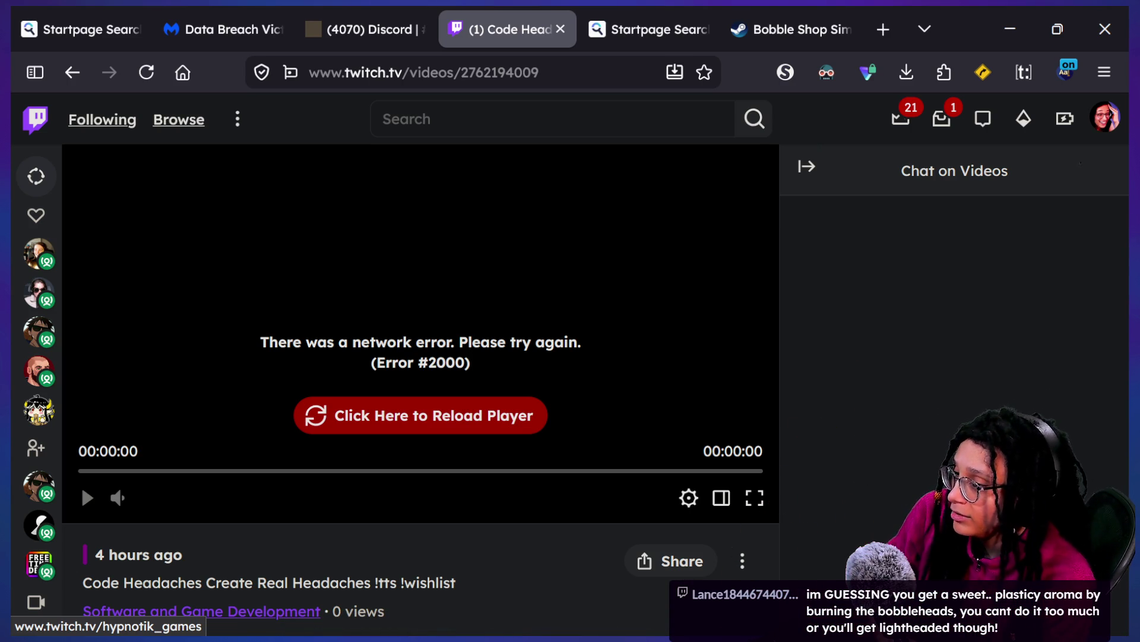
Step: Reload the failing player, then load the video's address in the other browser window
left_click(474, 427)
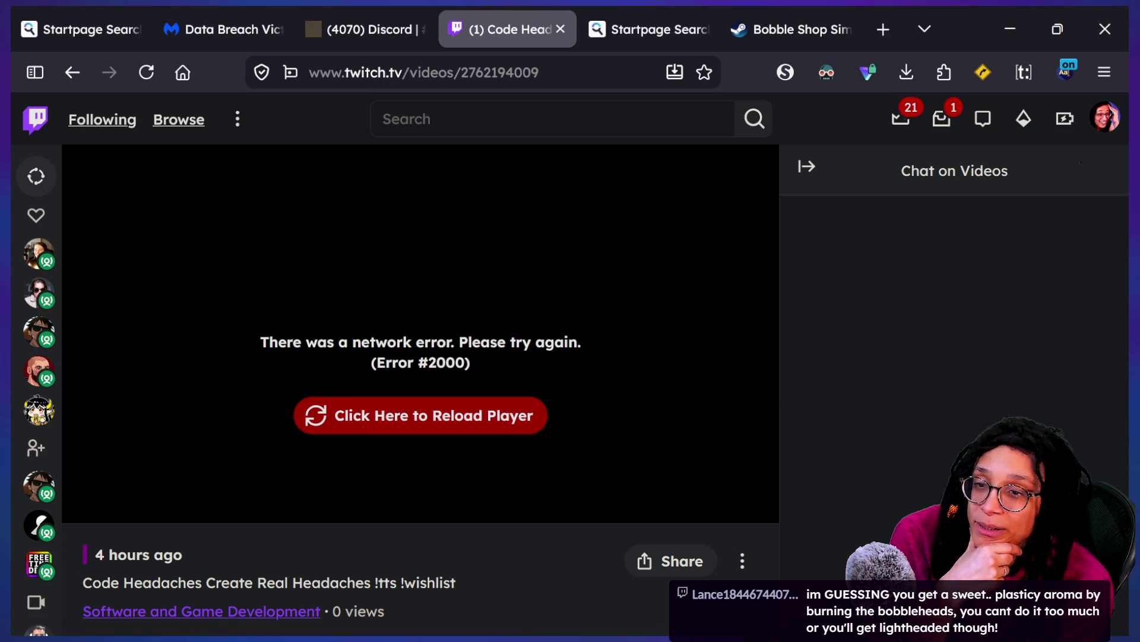
left_click(523, 76)
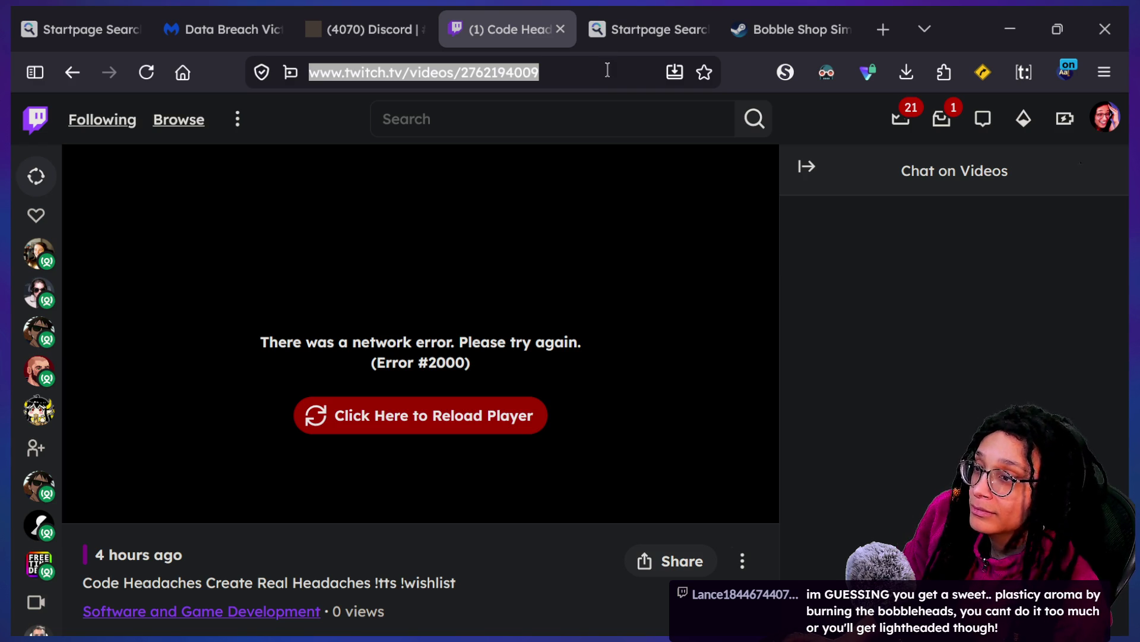
key("alt+Tab")
key("ctrl+v")
key("Return")
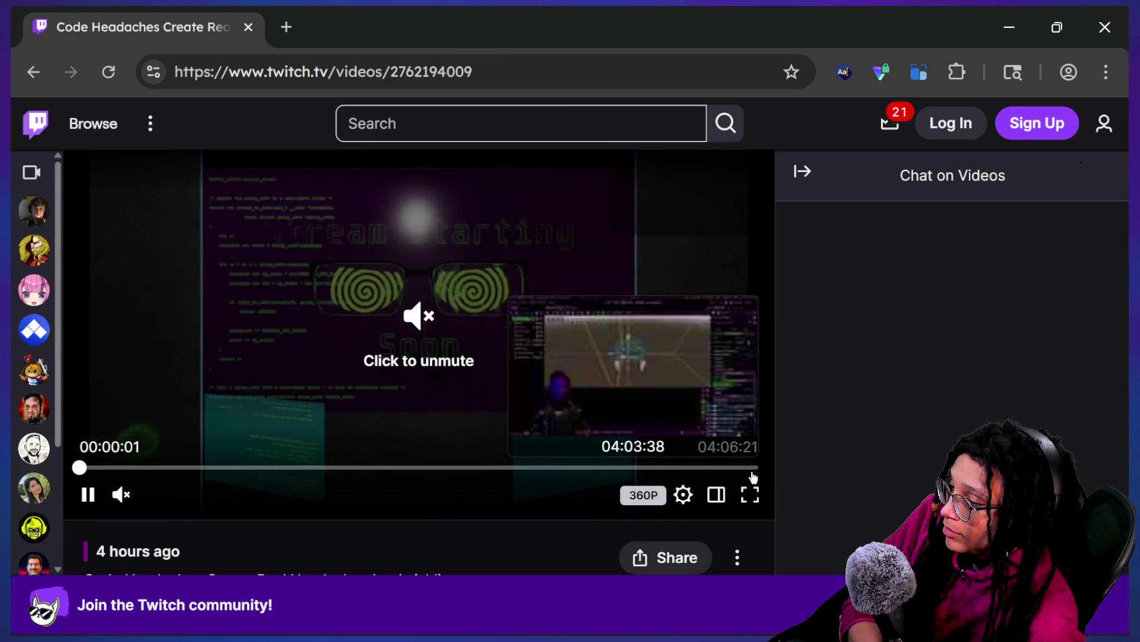
Step: Seek the stream video to about 3:56 and watch it full screen
left_click(751, 467)
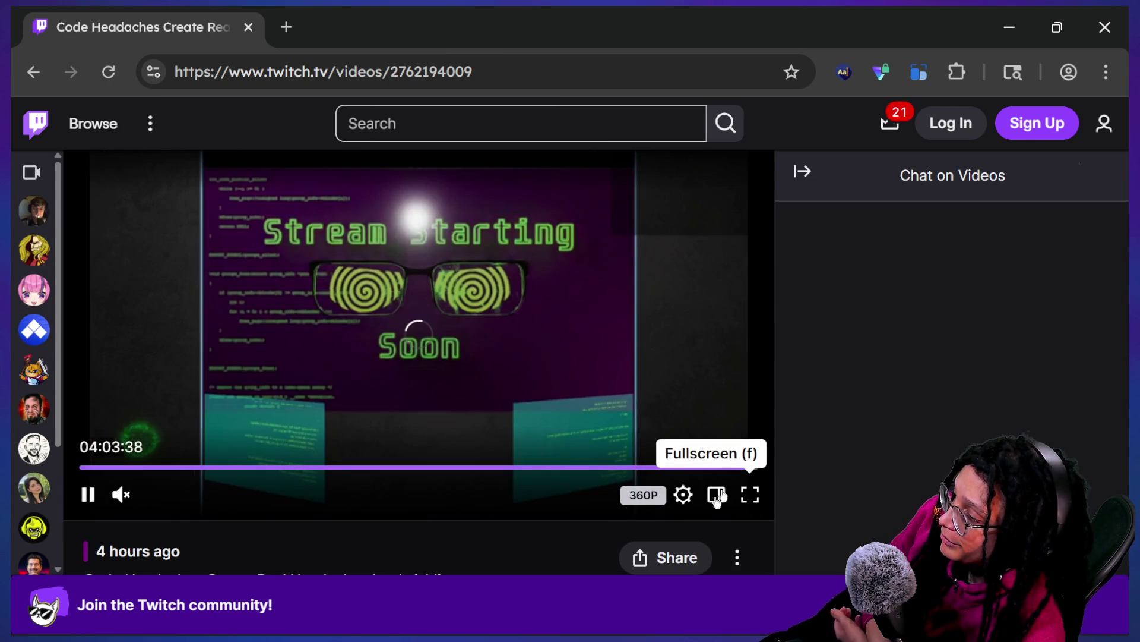
left_click(750, 467)
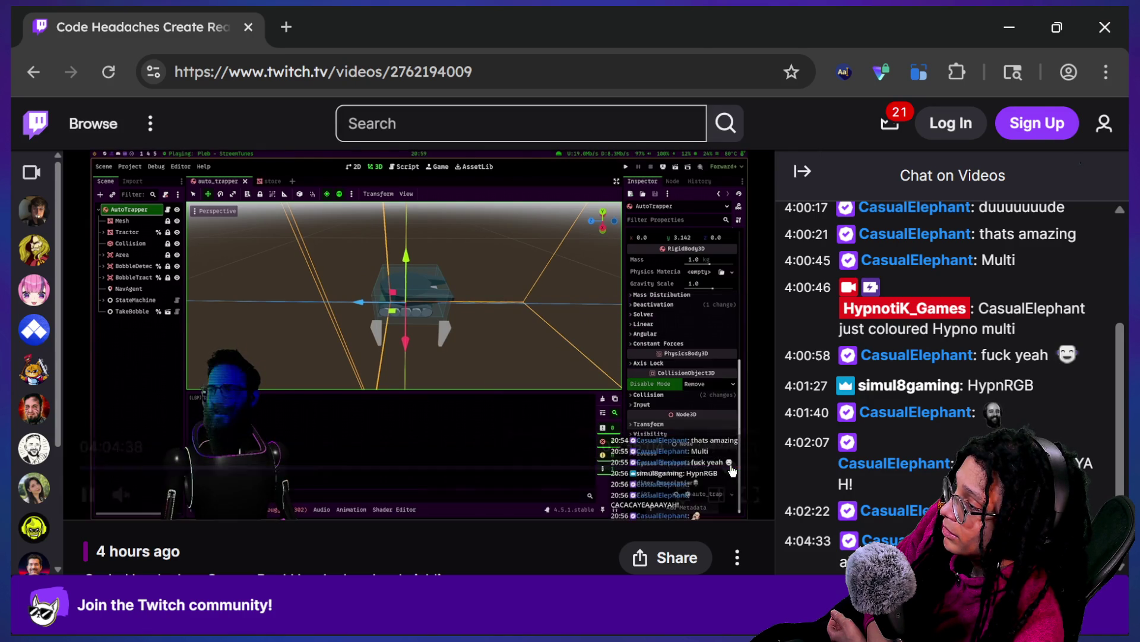
left_click(719, 465)
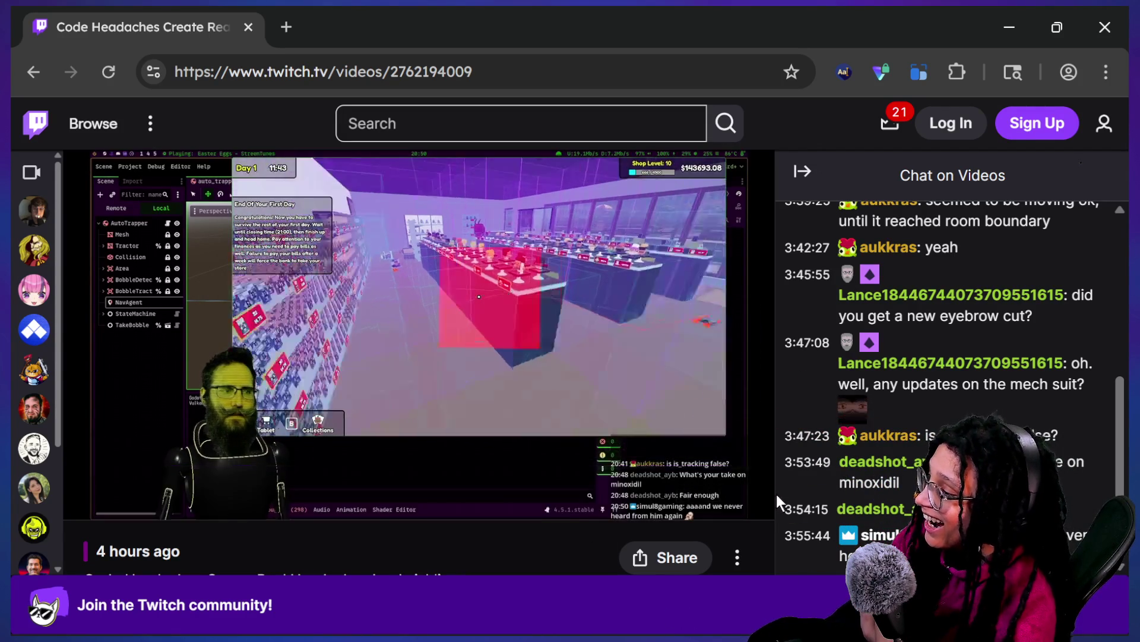
left_click(760, 500)
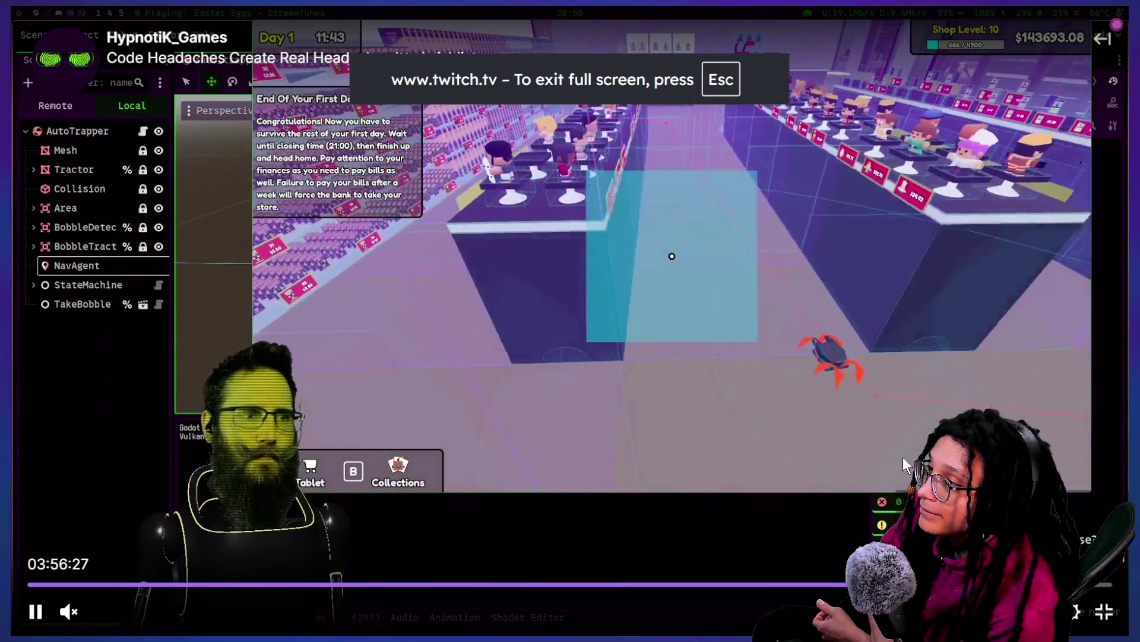
Step: Rewind the full-screen video a few seconds and rewatch the game footage around 3:56
key("Left")
key("Left")
key("Right")
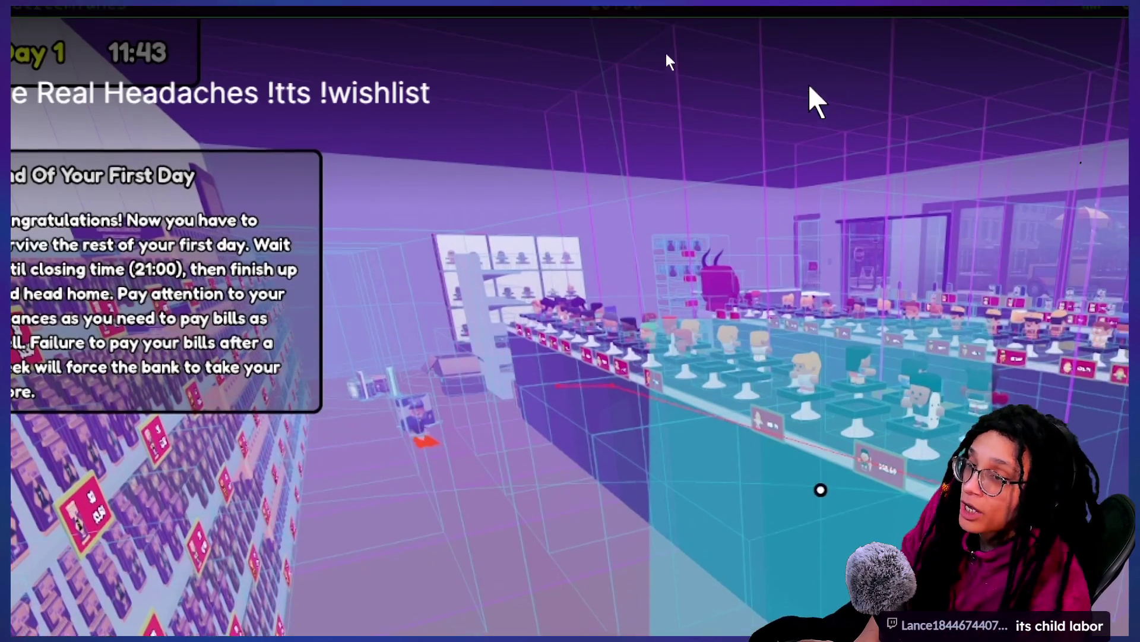
key("w")
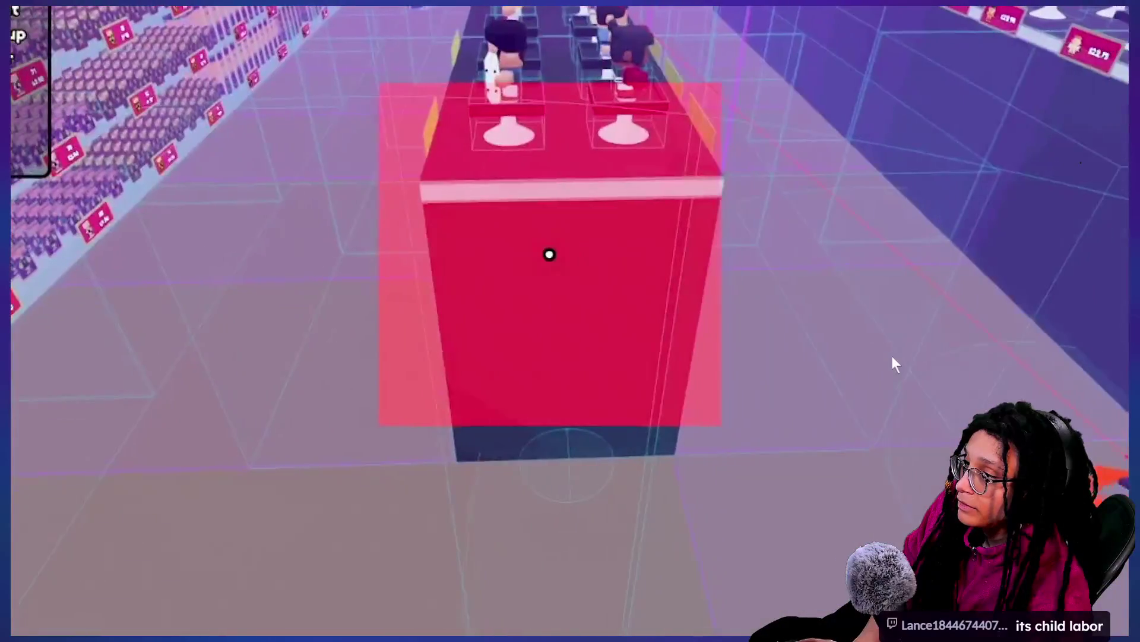
key("e")
mouse_move(894, 361)
left_mouse_down()
mouse_move(989, 91)
mouse_move(971, 83)
left_mouse_up()
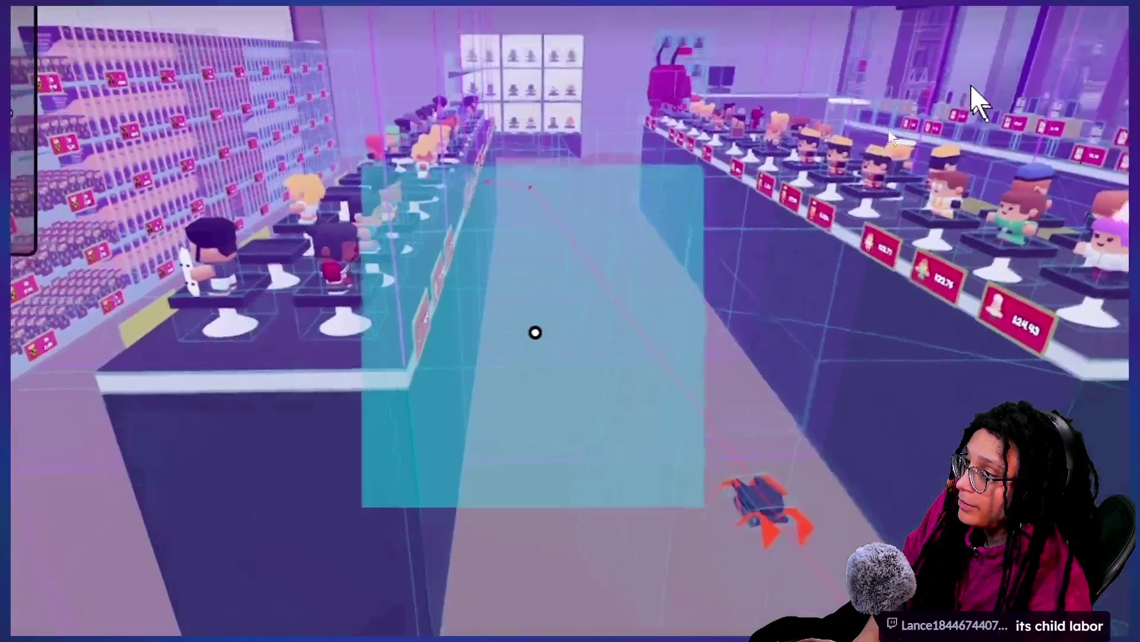
key("w")
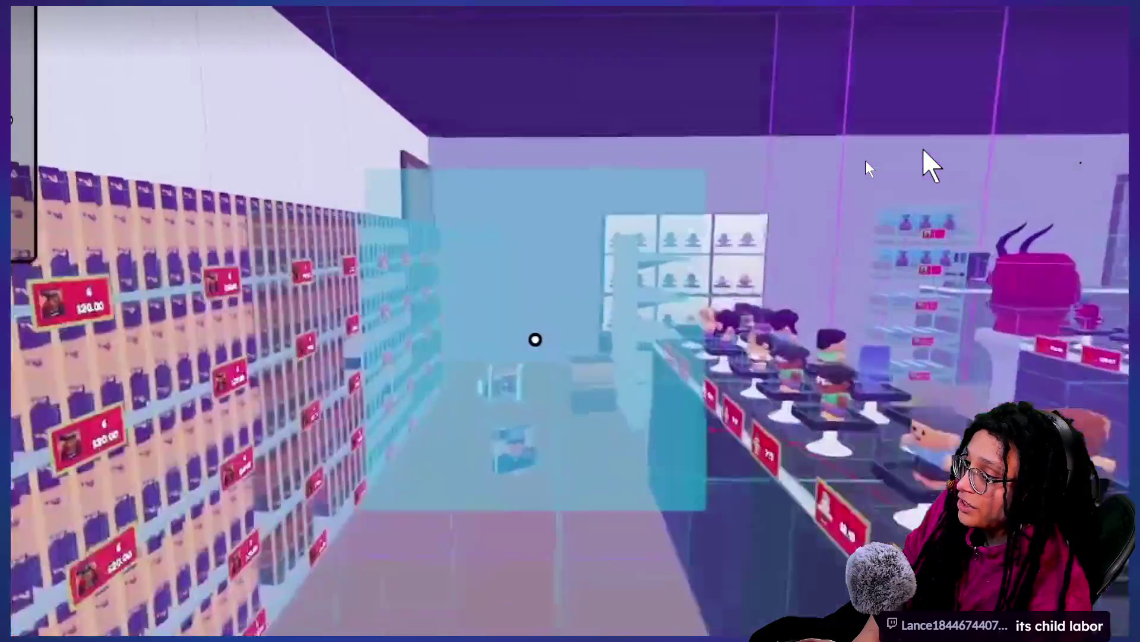
key("w")
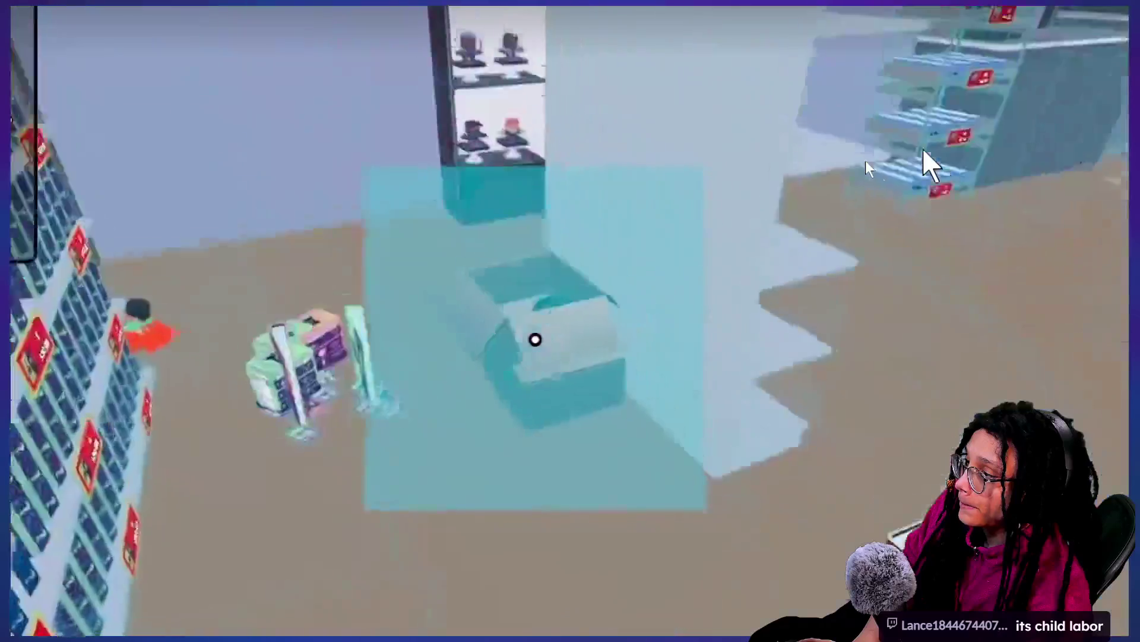
key("a")
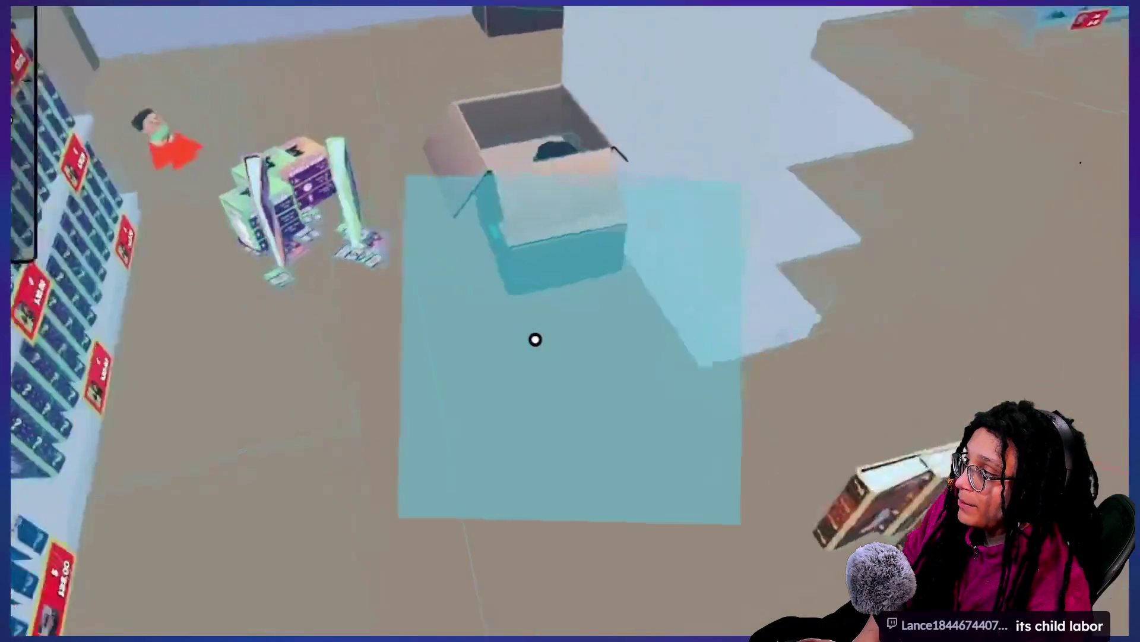
key("w")
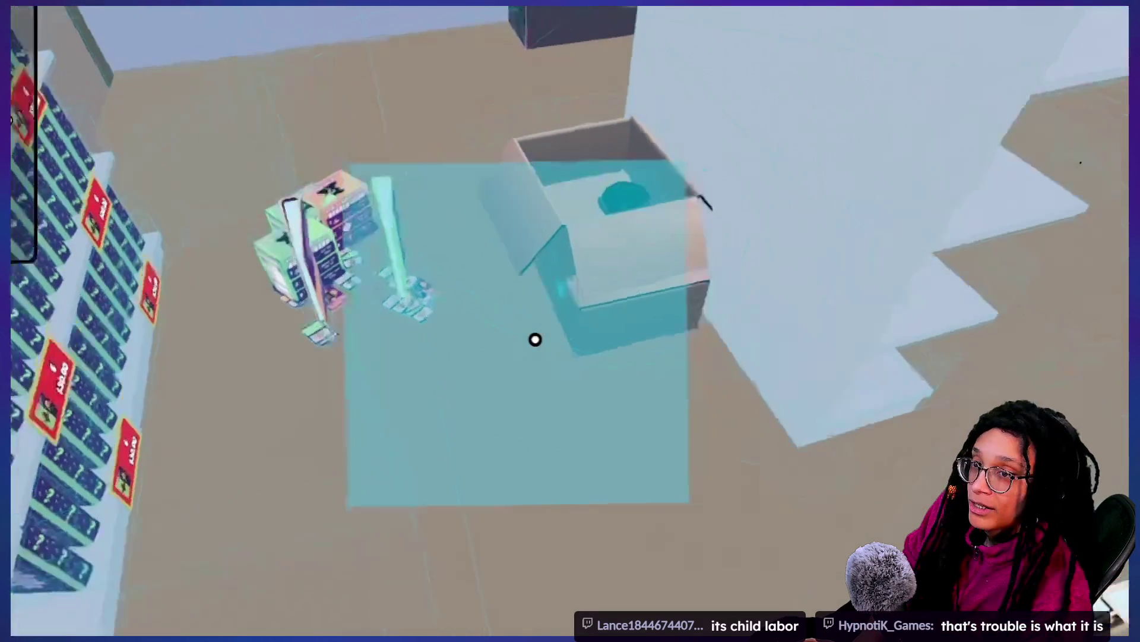
key("d")
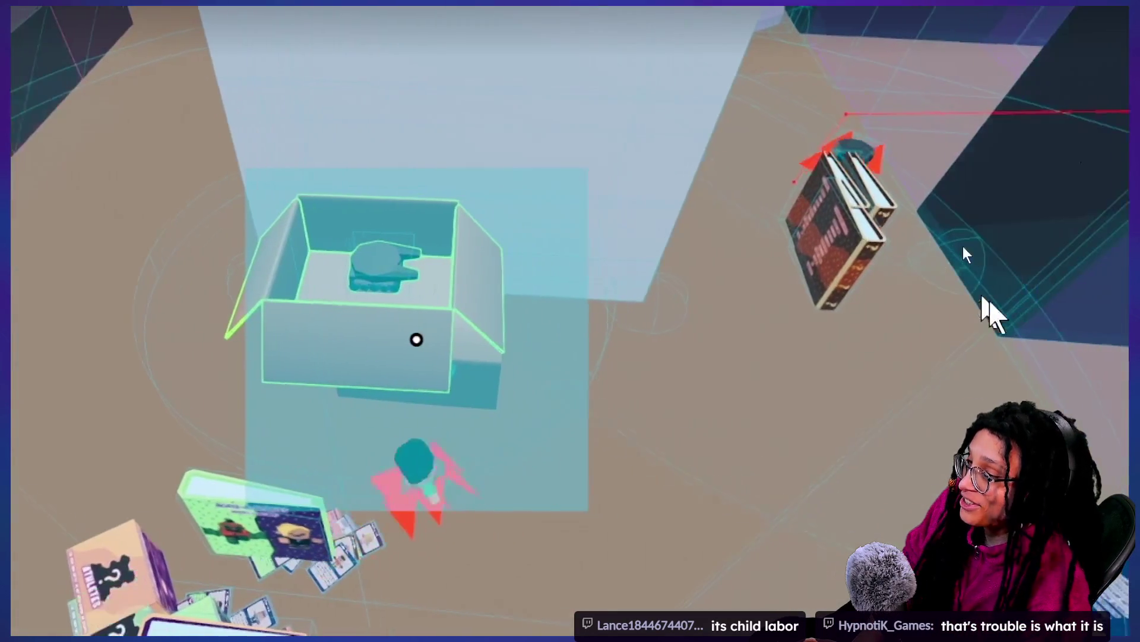
key("d")
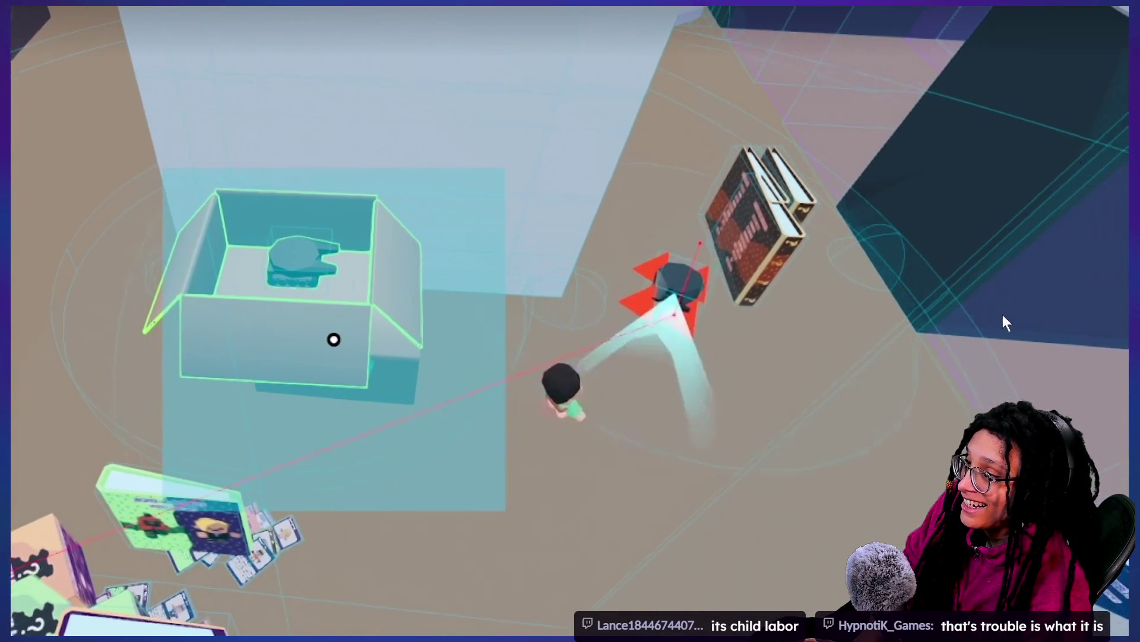
mouse_move(1019, 323)
left_mouse_down()
mouse_move(801, 320)
mouse_move(693, 385)
mouse_move(647, 359)
mouse_move(511, 356)
mouse_move(368, 390)
mouse_move(224, 453)
mouse_move(212, 476)
mouse_move(236, 504)
mouse_move(323, 508)
mouse_move(601, 331)
mouse_move(875, 221)
mouse_move(924, 162)
mouse_move(961, 152)
left_mouse_up()
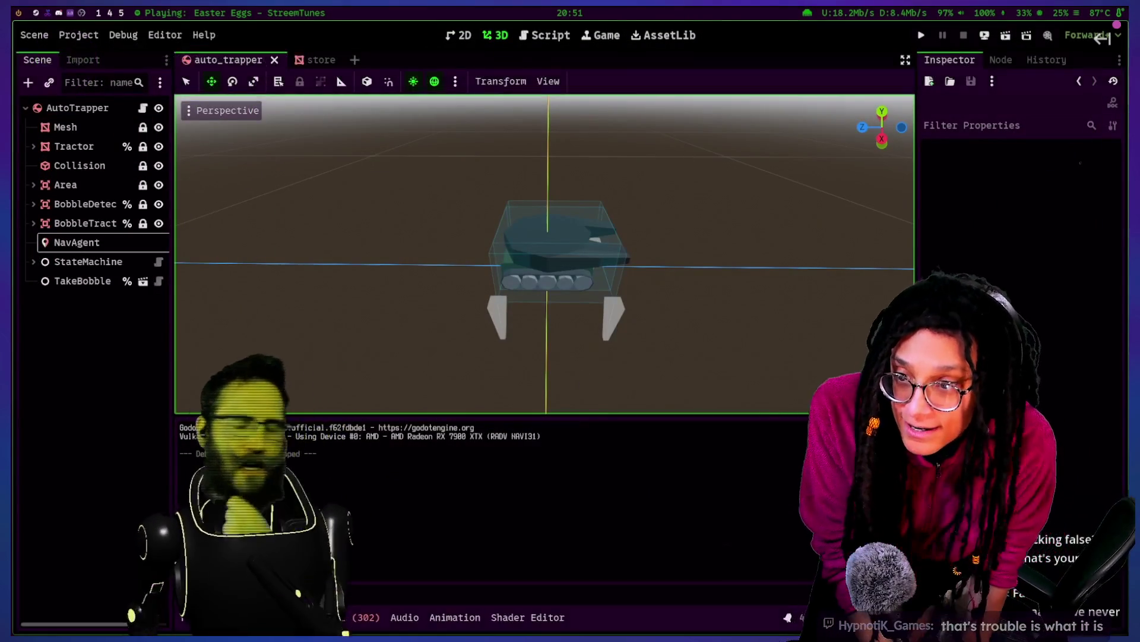
Step: Rewind twice more to replay the scene, then exit full screen
mouse_move(583, 378)
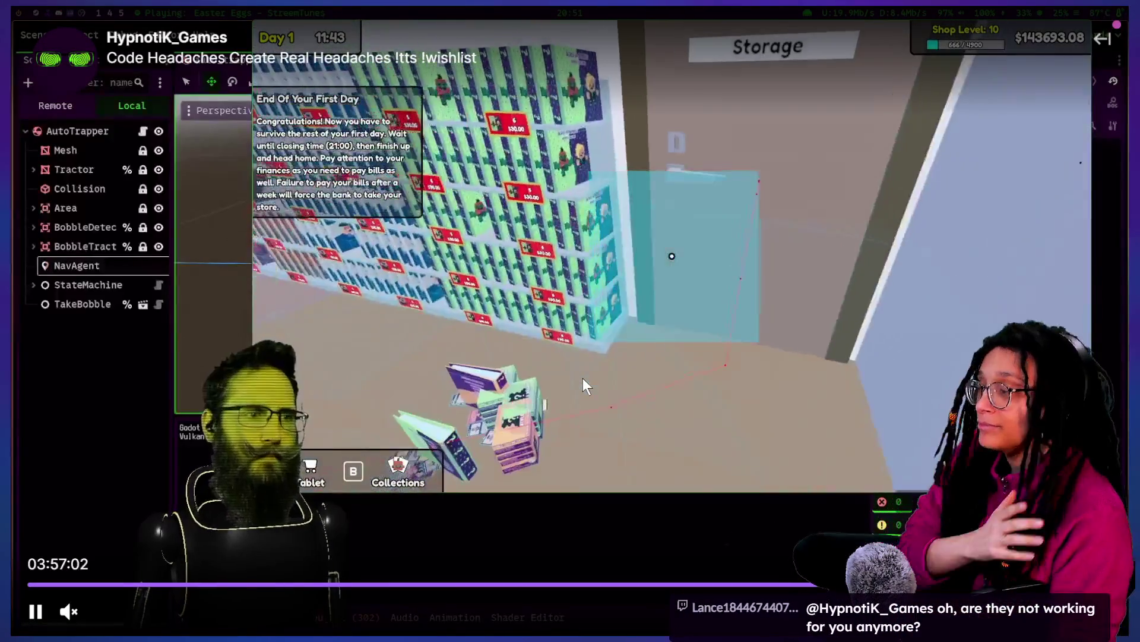
key("Left")
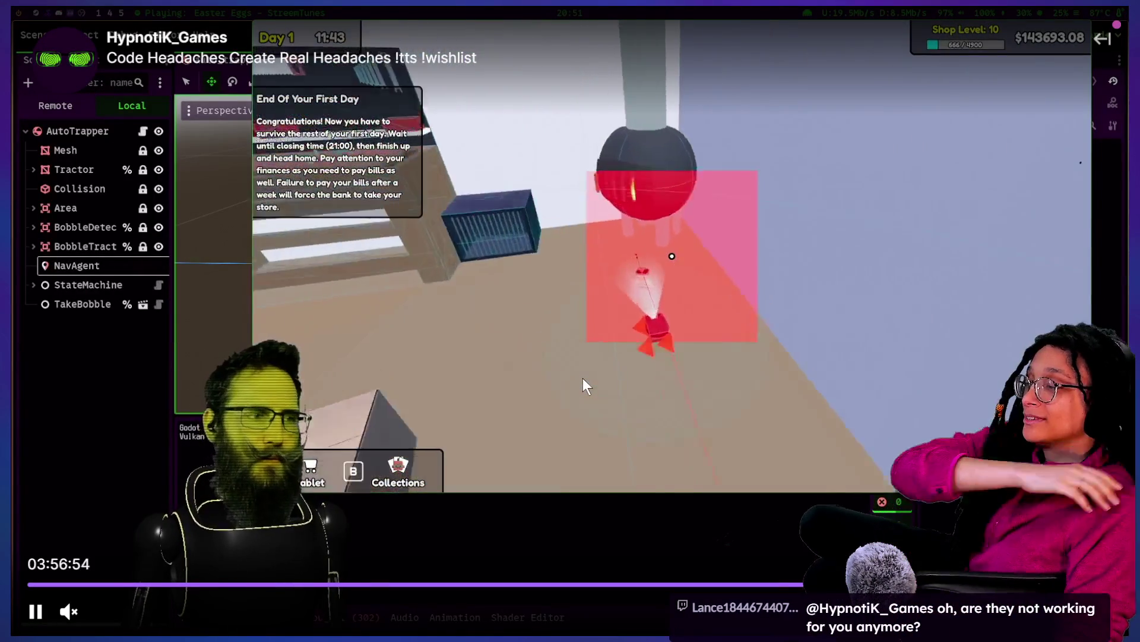
key("Left")
key("Left")
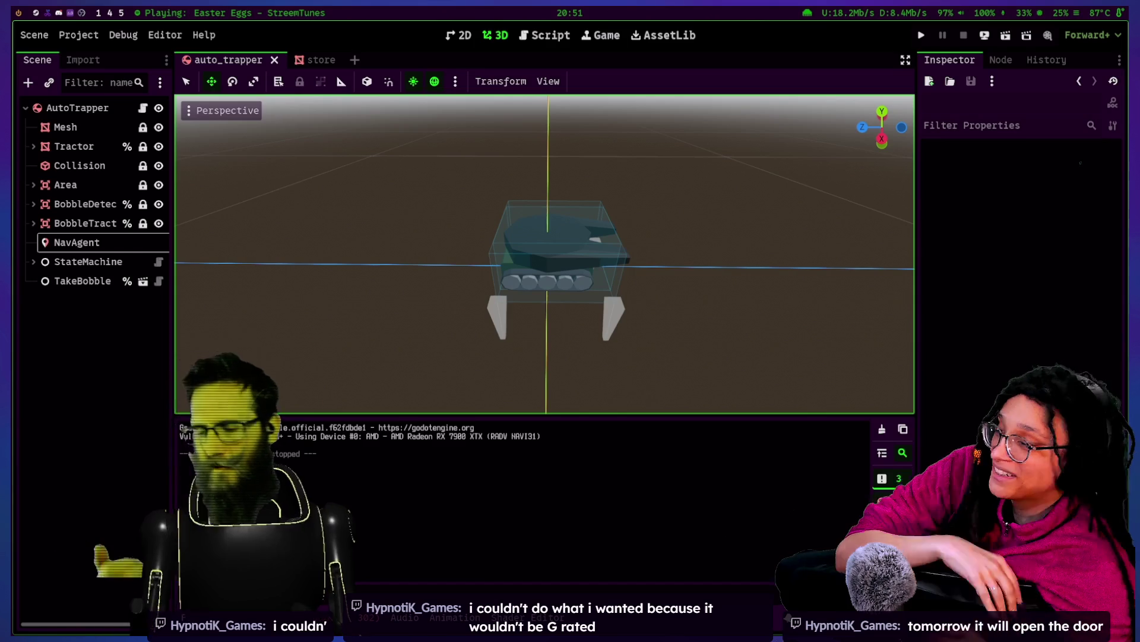
key("Escape")
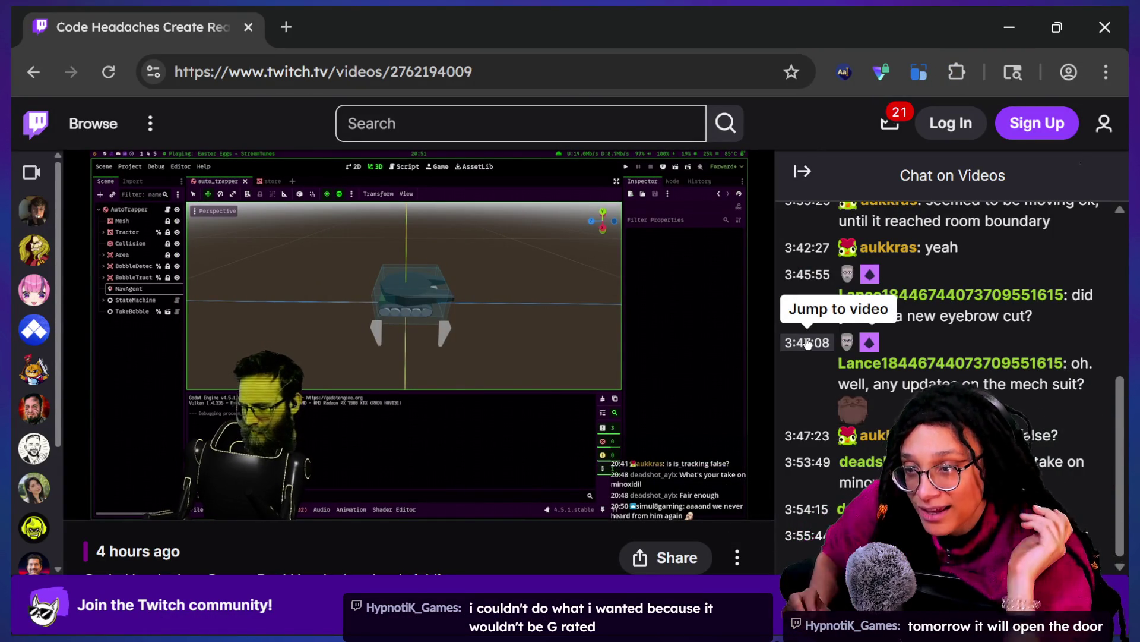
Step: Pause the replay at 3:57:18 and put the caret on line 19 of the Godot script
left_click(546, 349)
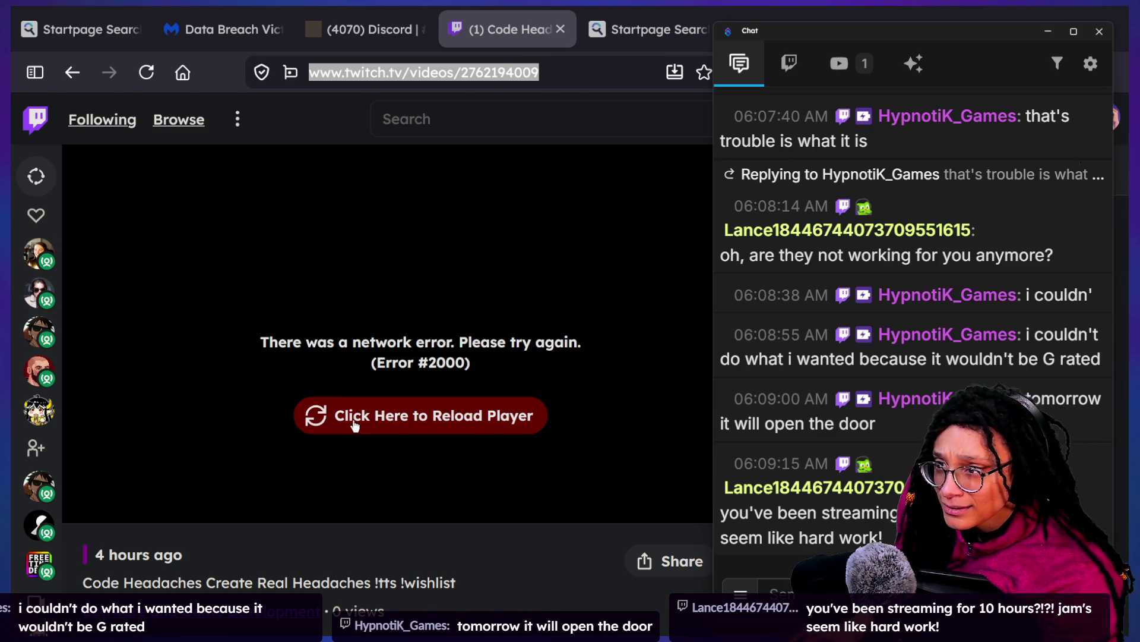
key("alt+Tab")
left_click(423, 325)
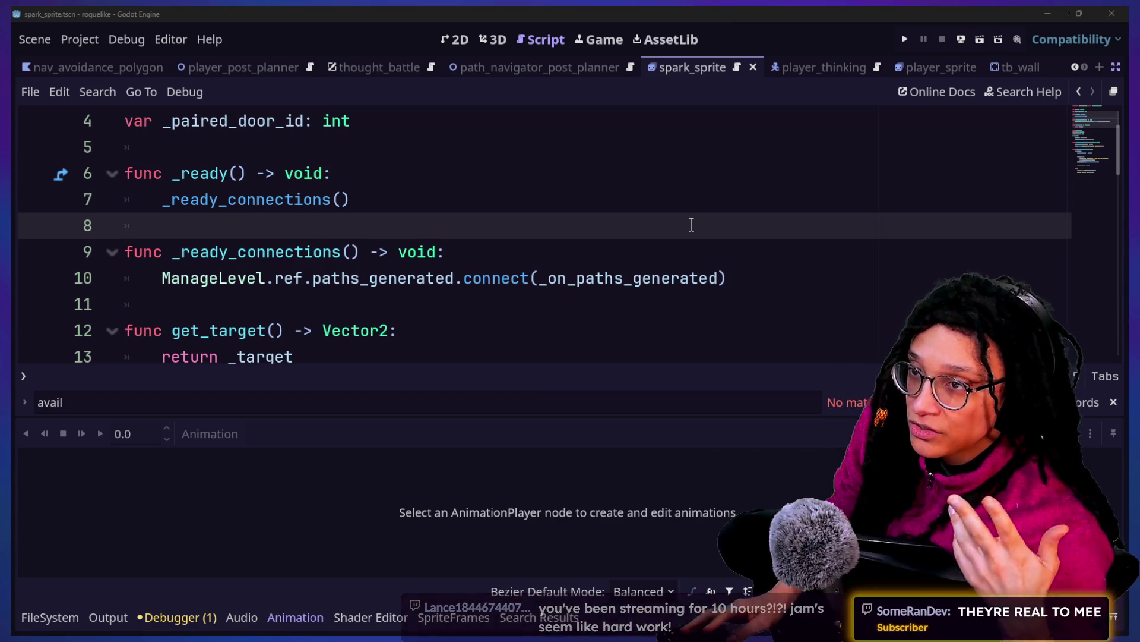
key("alt+Tab")
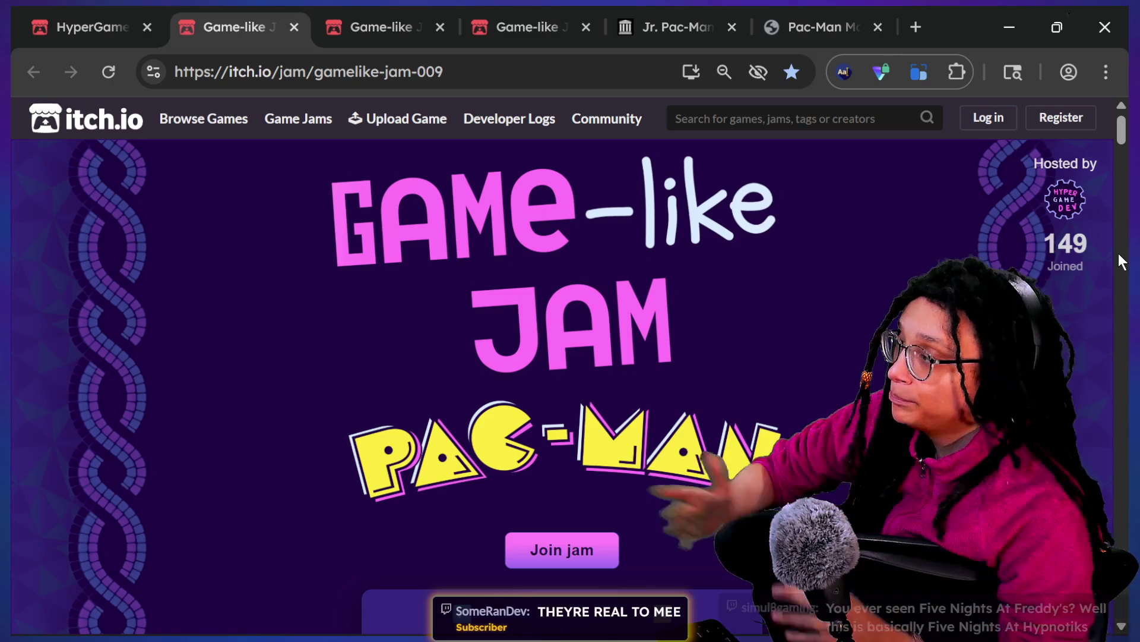
Step: Switch from the jam page to the stream chat window and scroll through it
left_click(647, 71)
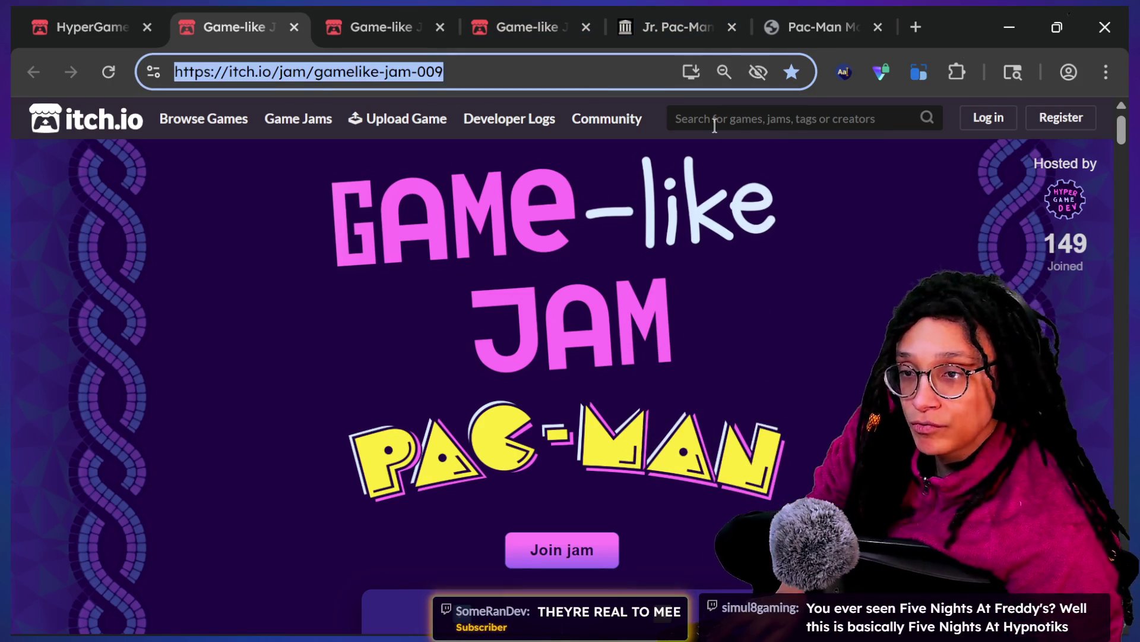
key("alt+Tab")
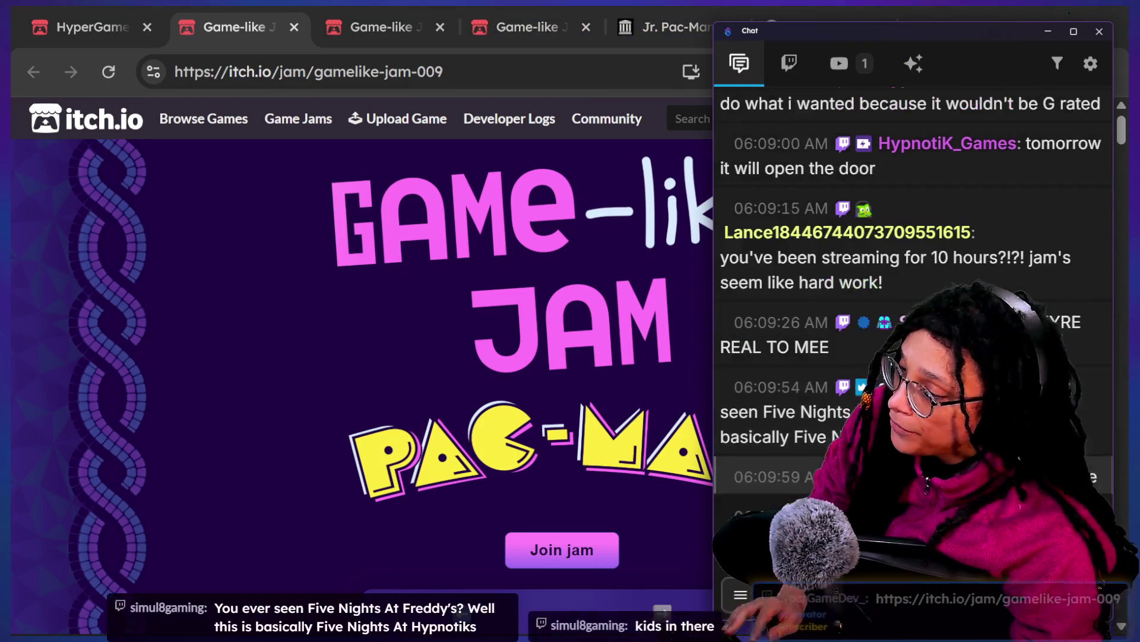
left_click(284, 385)
scroll(284, 386, "down", 3)
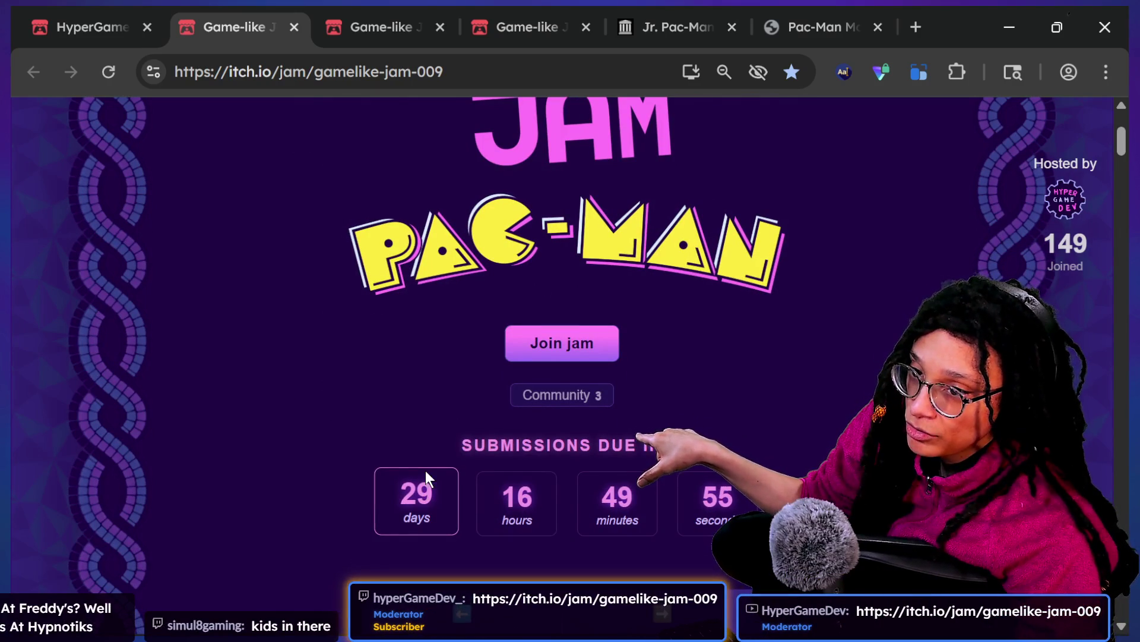
scroll(426, 470, "up", 1)
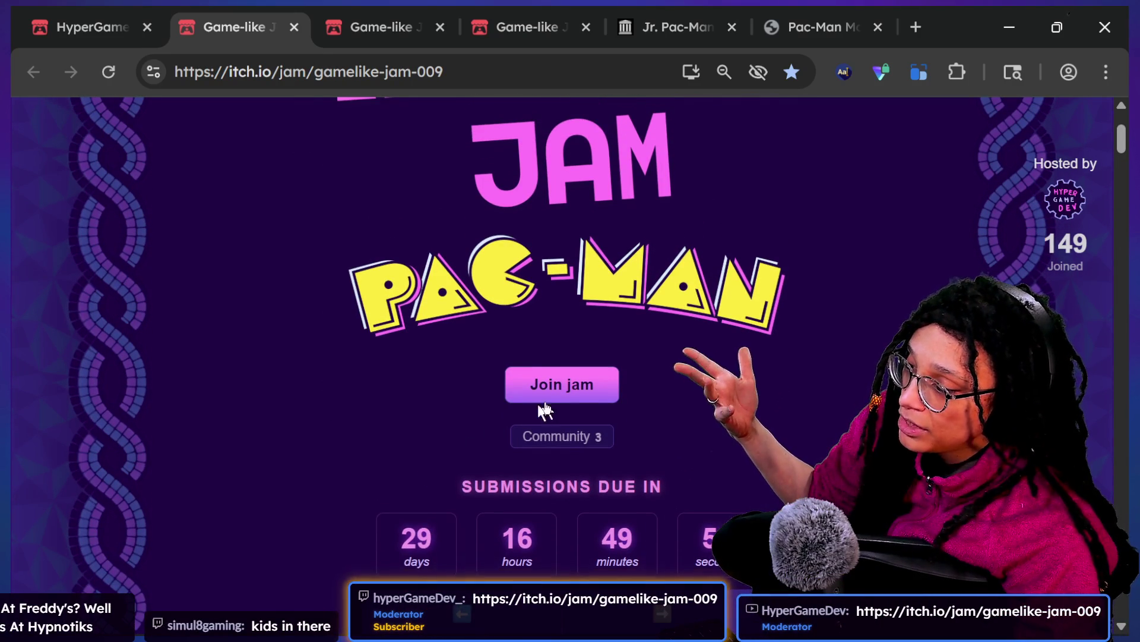
scroll(564, 393, "up", 3)
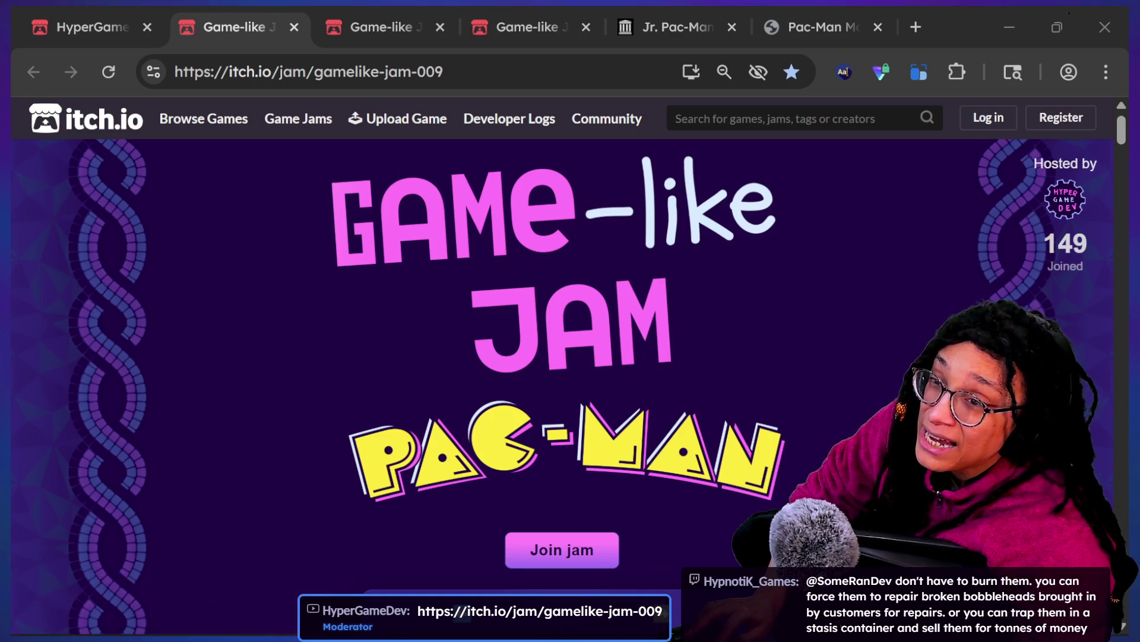
Step: Bring the itch.io Game-like Jam 009 page back and drag the Explorer window aside
key("alt+Tab")
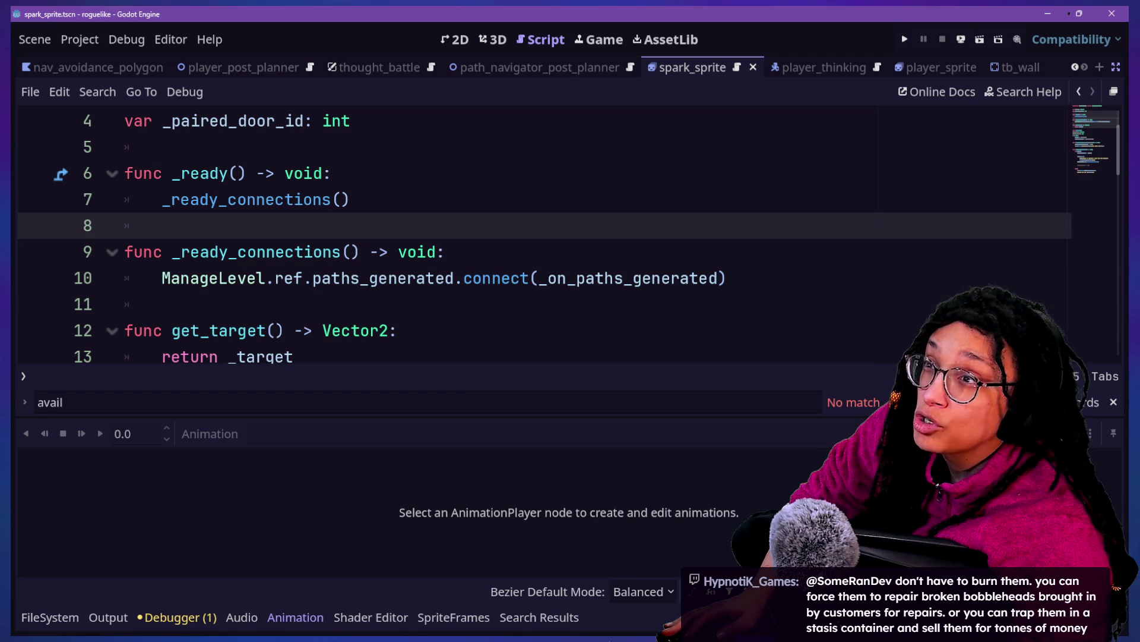
key("alt+Tab")
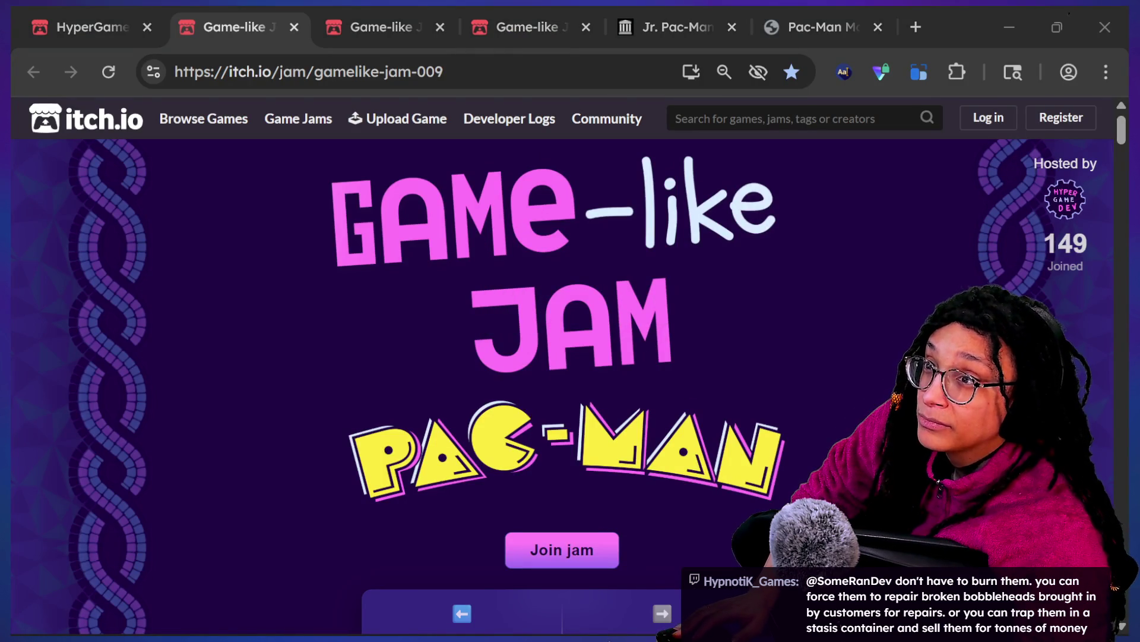
left_click_drag(717, 52, 1138, 83)
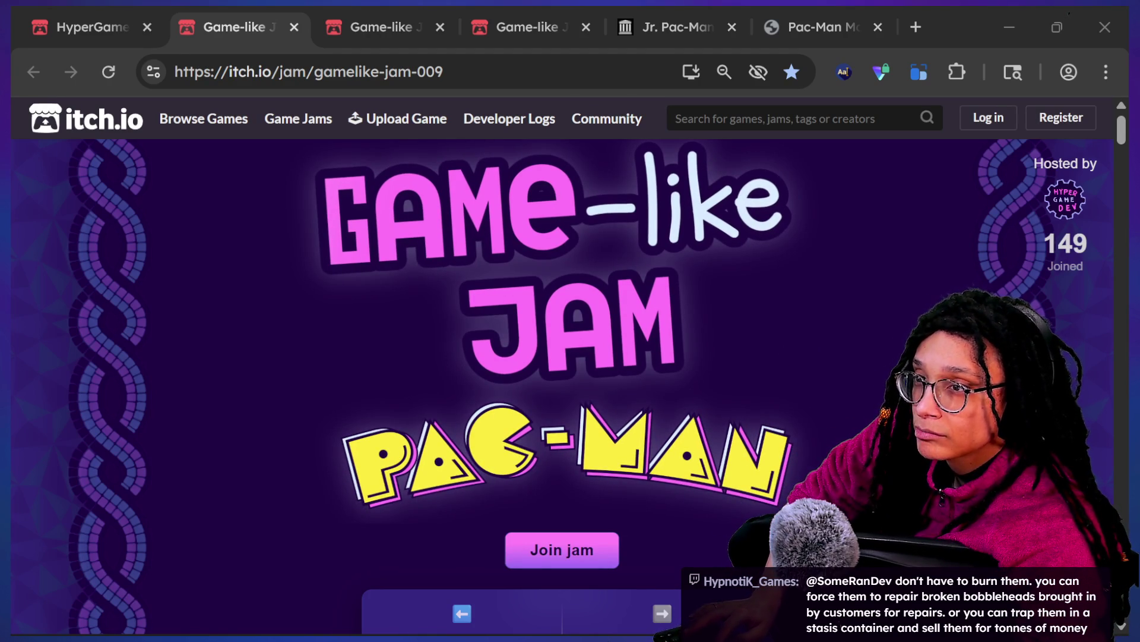
key("alt+Tab")
Step: Hide the bottom animation panel below the Path_NavAgent script and bring up Quick Open
left_click(239, 279)
key("Down")
key("Down")
key("Down")
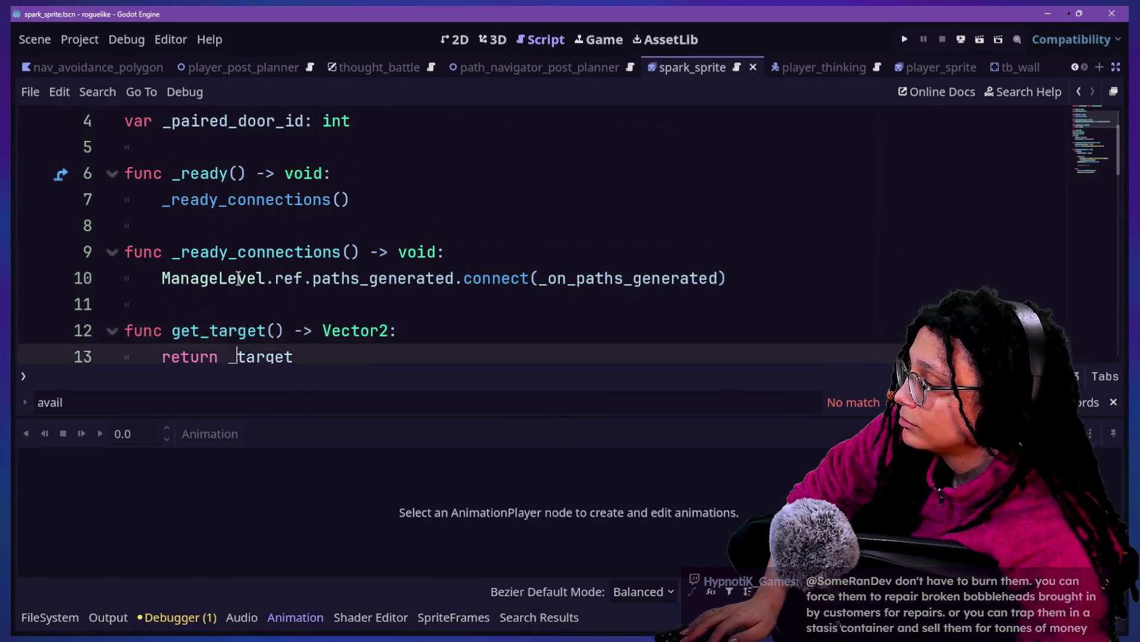
key("ctrl+j")
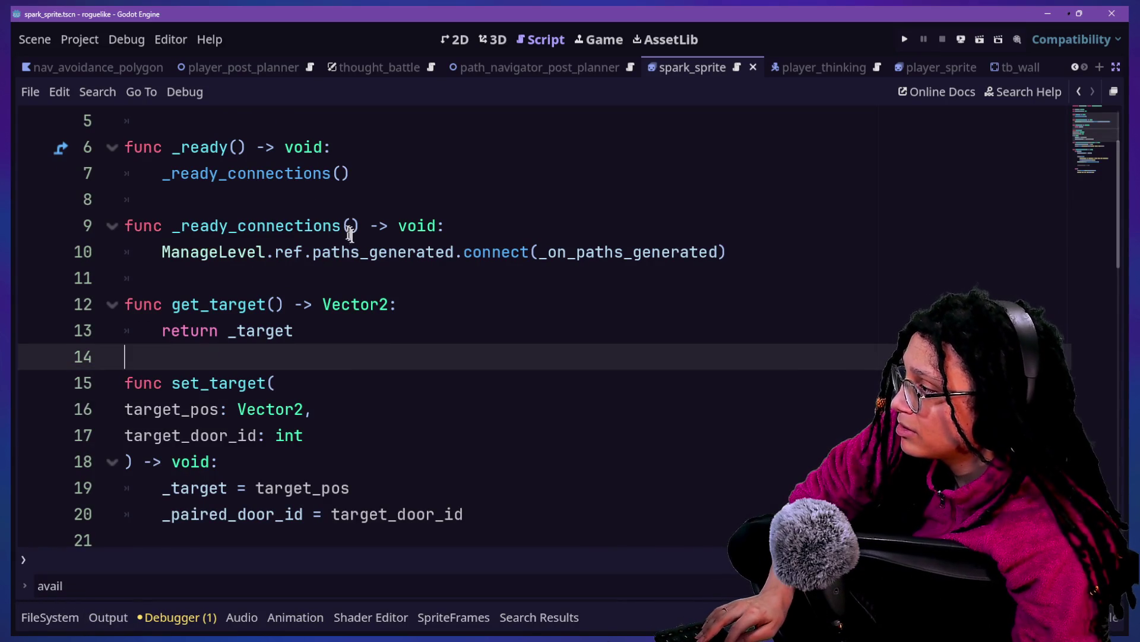
scroll(362, 252, "up", 2)
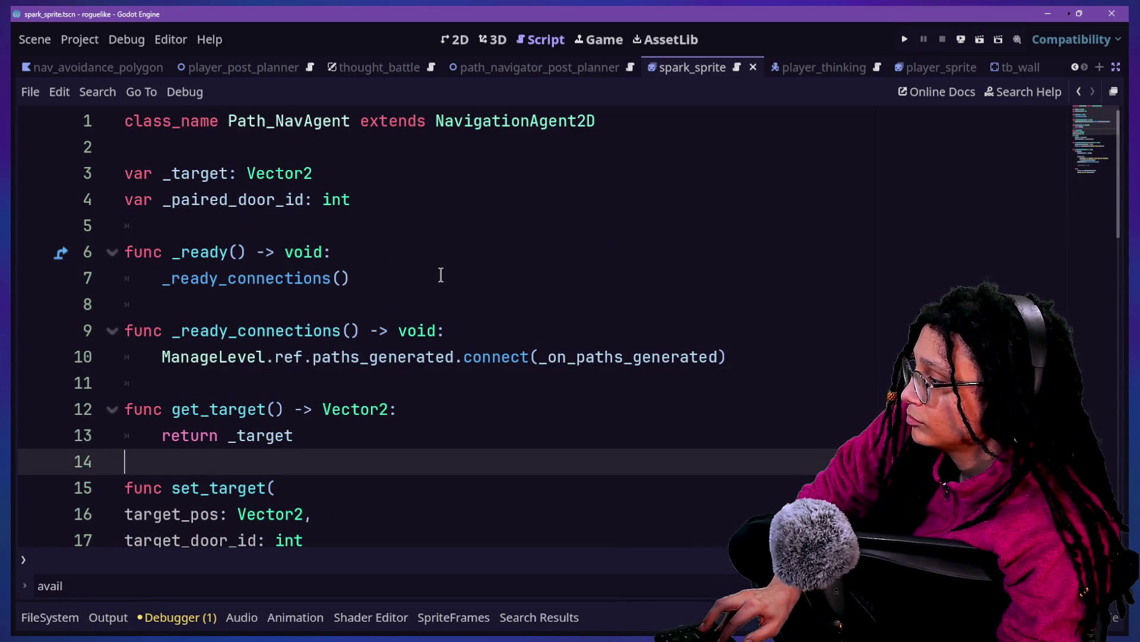
key("shift+alt+o")
Step: Search 'nav' in Quick Open and load path_navigator_post_planner.gd
type("nav")
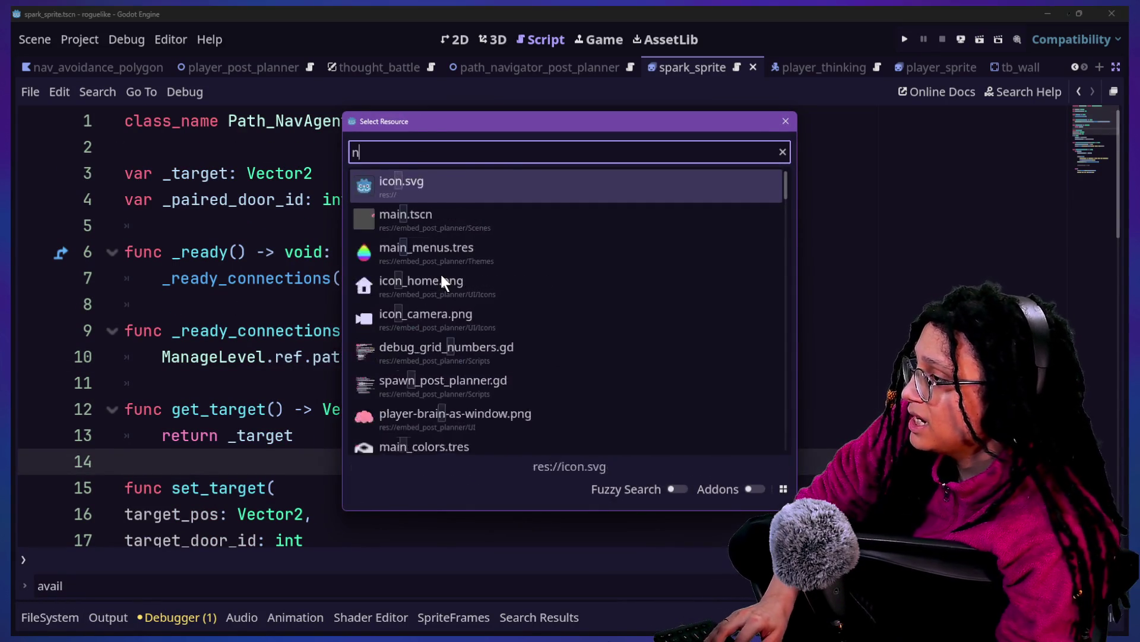
key("Down")
key("Down")
key("Down")
key("Up")
key("Up")
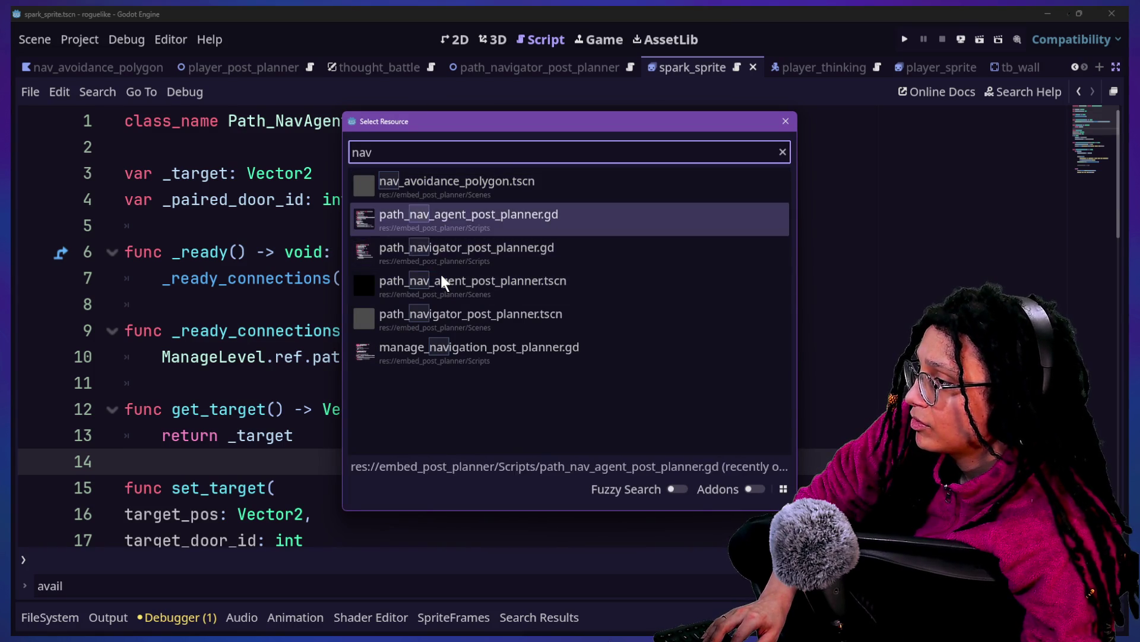
key("Down")
key("Return")
Step: Undo to restore the _ready_animation code that plays "walk", and save
scroll(457, 277, "up", 3)
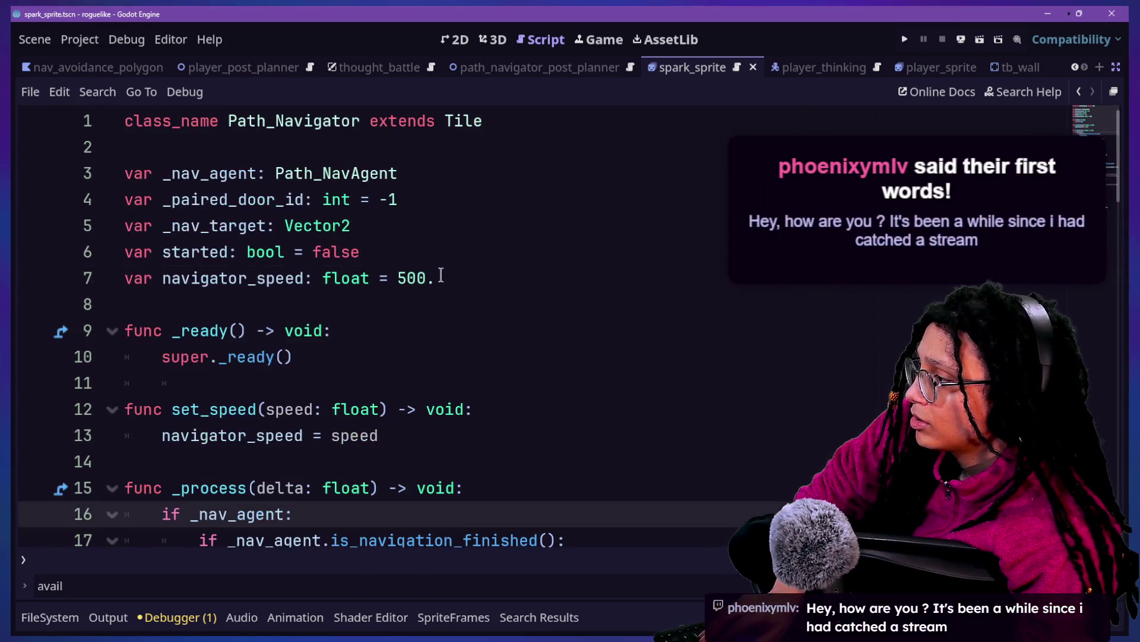
key("ctrl+z")
key("ctrl+s")
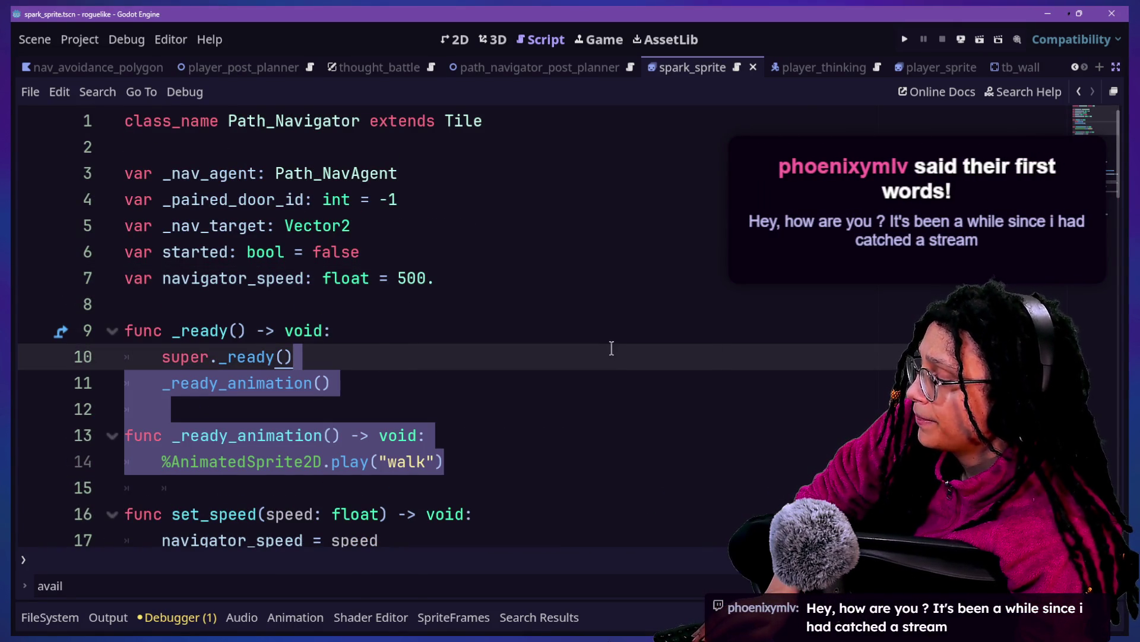
key("shift+alt+o")
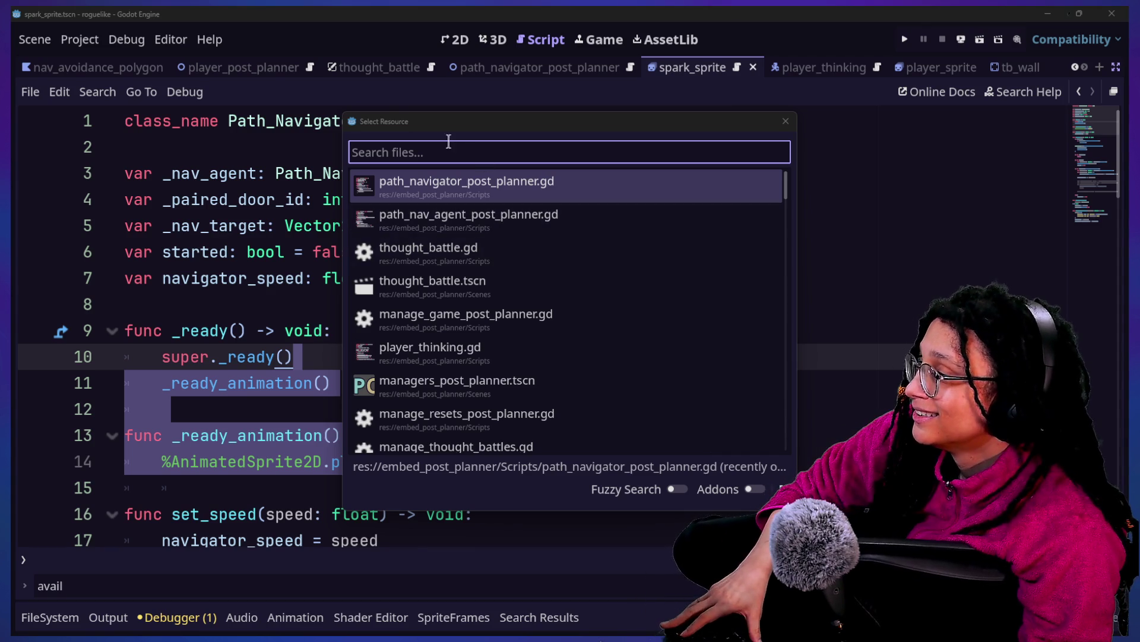
Step: Search 'sprite' in Quick Open and load the spark_sprite.gd script
left_click(462, 154)
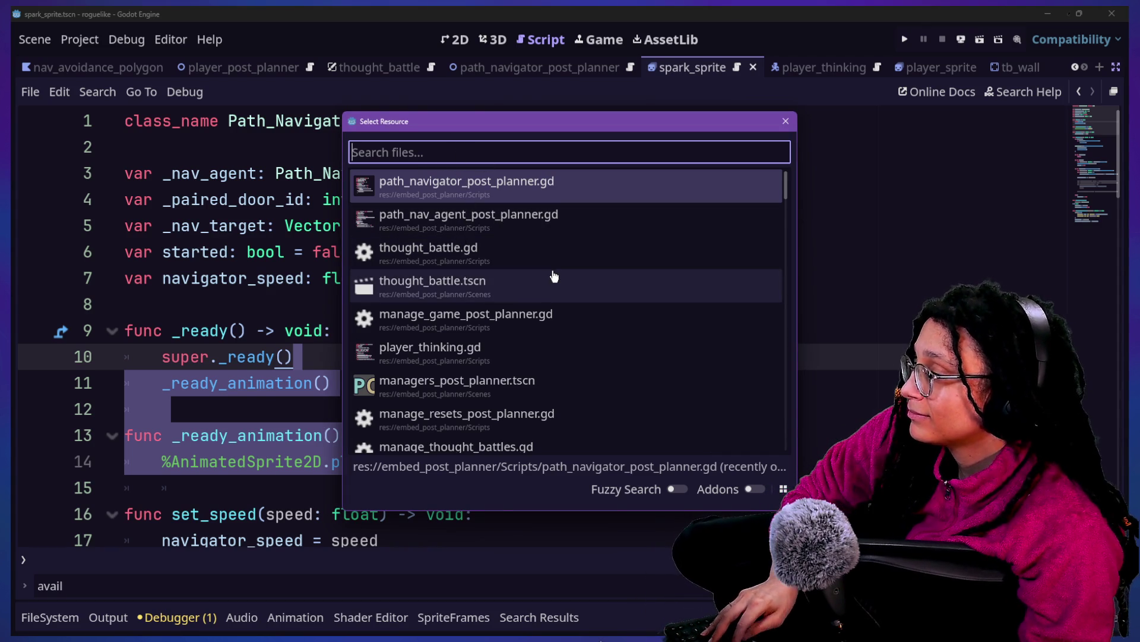
type("i")
key("BackSpace")
type("sprite")
key("Down")
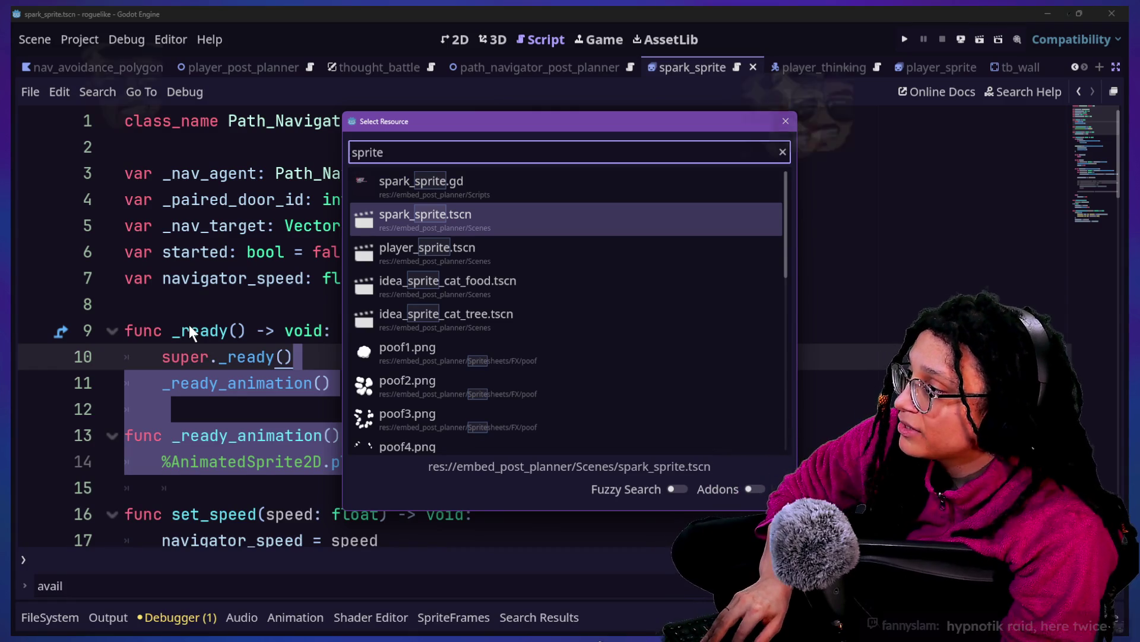
key("Return")
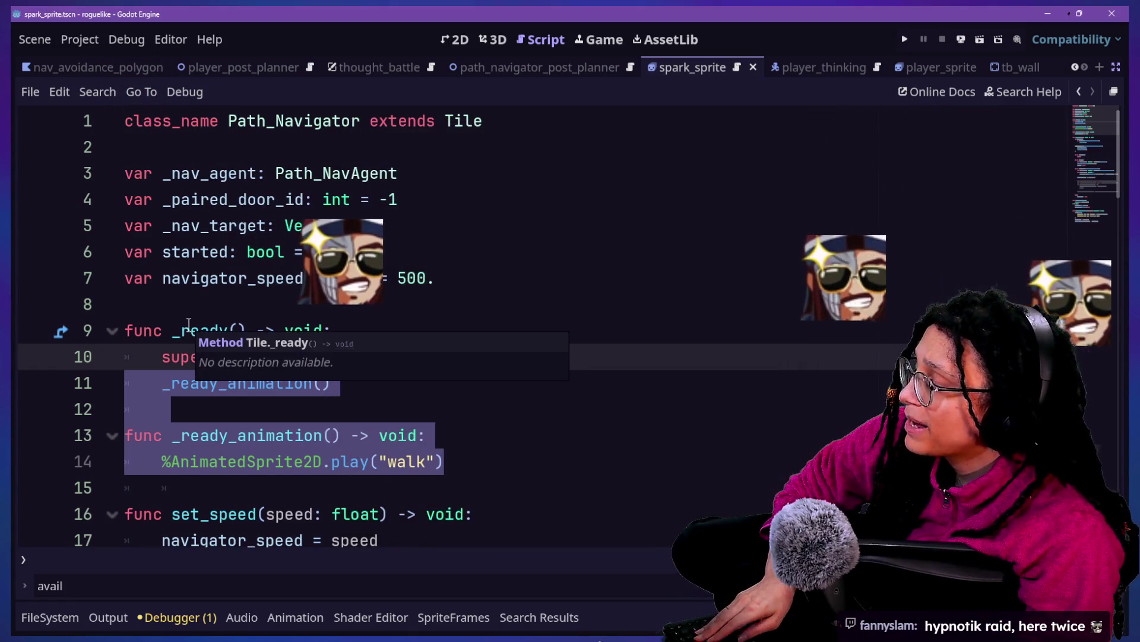
key("shift+alt+o")
type("spri")
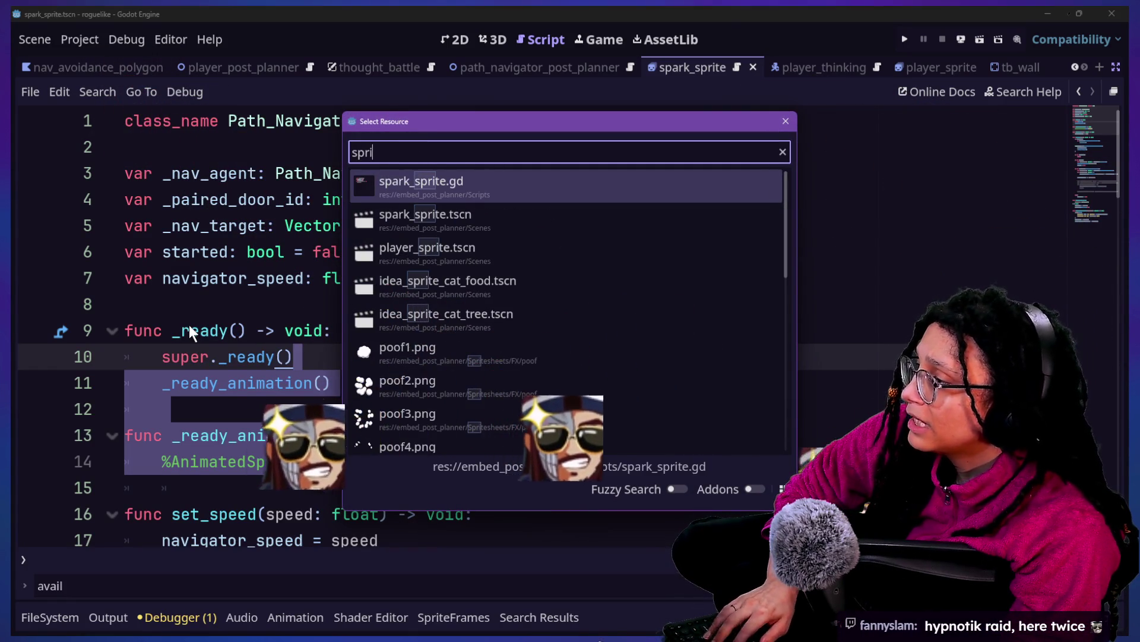
key("Return")
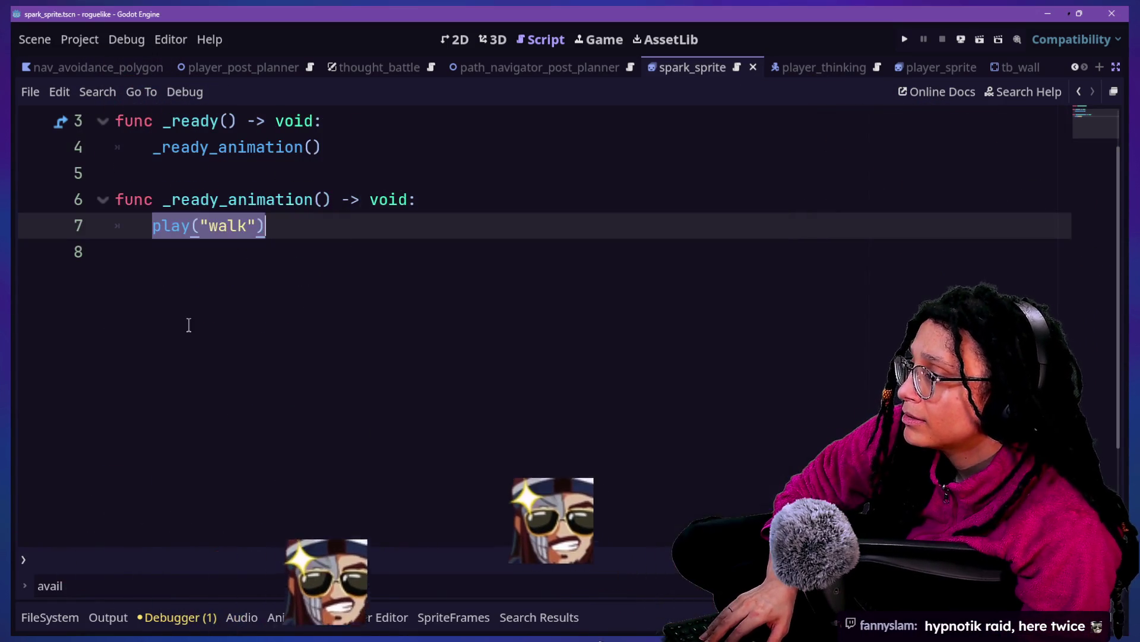
Step: Delete lines 2–7 of spark_sprite.gd and turn off distraction-free mode
left_click(237, 279)
left_click(345, 213)
scroll(345, 214, "up", 1)
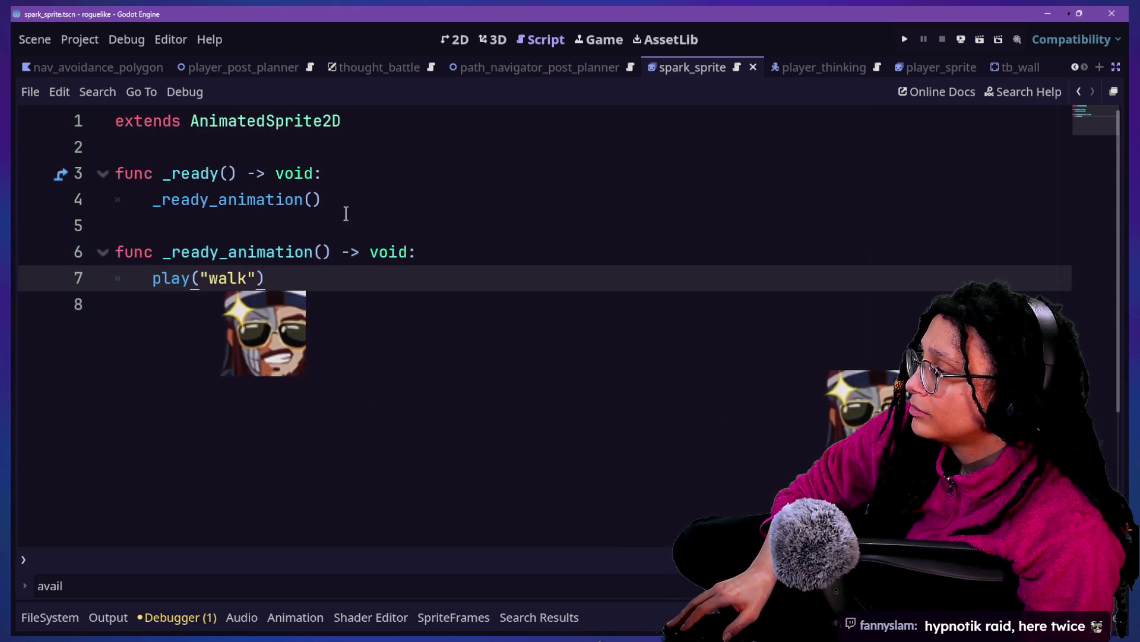
left_click_drag(364, 278, 396, 147)
key("BackSpace")
key("BackSpace")
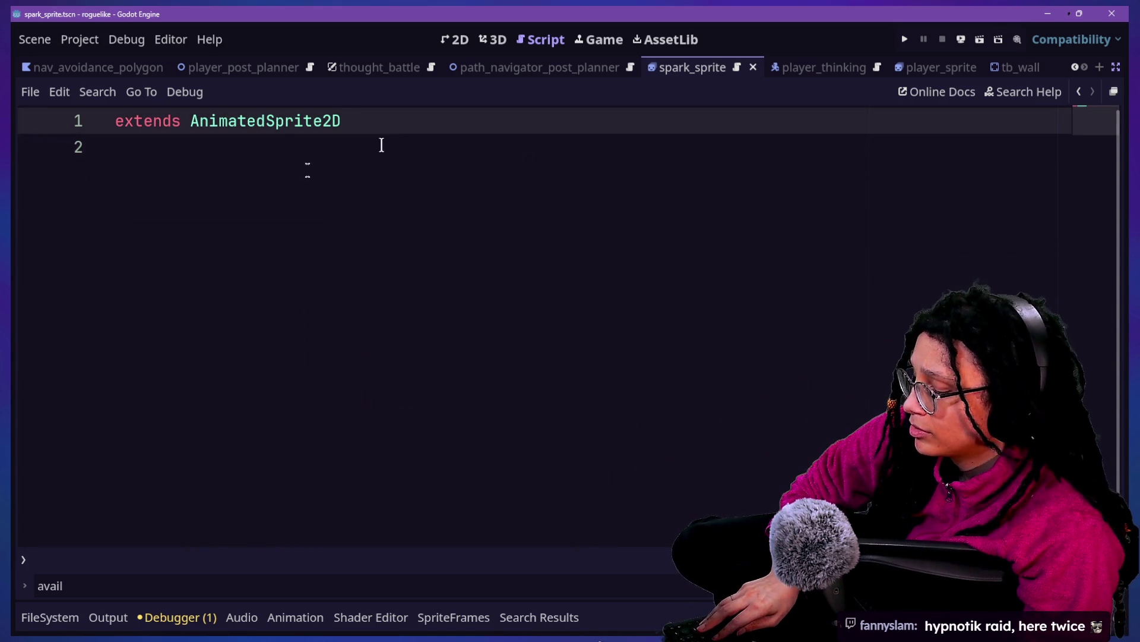
left_click(1115, 67)
Step: Search Quick Open for 'player_t' to find the player_thinking.gd script
left_click(533, 369)
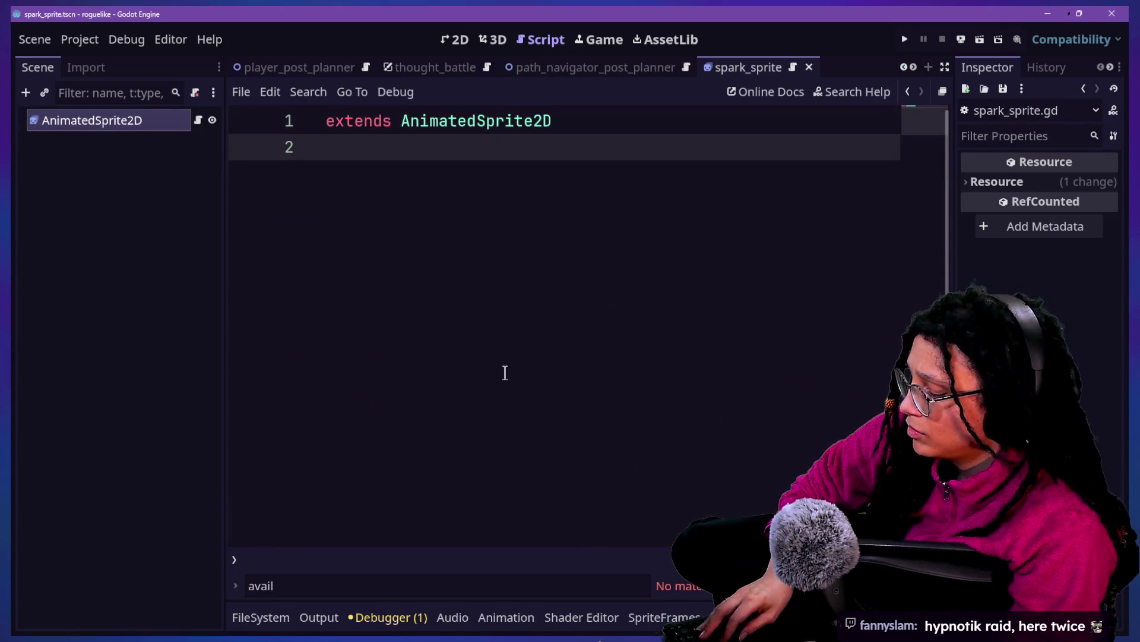
key("shift+alt+o")
key("Down")
key("Down")
type("player_t")
key("Return")
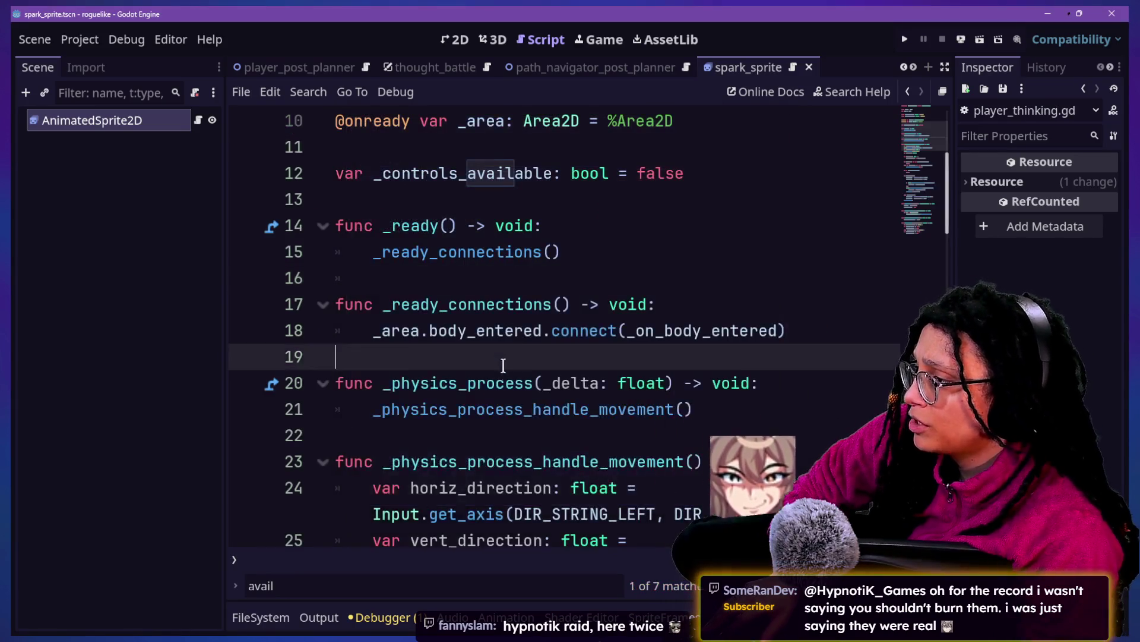
key("ctrl+End")
type("f")
key("ctrl+z")
key("ctrl+z")
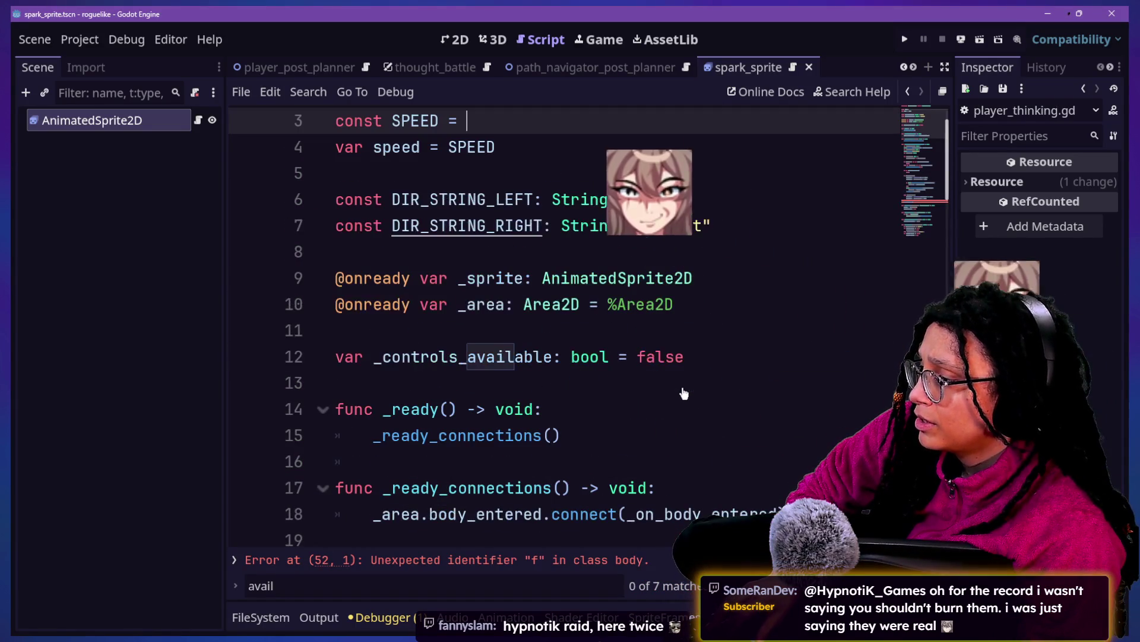
key("ctrl+shift+z")
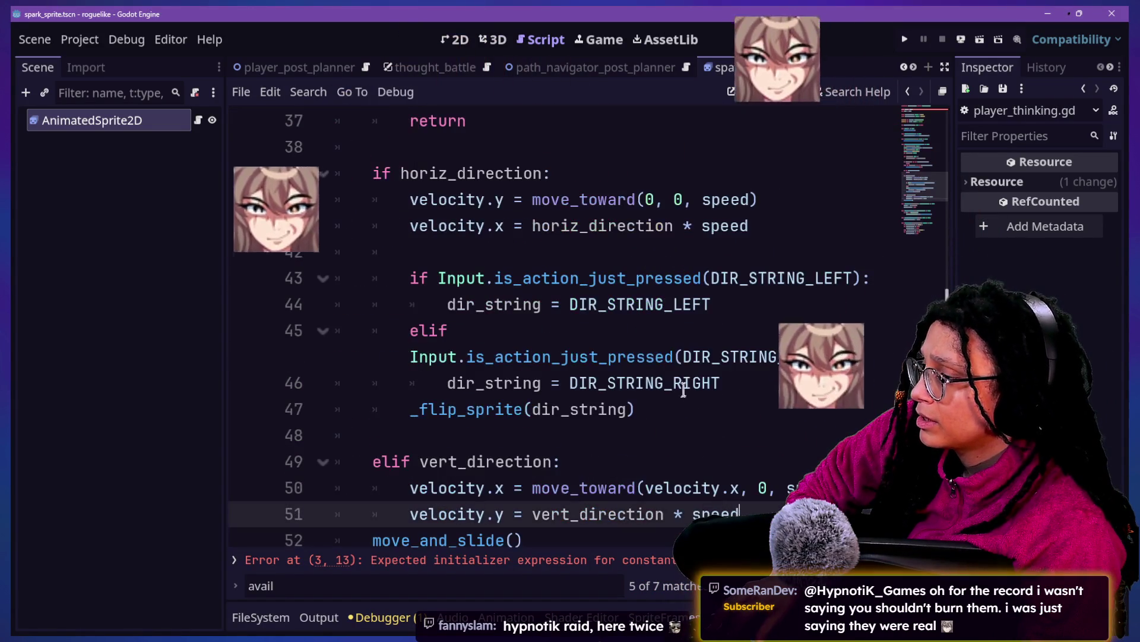
key("ctrl+shift+z")
key("ctrl+z")
scroll(688, 392, "down", 3)
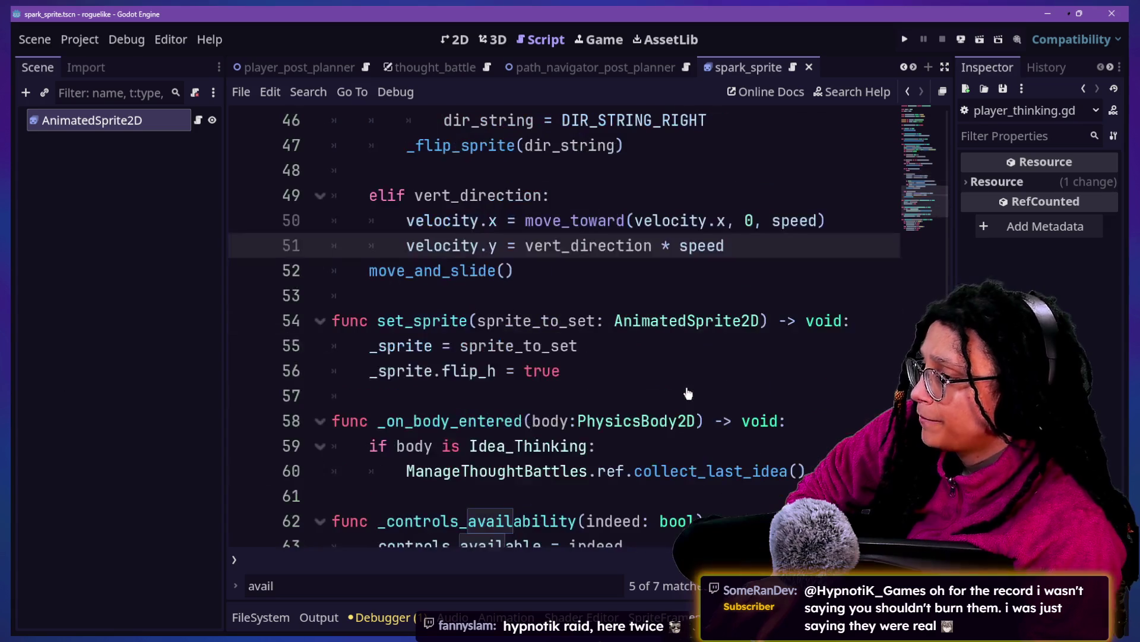
scroll(641, 386, "up", 4)
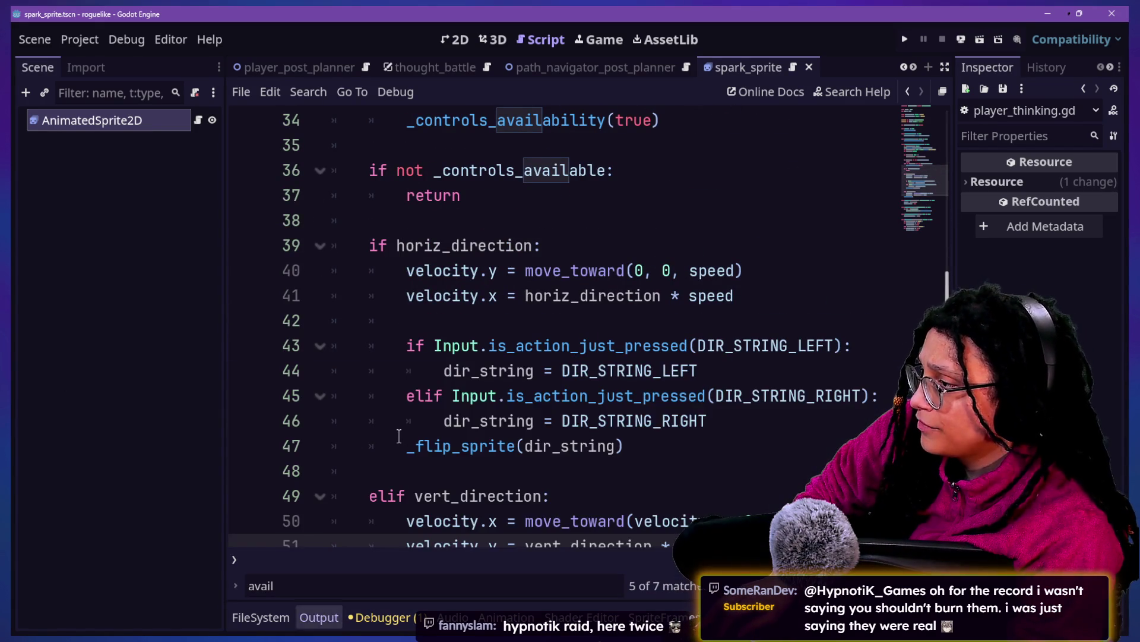
key("ctrl+shift+F11")
scroll(399, 435, "down", 6)
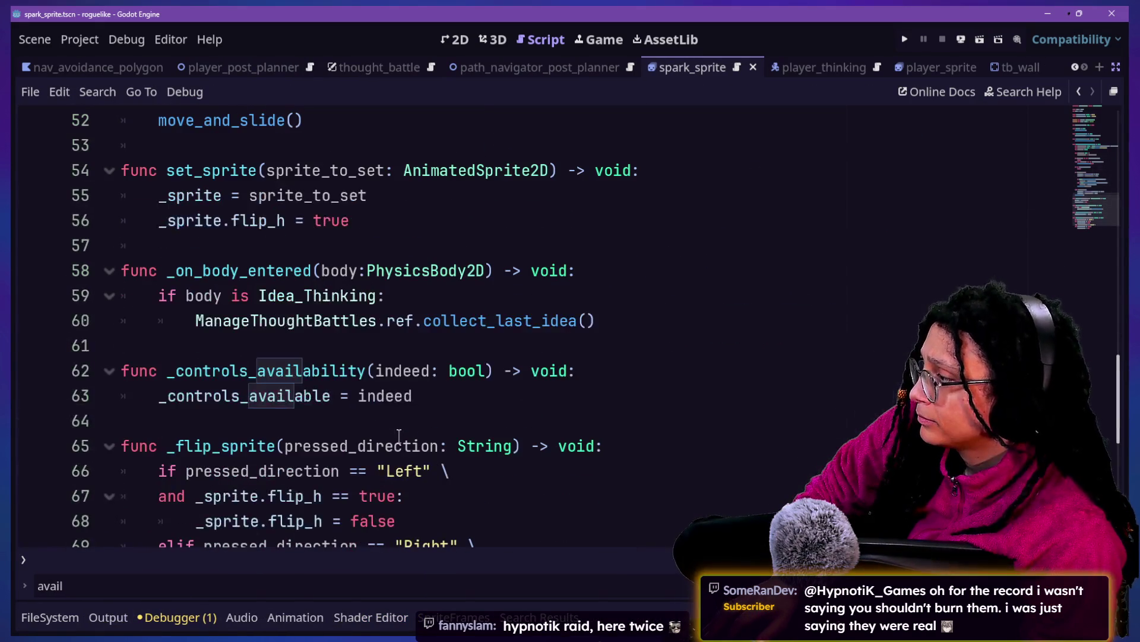
scroll(138, 351, "down", 3)
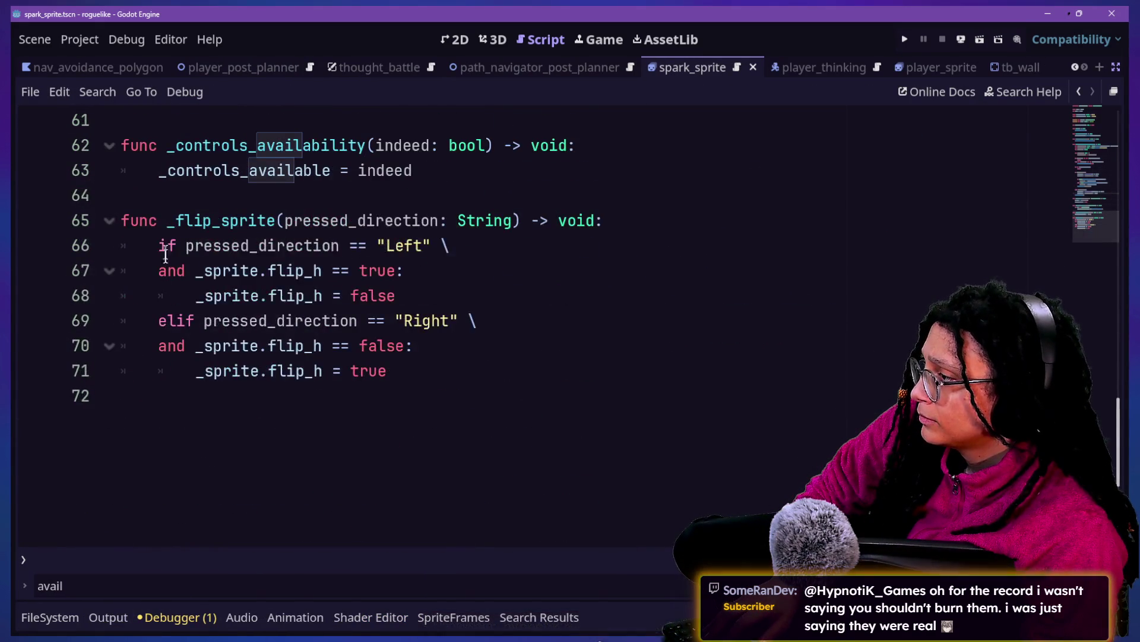
left_click_drag(167, 222, 359, 296)
left_click(359, 295)
scroll(357, 300, "up", 5)
scroll(358, 303, "up", 3)
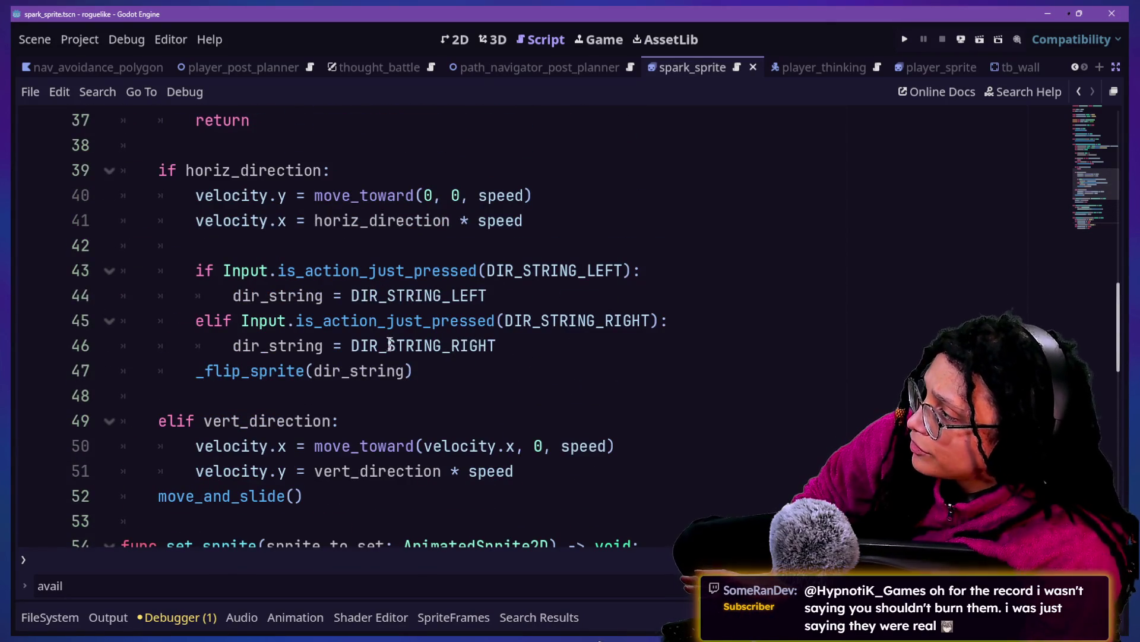
scroll(401, 256, "down", 2)
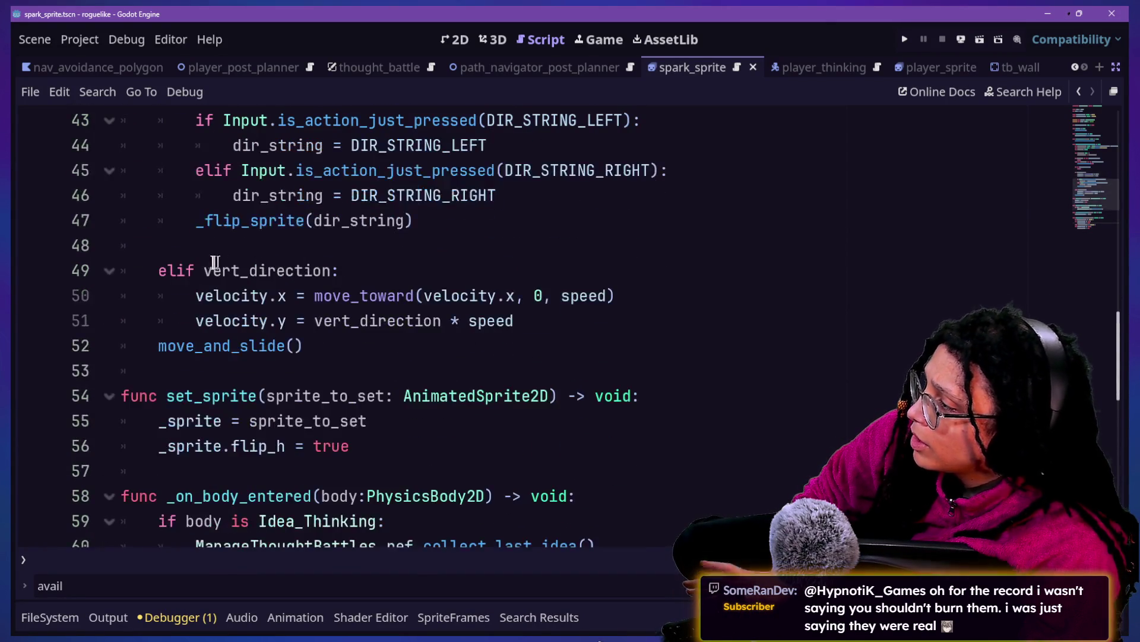
scroll(291, 202, "up", 2)
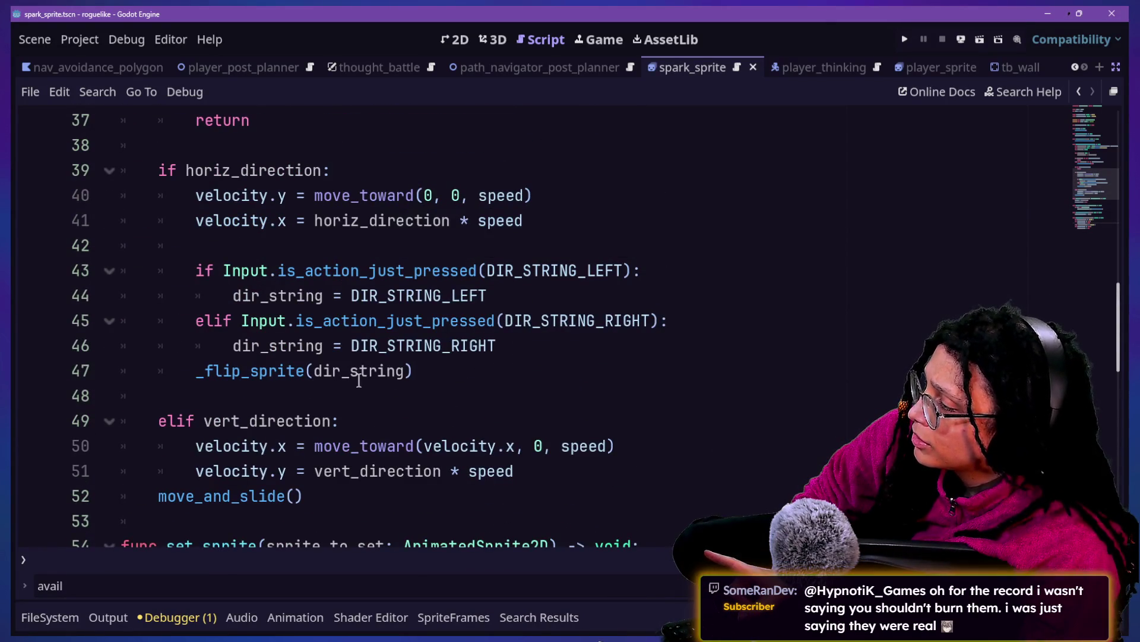
scroll(345, 391, "up", 1)
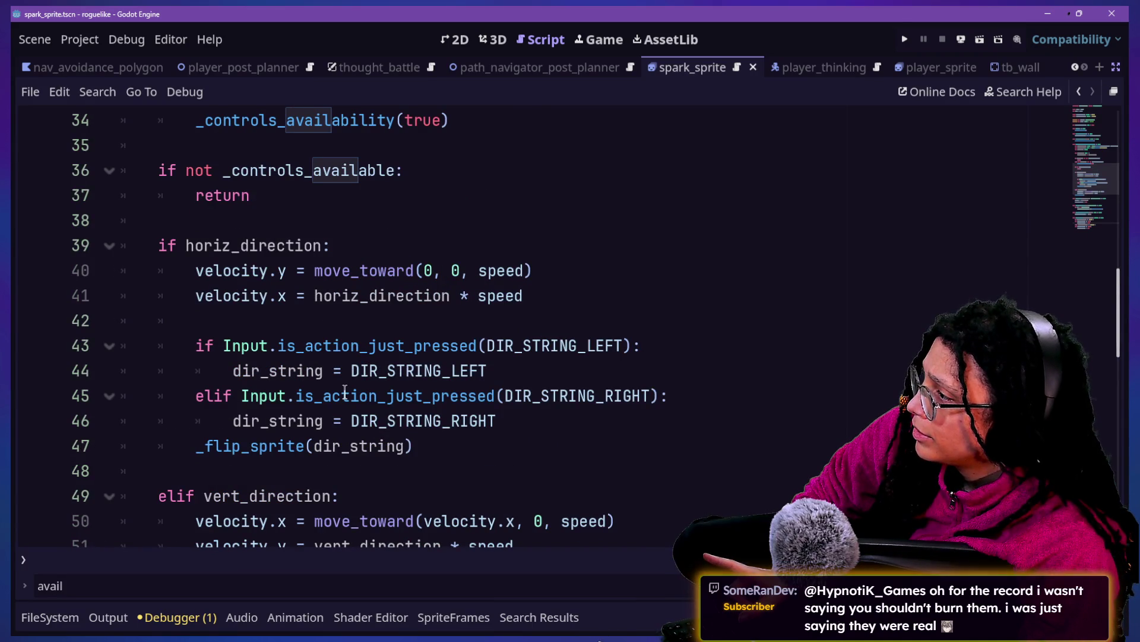
scroll(345, 392, "up", 1)
scroll(345, 391, "up", 3)
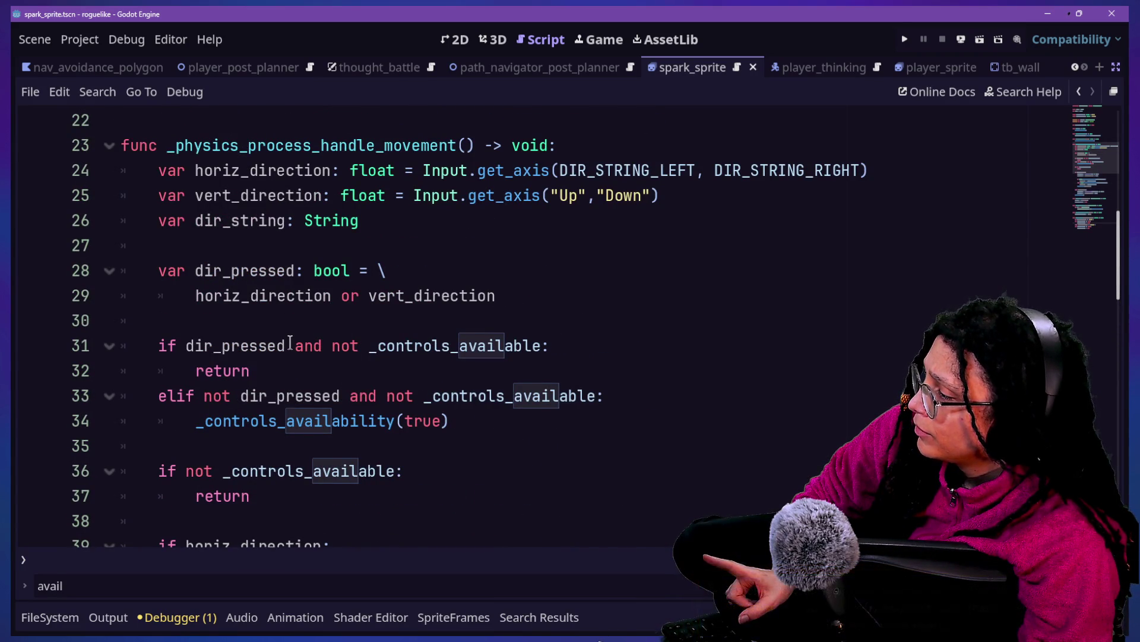
scroll(290, 343, "down", 2)
scroll(256, 375, "down", 3)
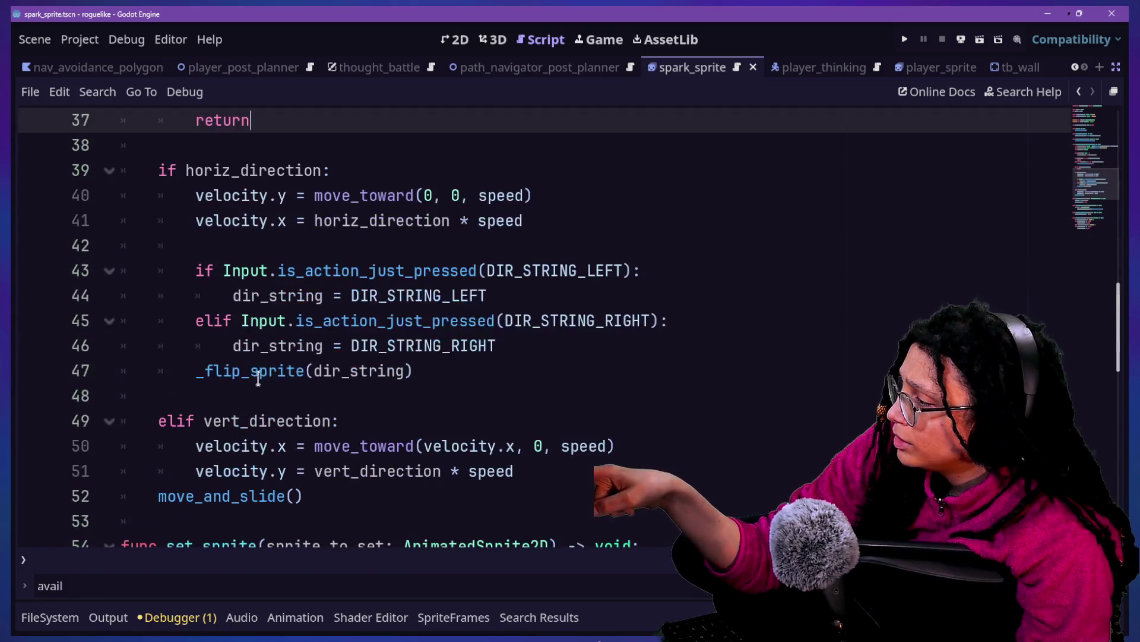
left_click_drag(268, 420, 268, 442)
left_click(208, 438)
left_click_drag(376, 543, 377, 536)
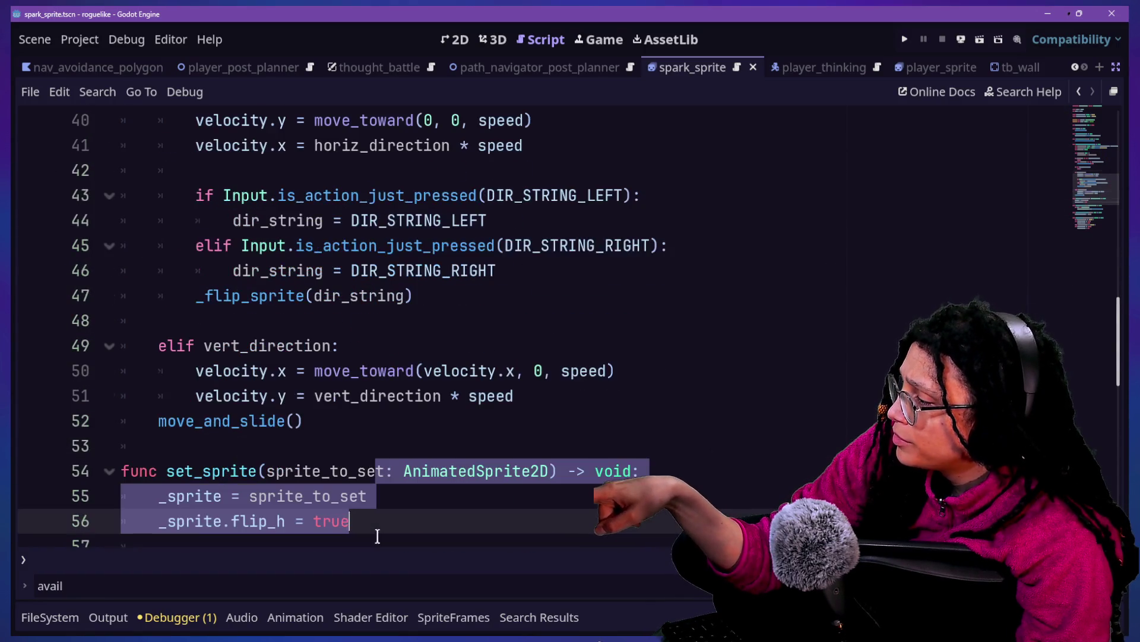
left_click(191, 270)
left_click(329, 344)
left_click(345, 443)
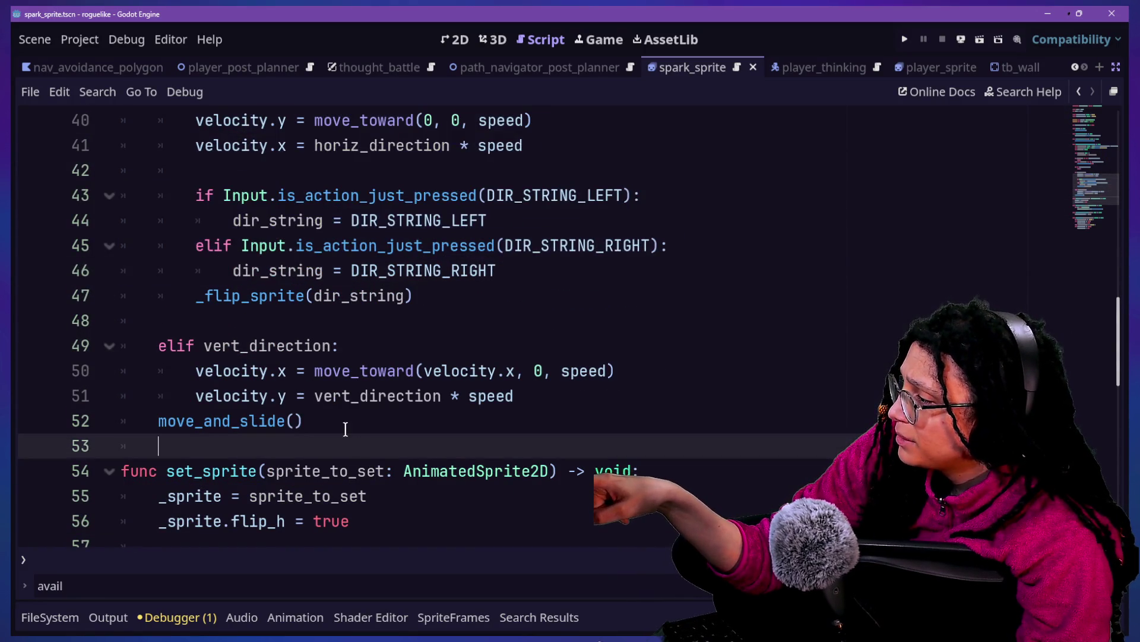
scroll(345, 429, "up", 1)
left_click(332, 496)
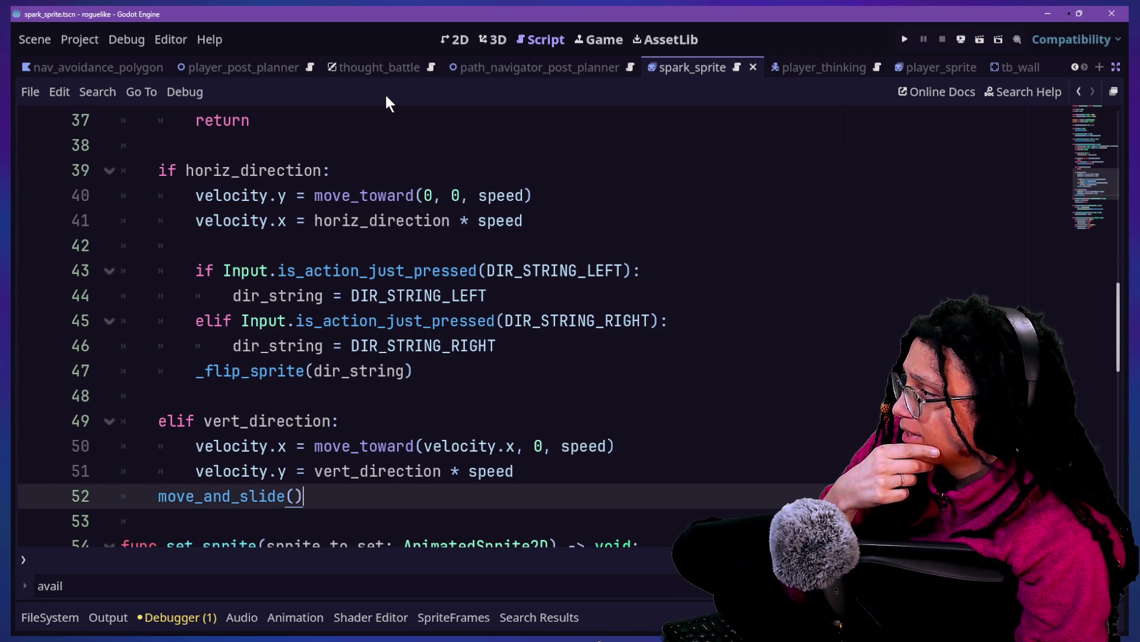
left_click(395, 122)
key("Return")
key("Return")
Step: Add an 'if horiz_direction or vert_direction:' check above the horizontal movement block
type("if ")
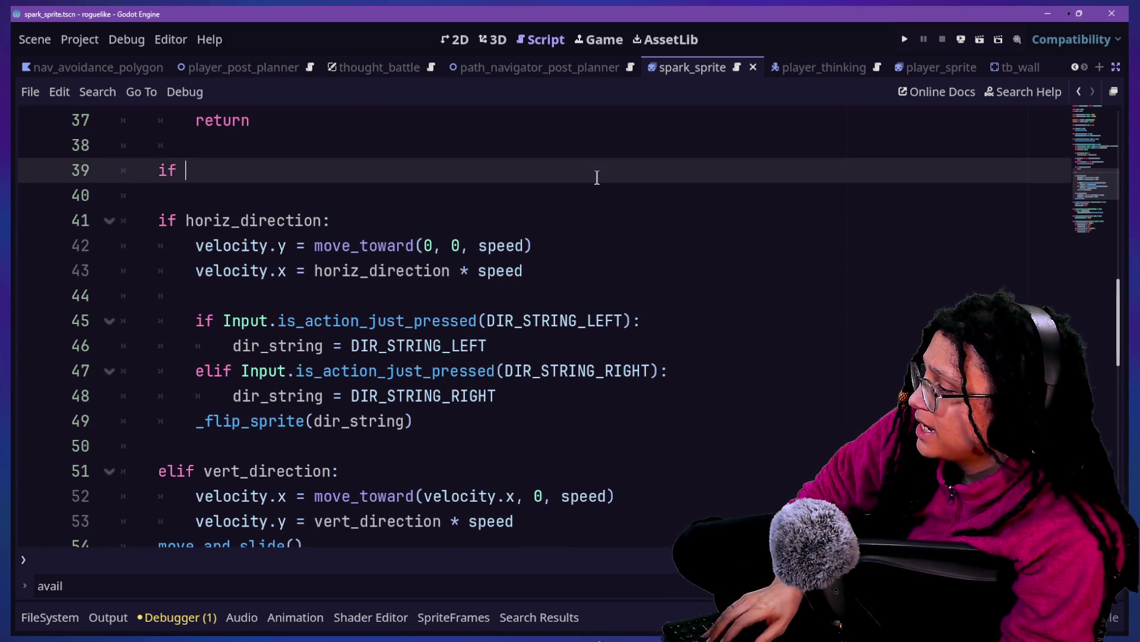
type("horiz_d")
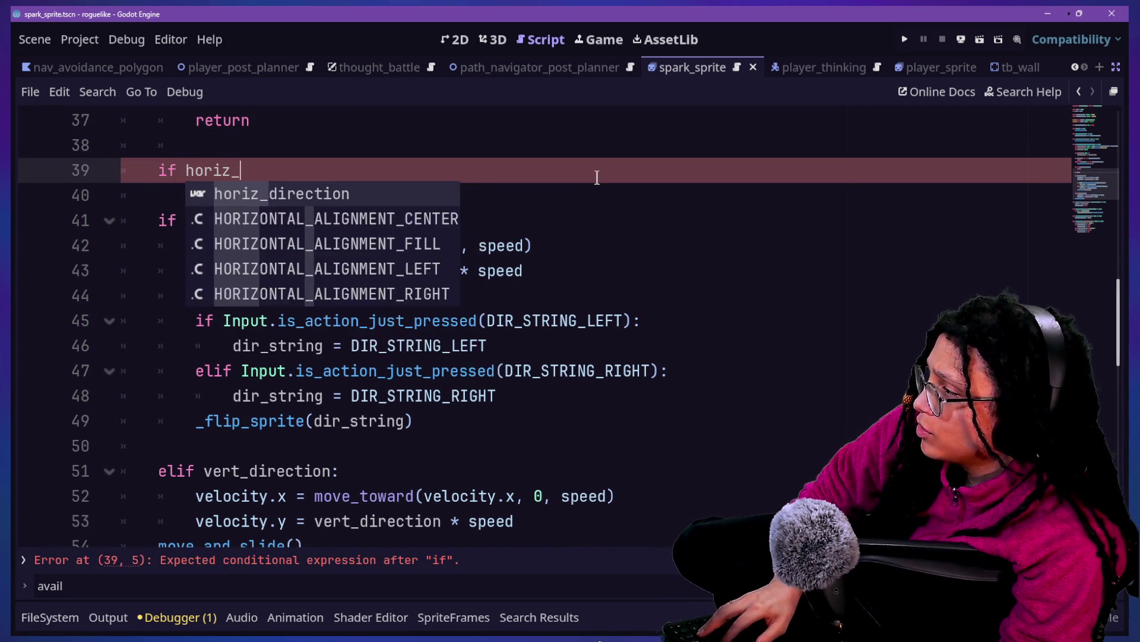
key("Return")
key("BackSpace")
key("BackSpace")
key("BackSpace")
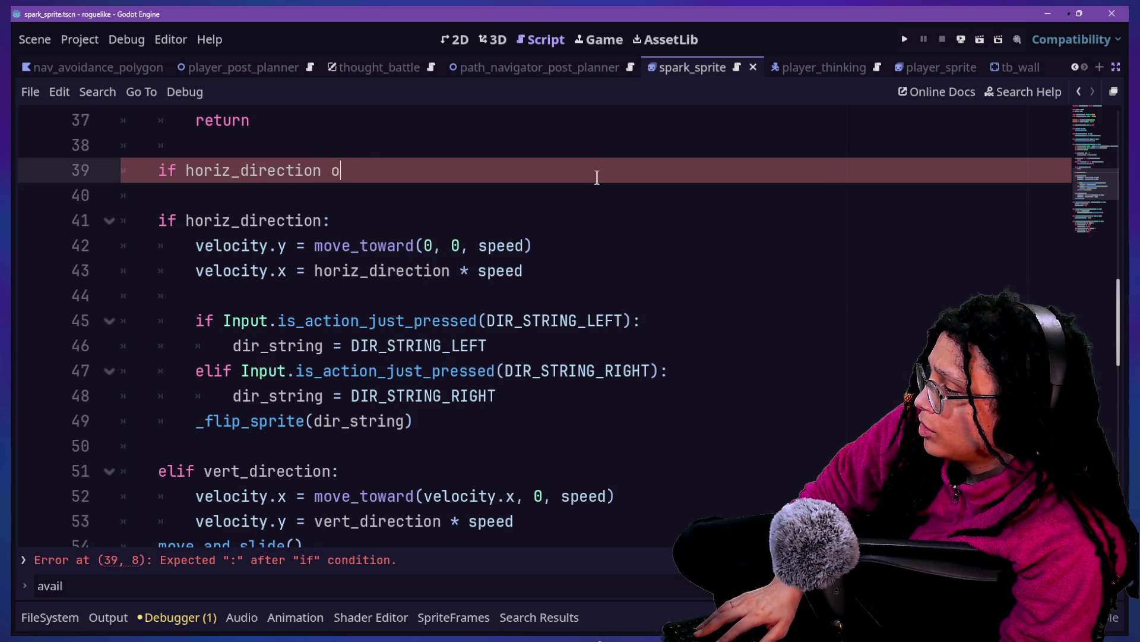
type("t_id")
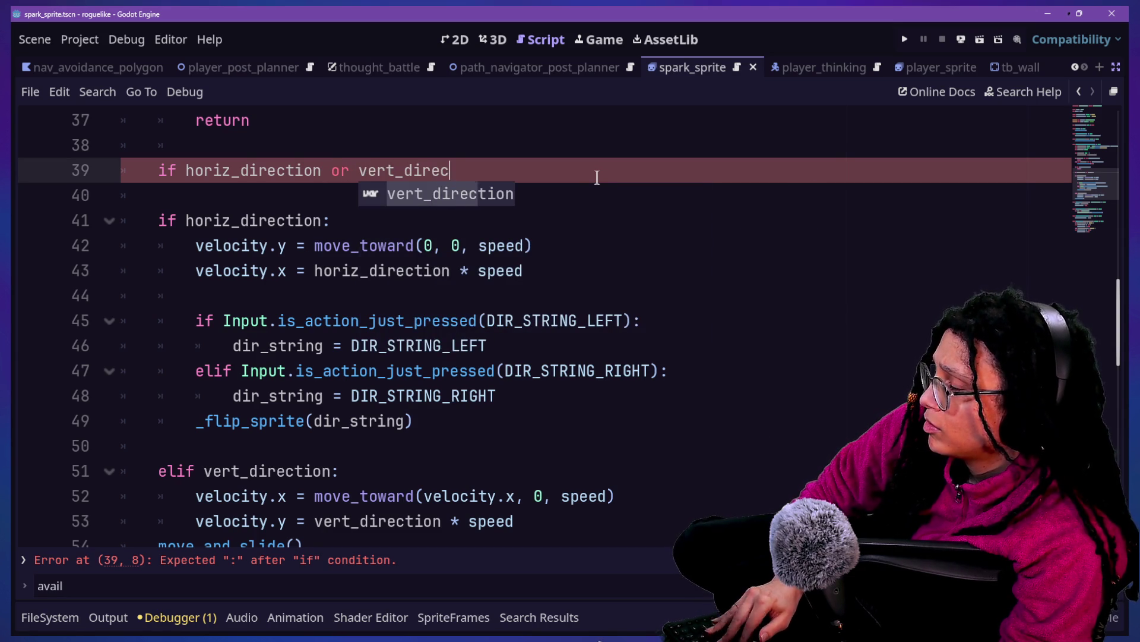
key("Return")
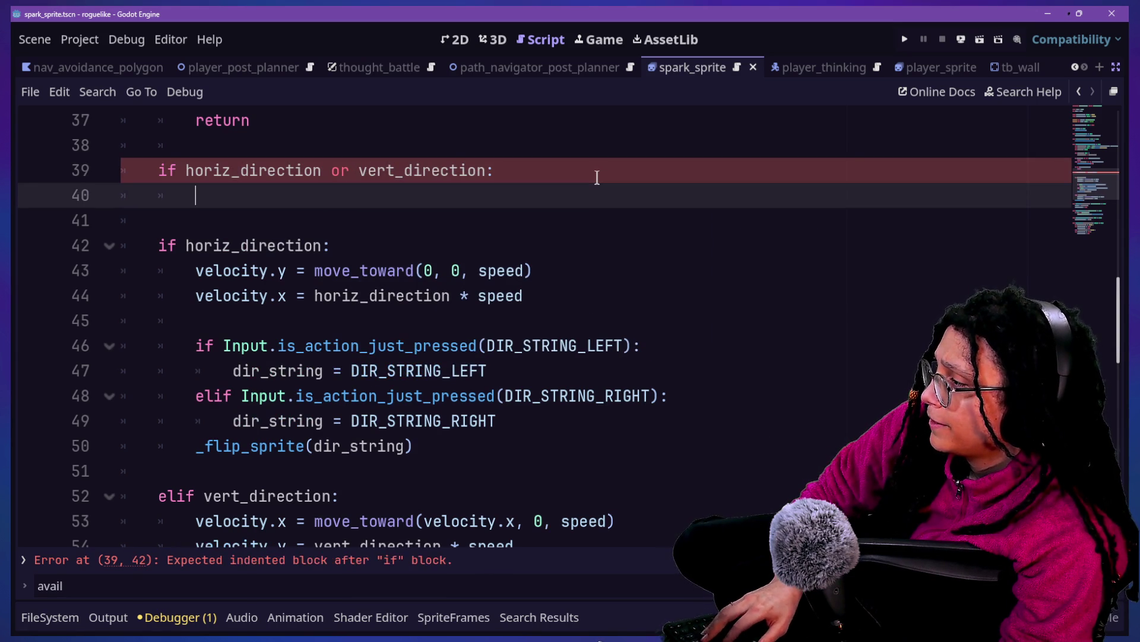
key("BackSpace")
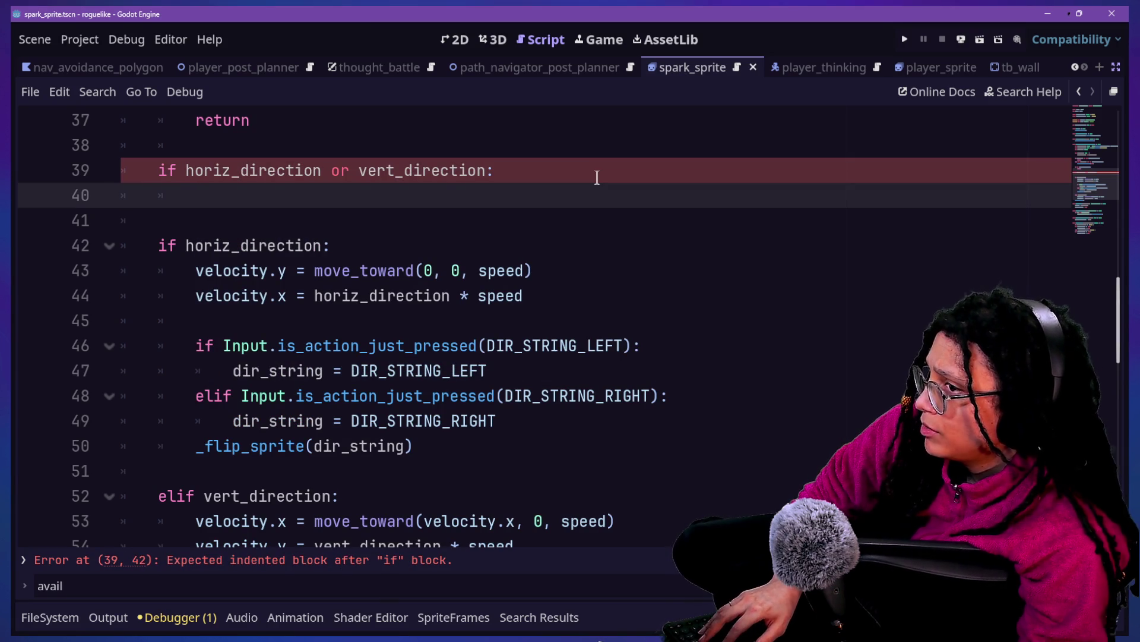
Step: Search the script for 'sprite' to locate the _sprite reference
key("ctrl+Home")
scroll(597, 177, "down", 8)
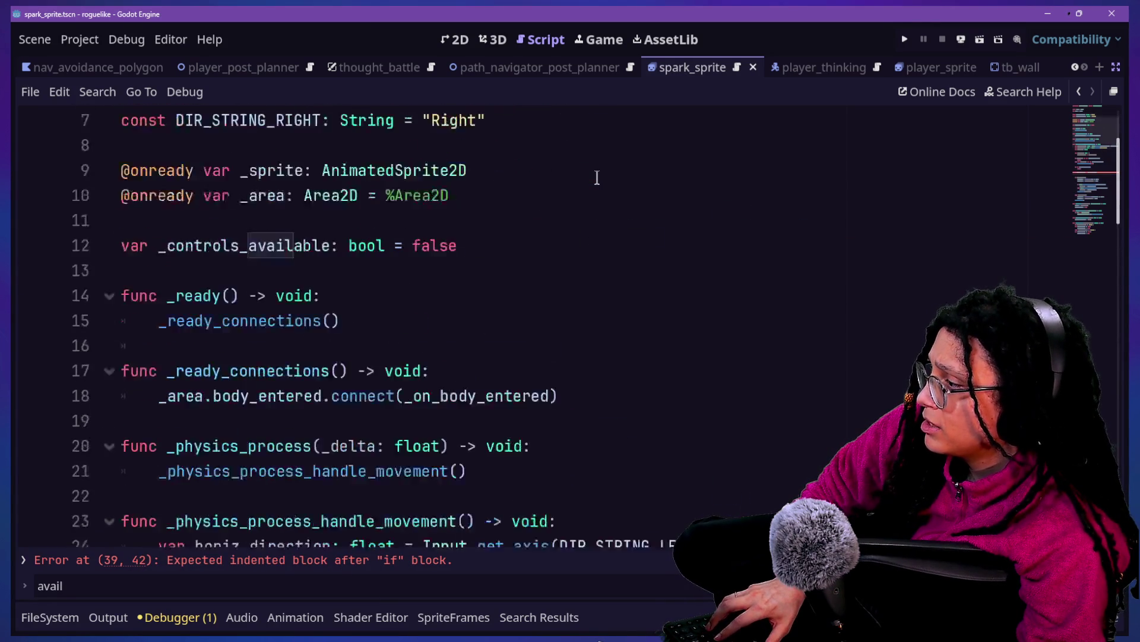
key("ctrl+f")
type("sprite")
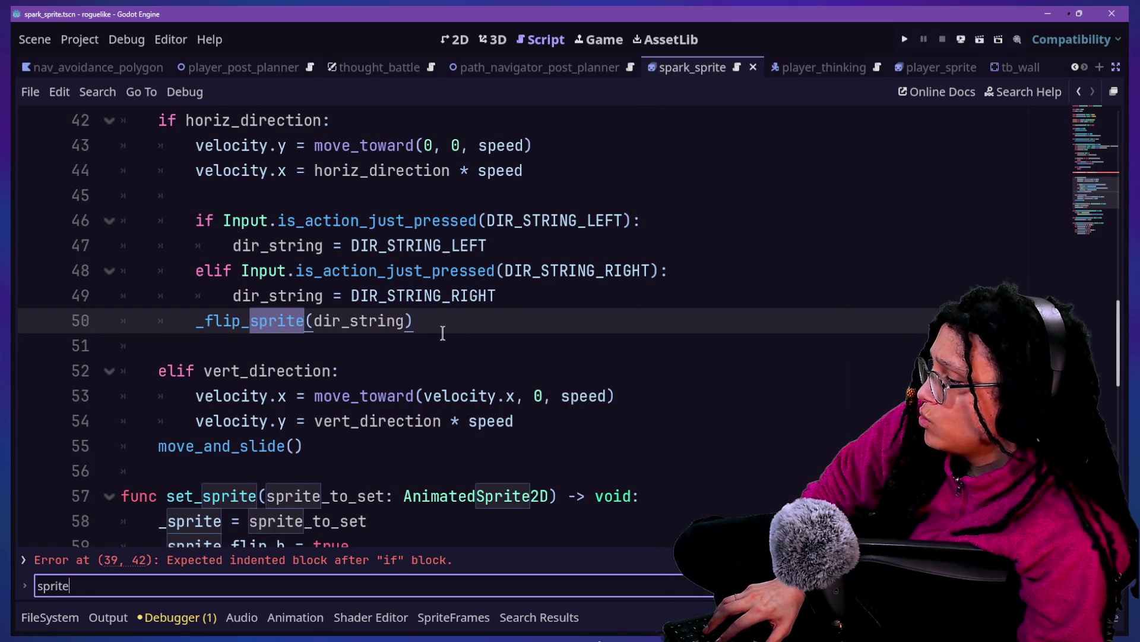
scroll(443, 333, "down", 2)
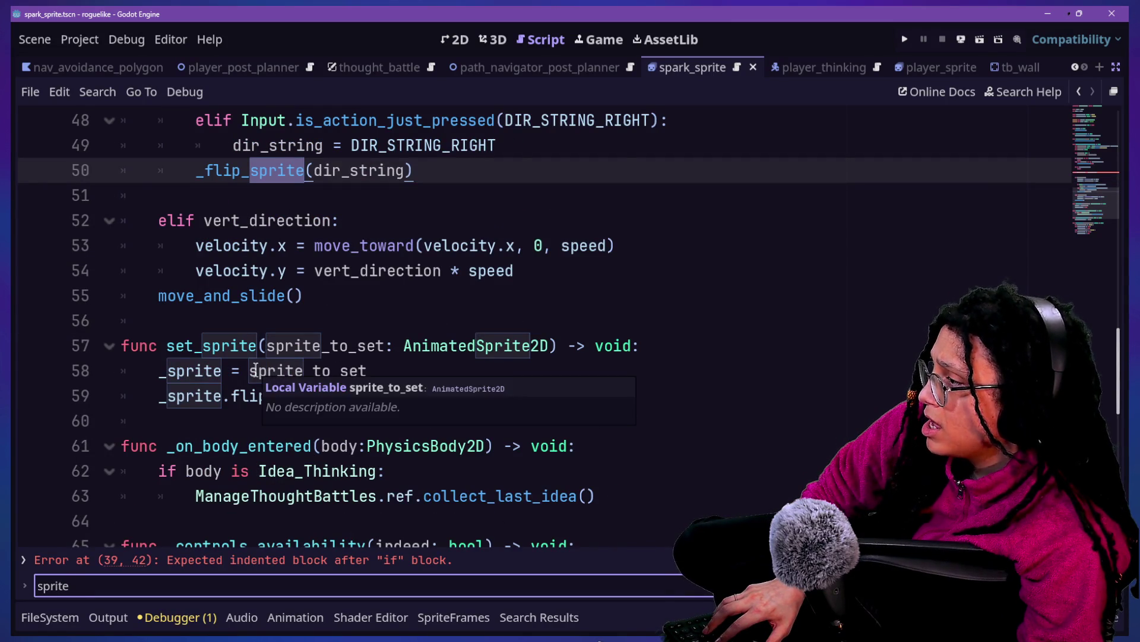
scroll(256, 369, "up", 1)
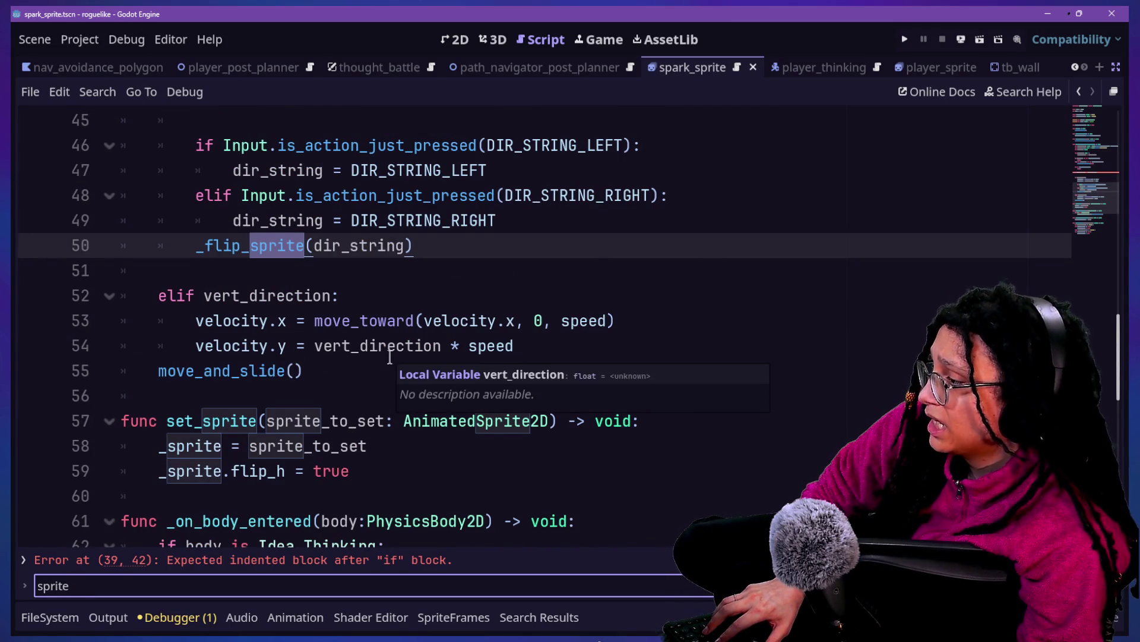
scroll(389, 356, "up", 2)
scroll(390, 356, "down", 4)
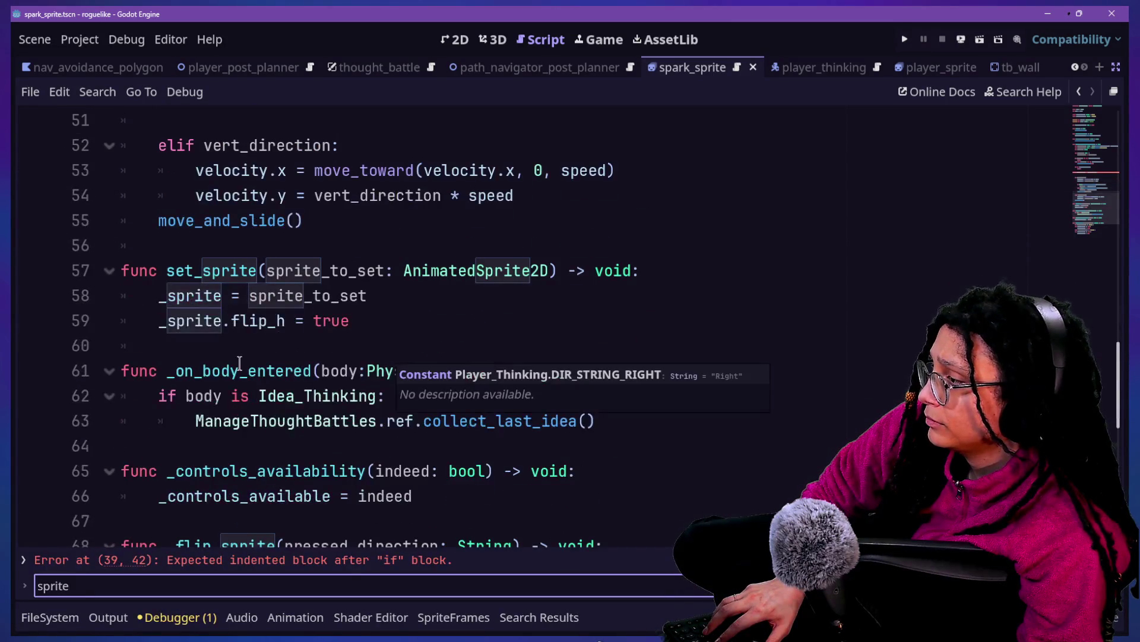
scroll(239, 362, "up", 2)
scroll(239, 362, "up", 1)
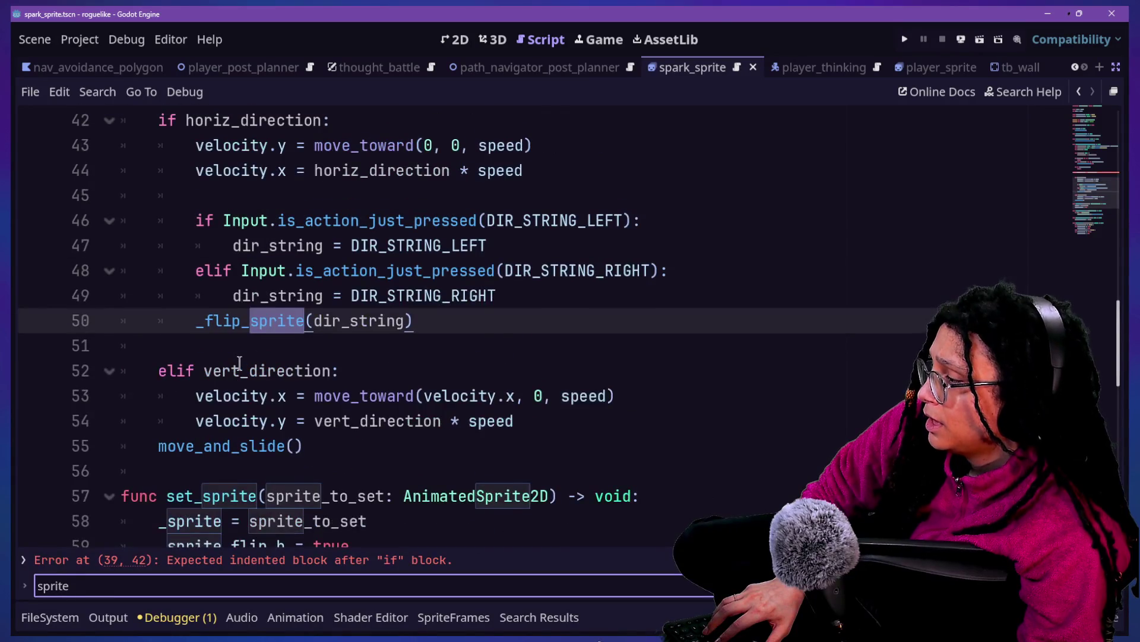
scroll(239, 363, "up", 3)
Step: Write _sprite.play("walk") inside the new check, save, and run the game
left_click(423, 303)
type("i")
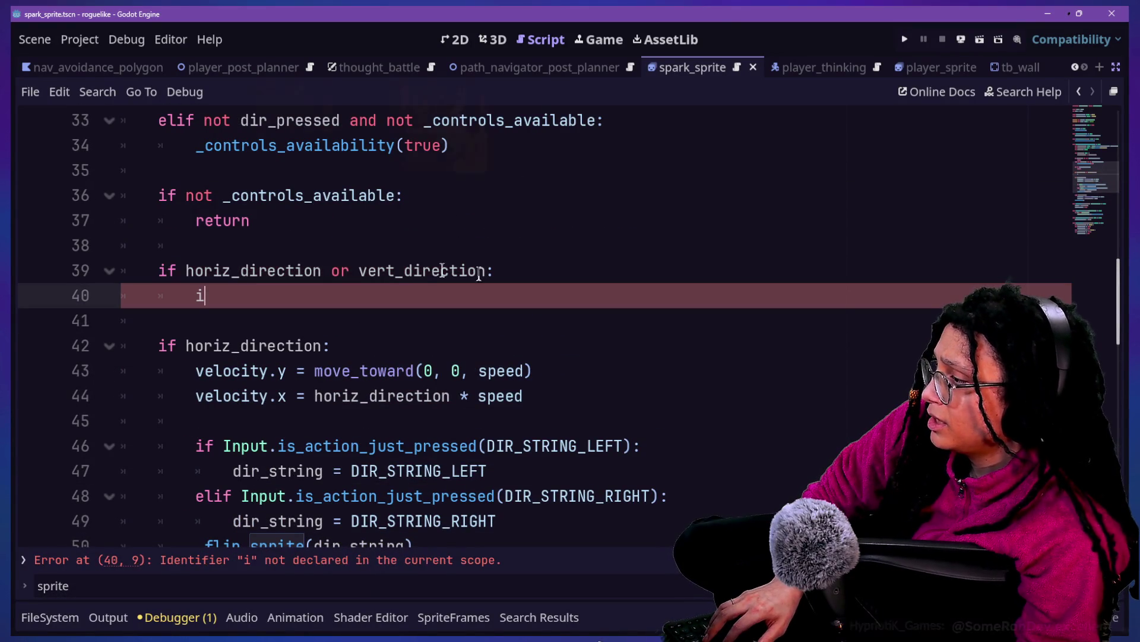
type("f")
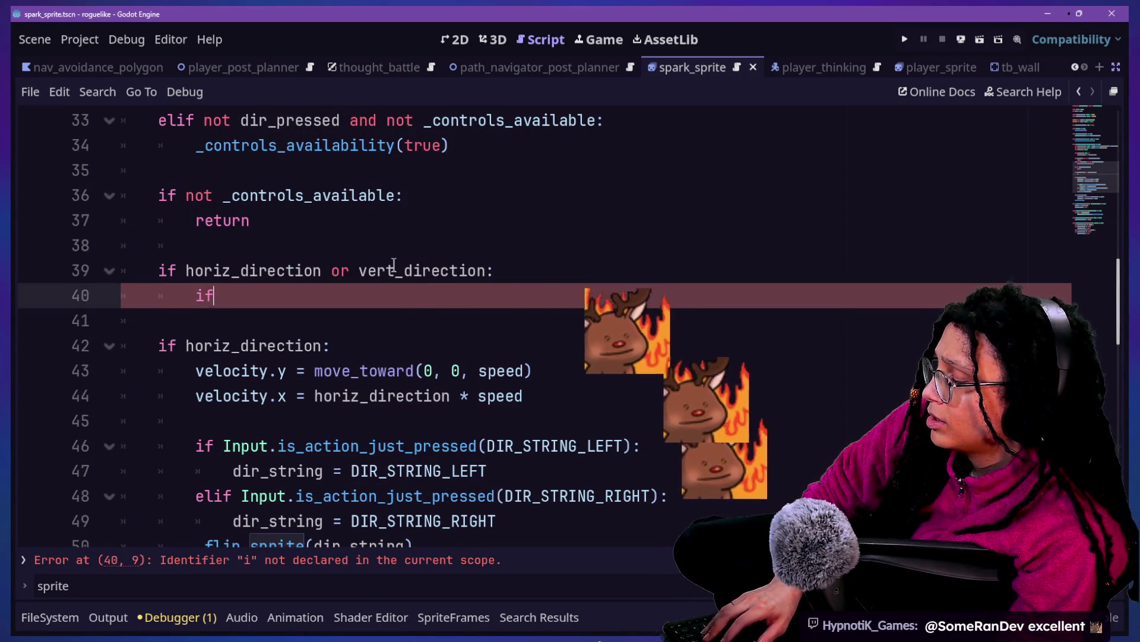
key("BackSpace")
key("BackSpace")
type("_spri")
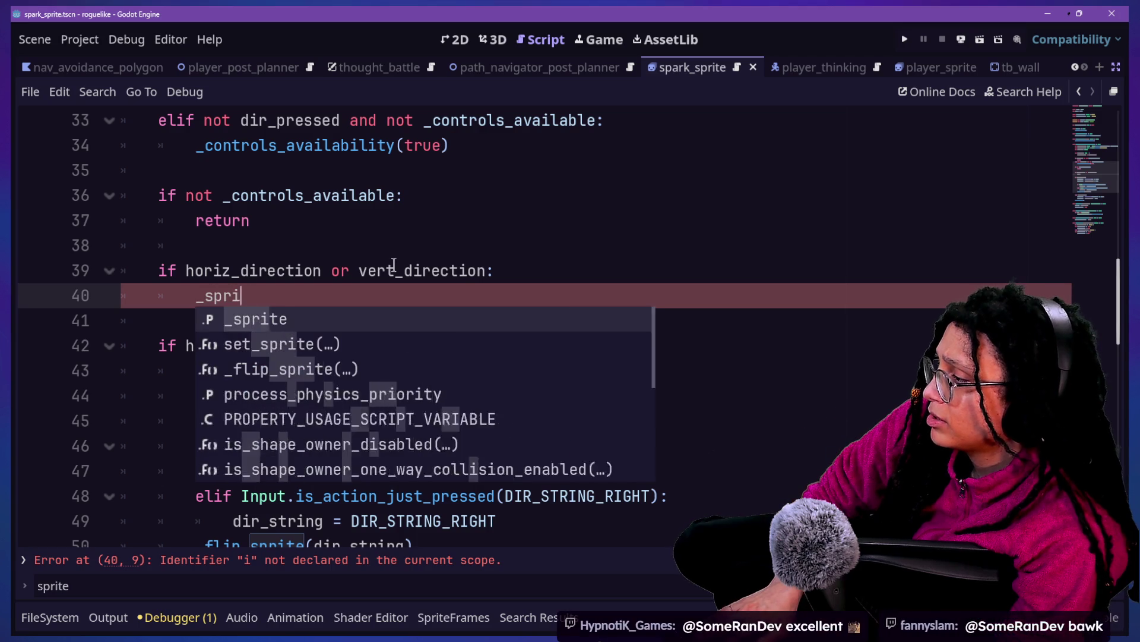
key("Return")
type(".")
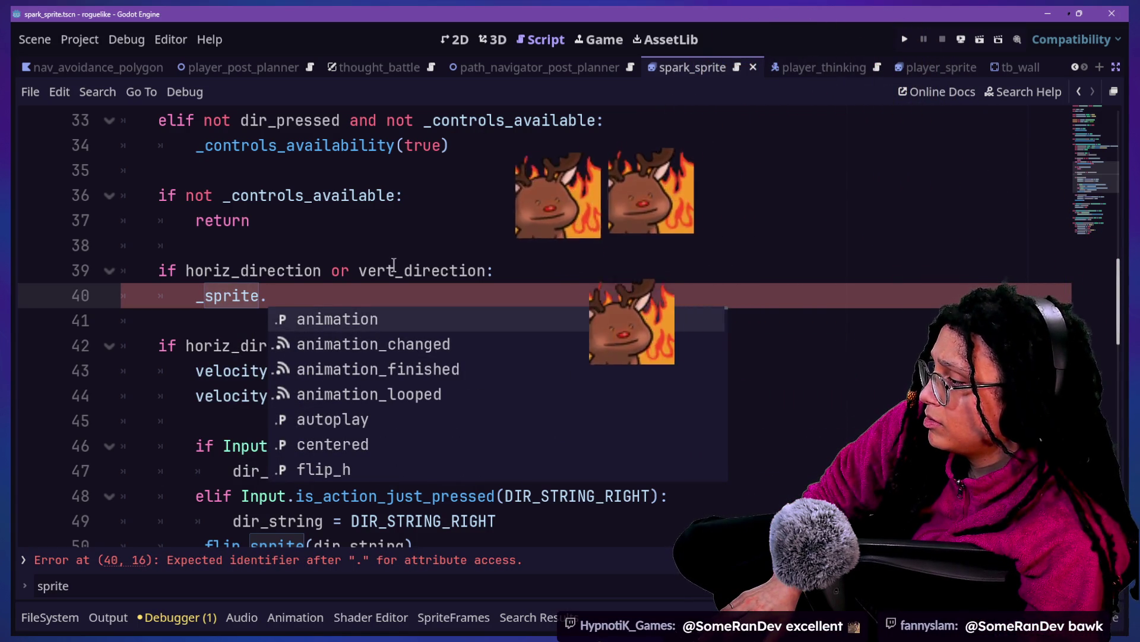
type("play(\"walk")
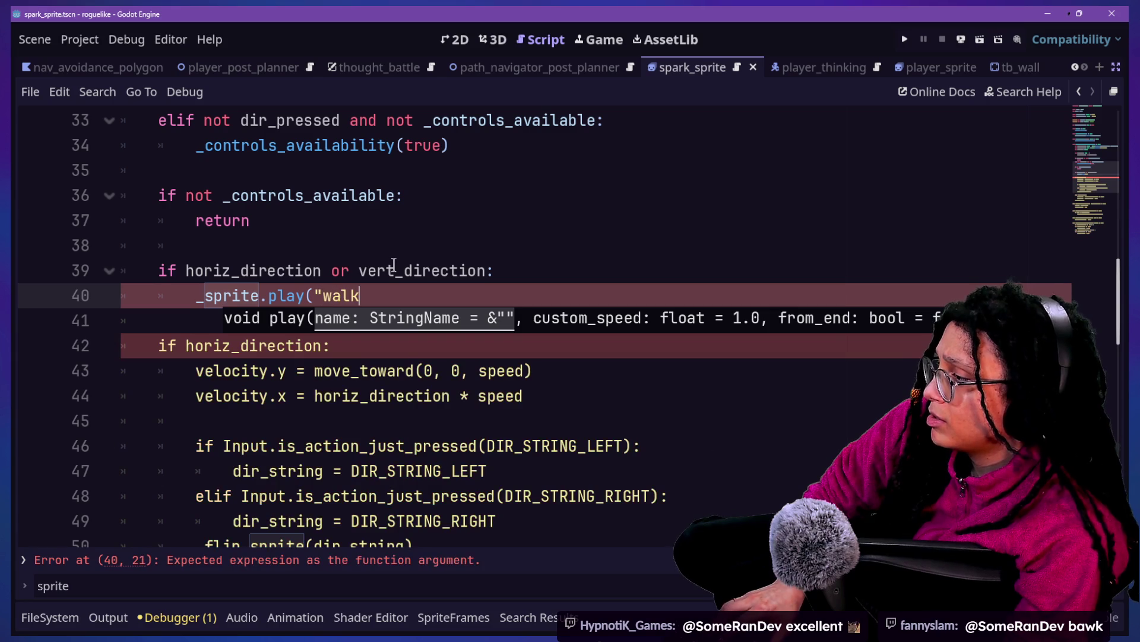
type("\")")
key("ctrl+s")
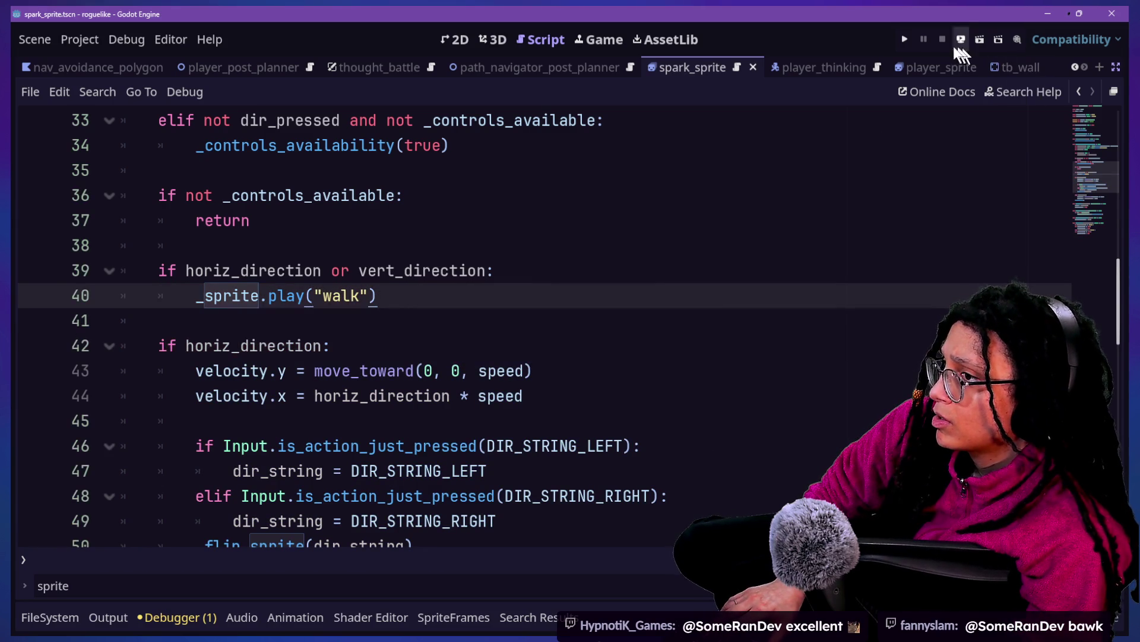
left_click(904, 40)
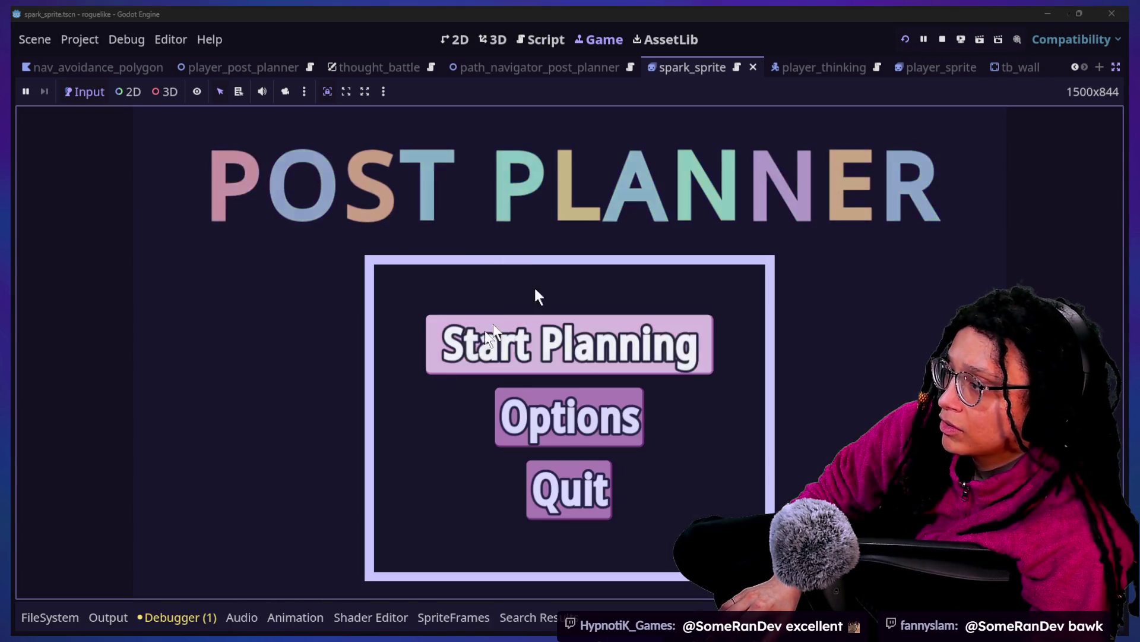
Step: Go through the main menu into the Catstagram level and test walking
left_click(493, 333)
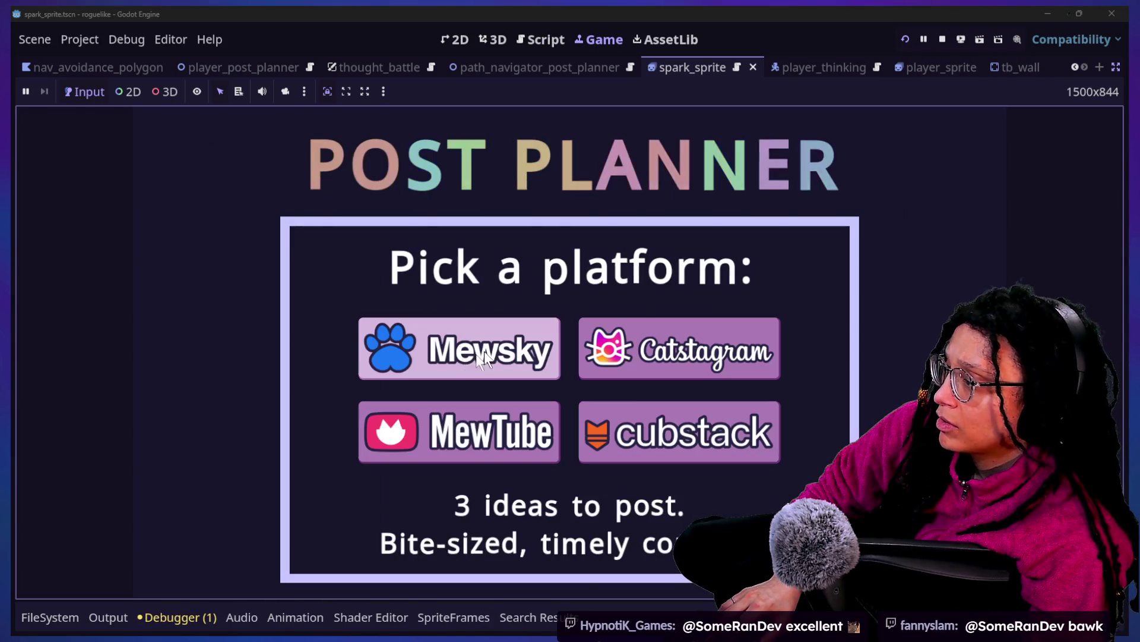
left_click(594, 350)
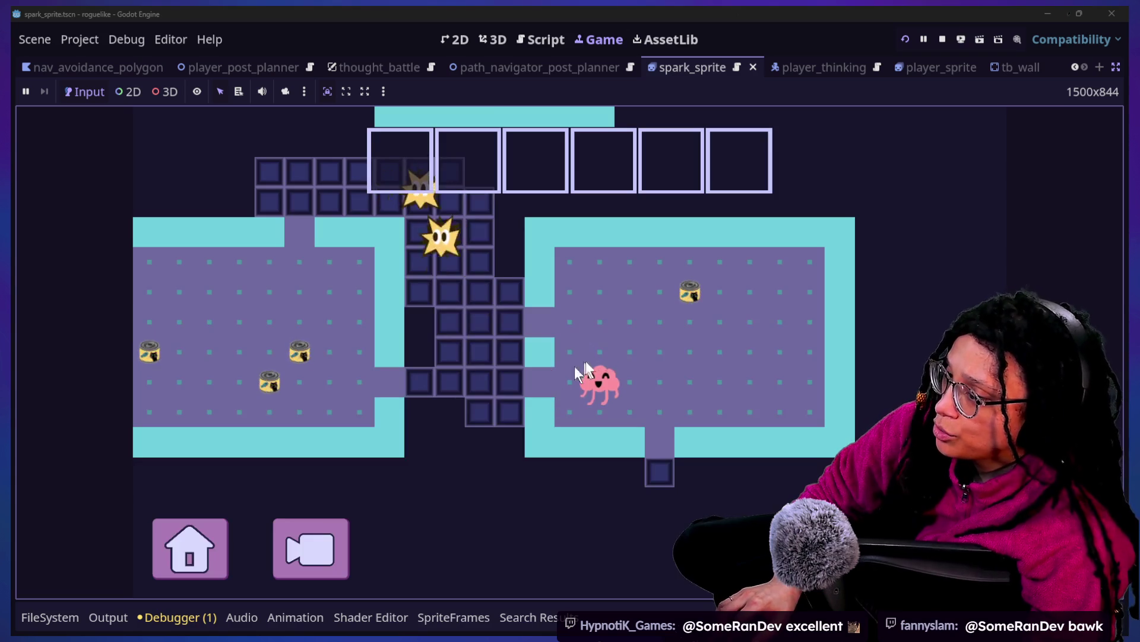
key("Up")
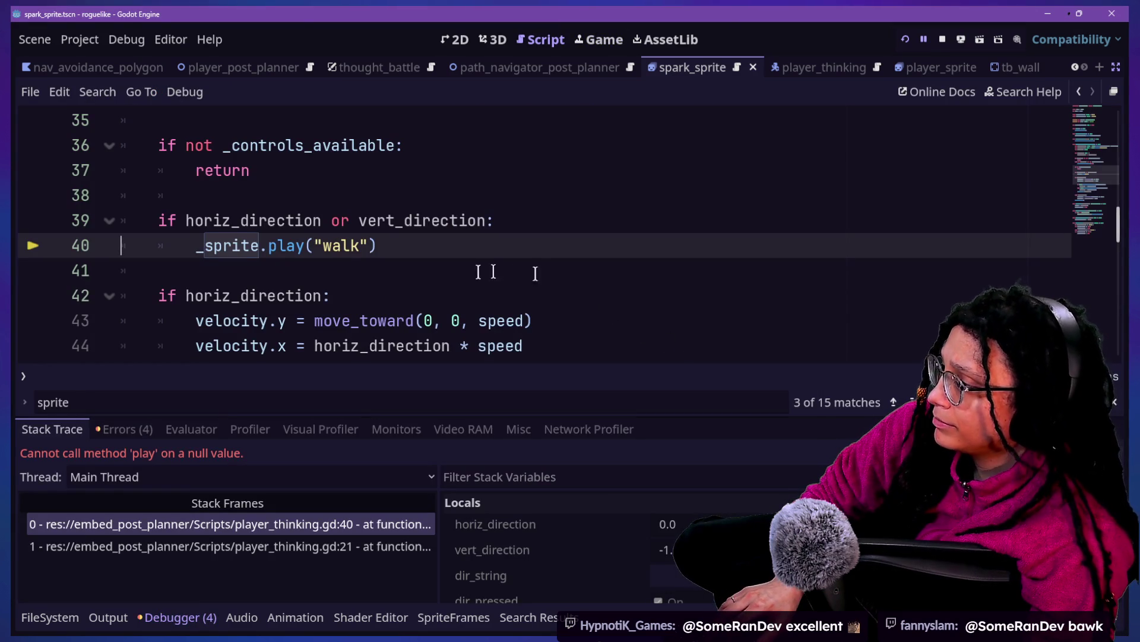
Step: Nest the _sprite.play("walk") call under a new 'if _sprite:' check
left_click(545, 220)
key("Return")
type("if _spri")
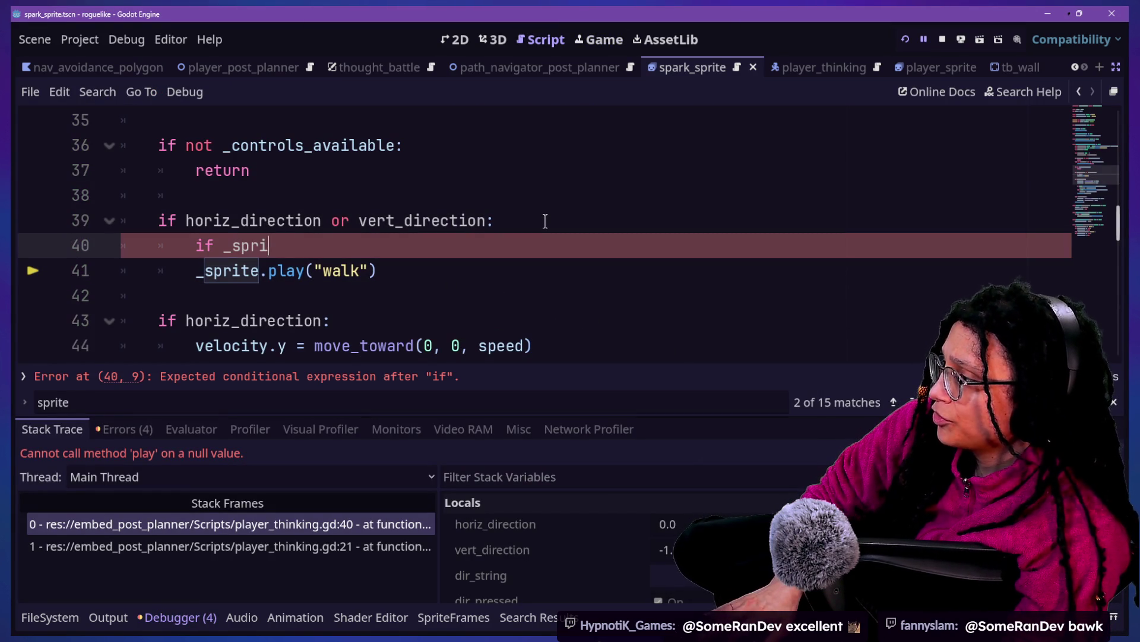
type("te:")
left_click(178, 273)
key("Tab")
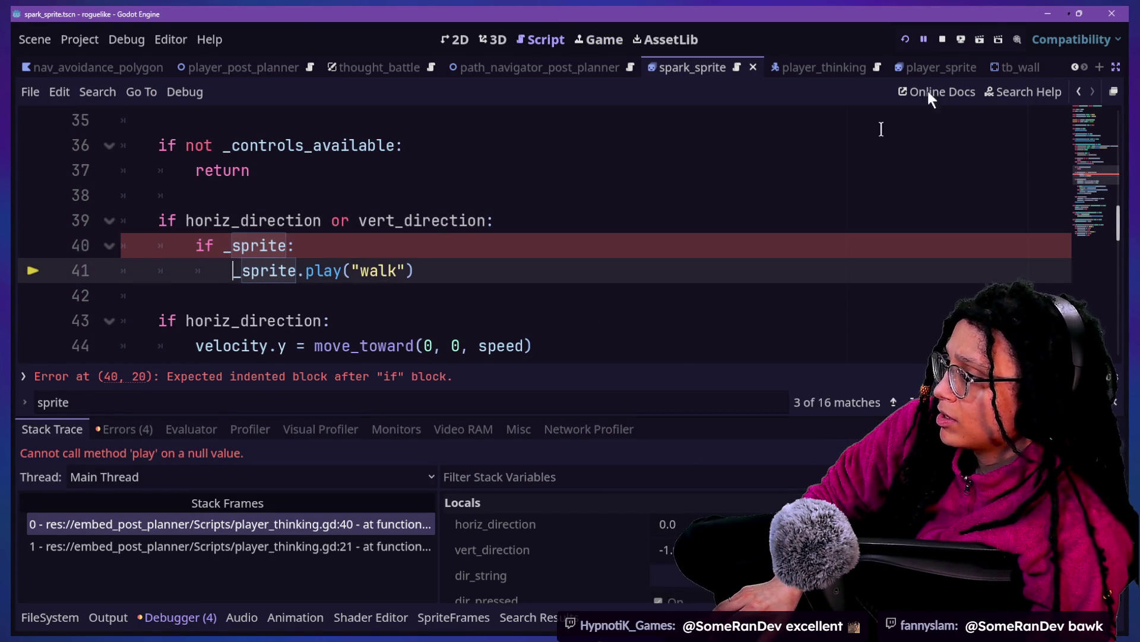
Step: Rerun the game into a level, then return to the script and add a line below the walk call
left_click(907, 41)
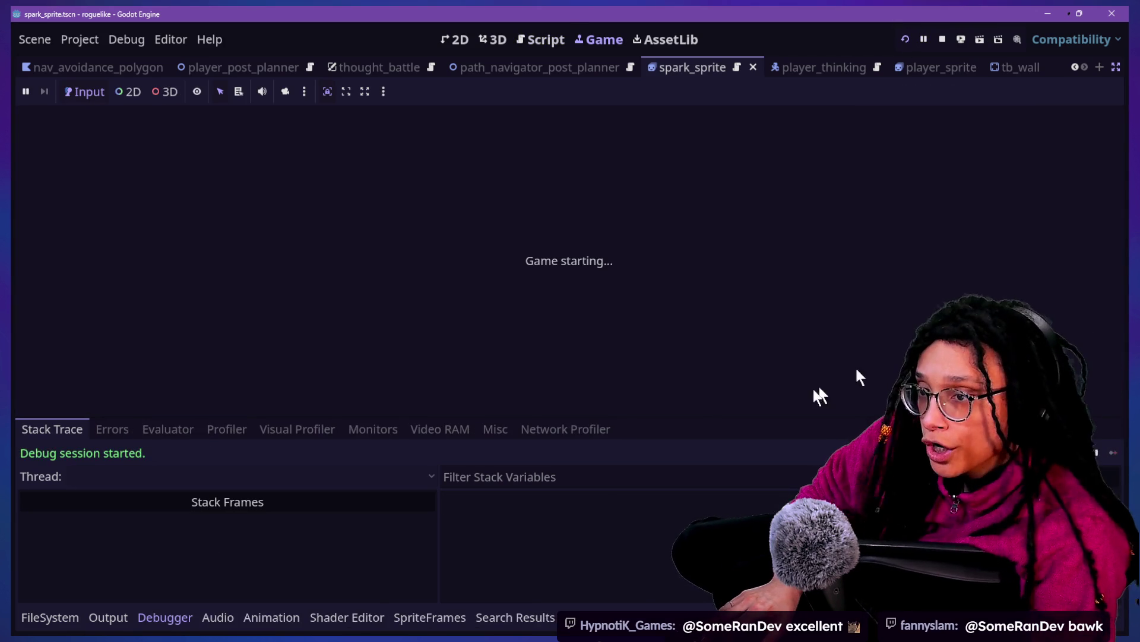
left_click(618, 264)
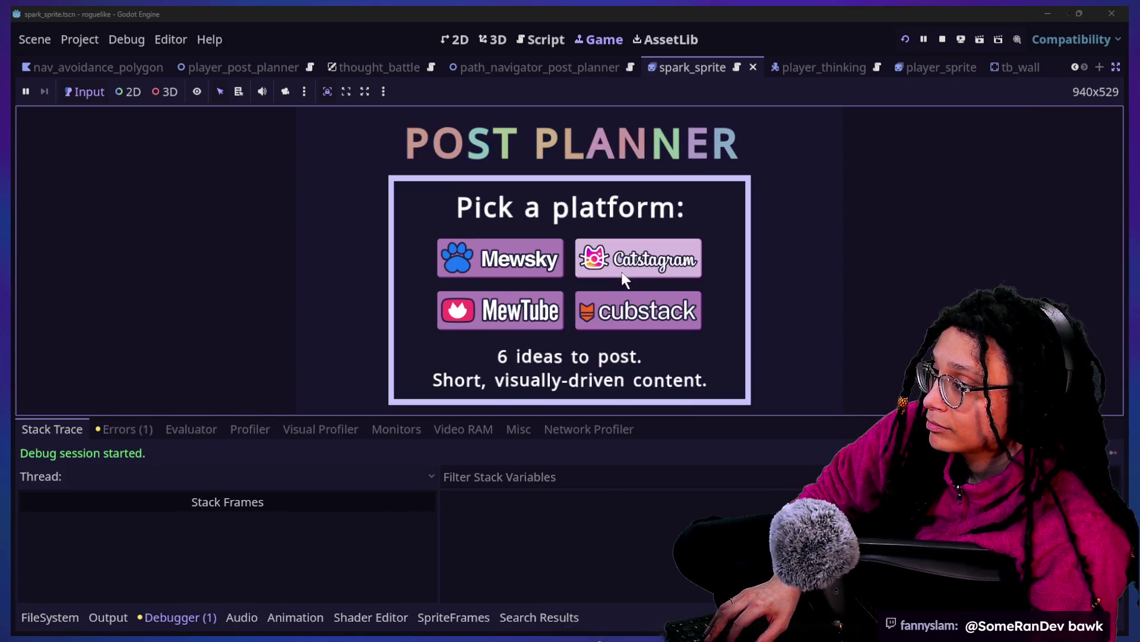
left_click(636, 267)
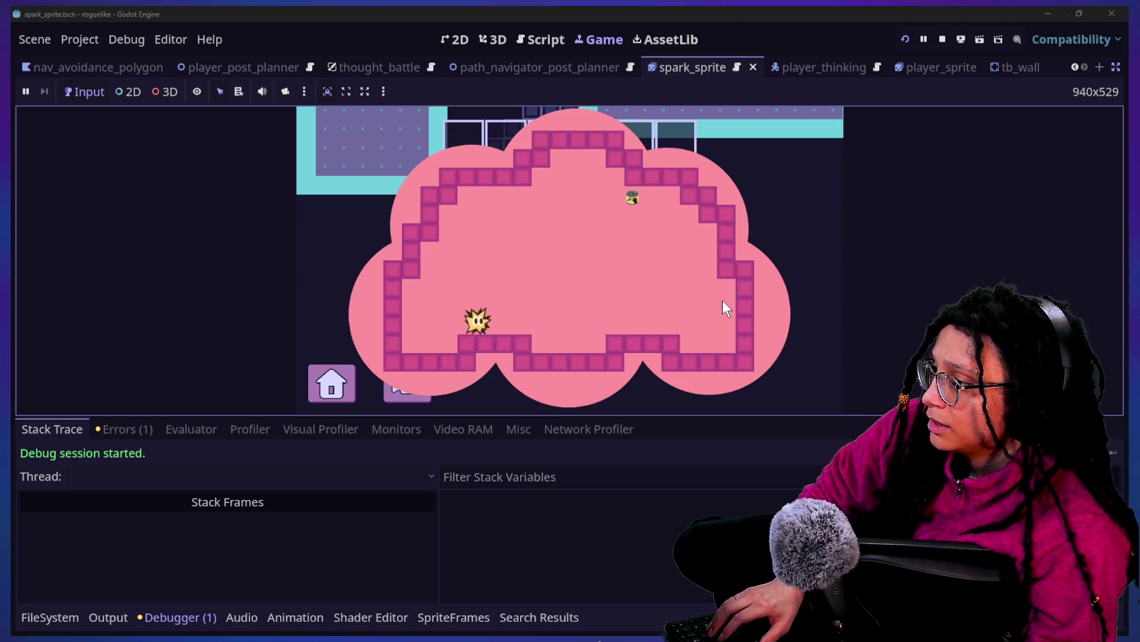
left_click(547, 38)
left_click(484, 271)
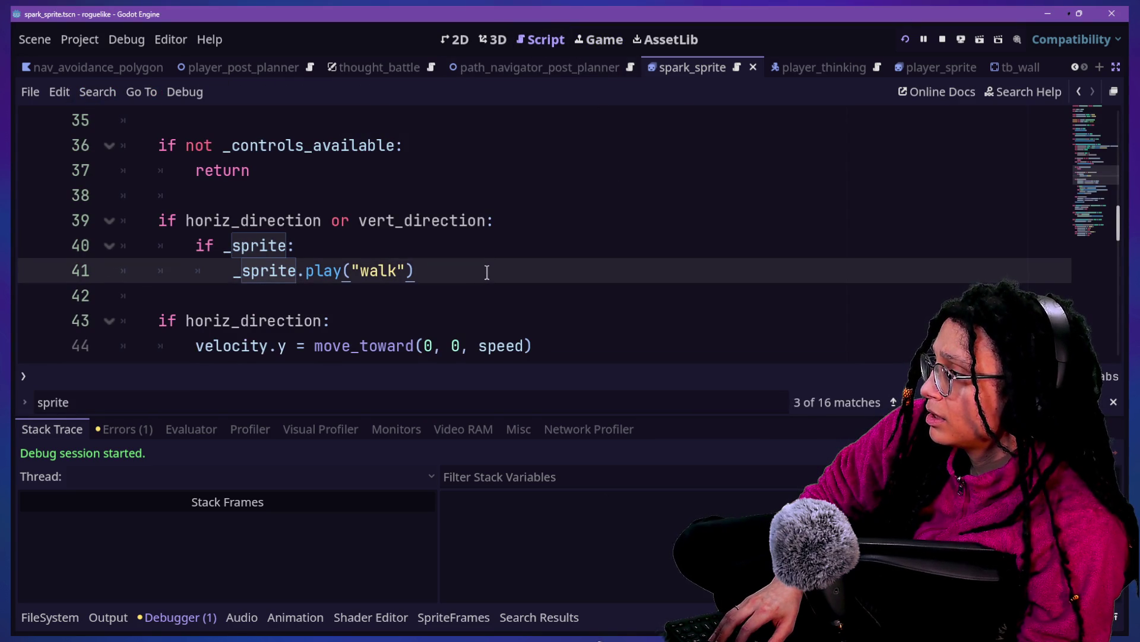
key("Return")
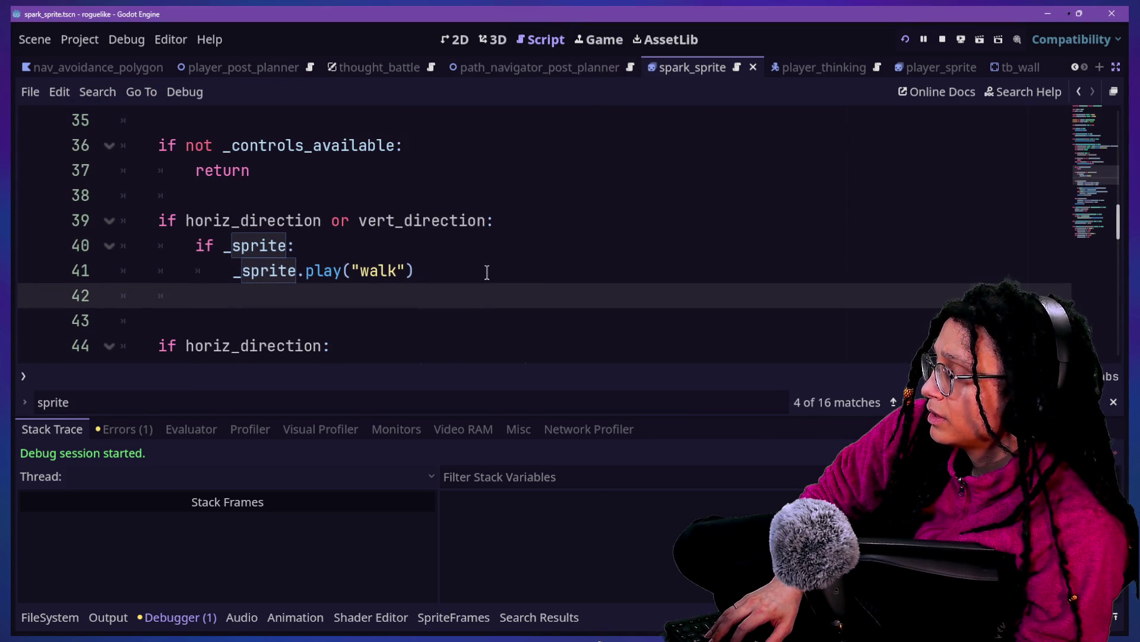
Step: Add an 'else:' branch calling _sprite.stop() below the walk call
type("else\"")
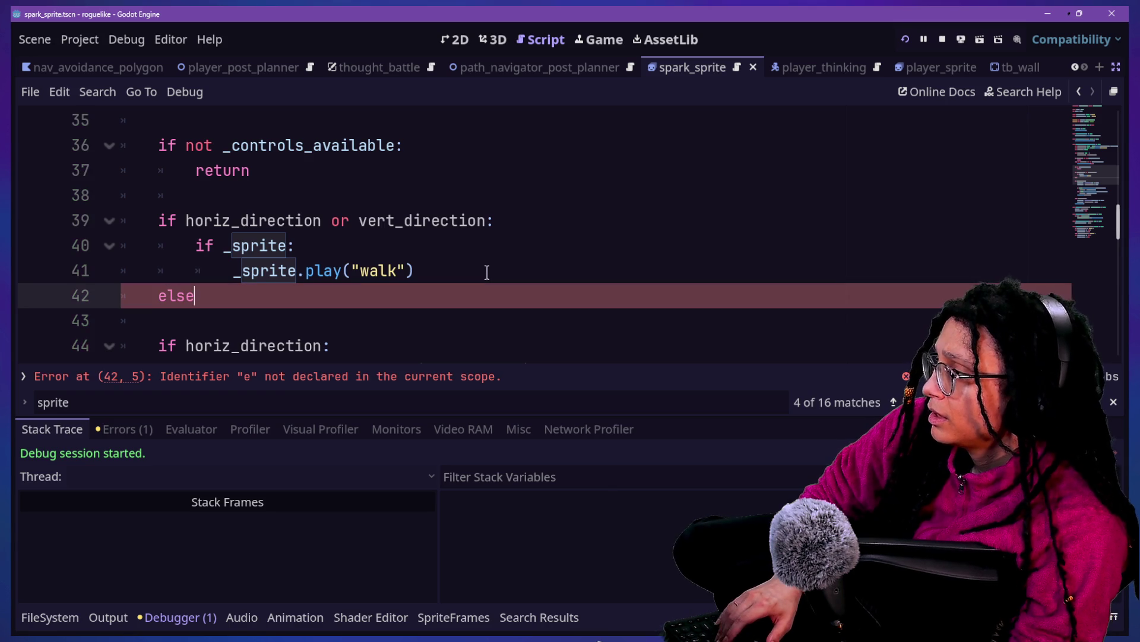
key("Return")
key("BackSpace")
key("BackSpace")
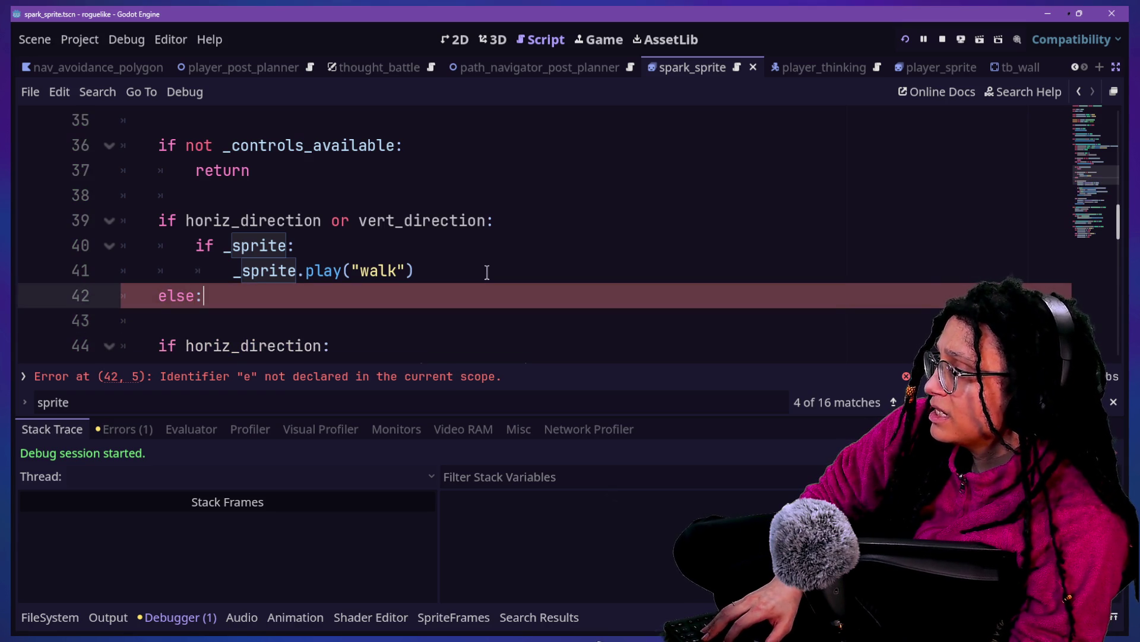
key("Return")
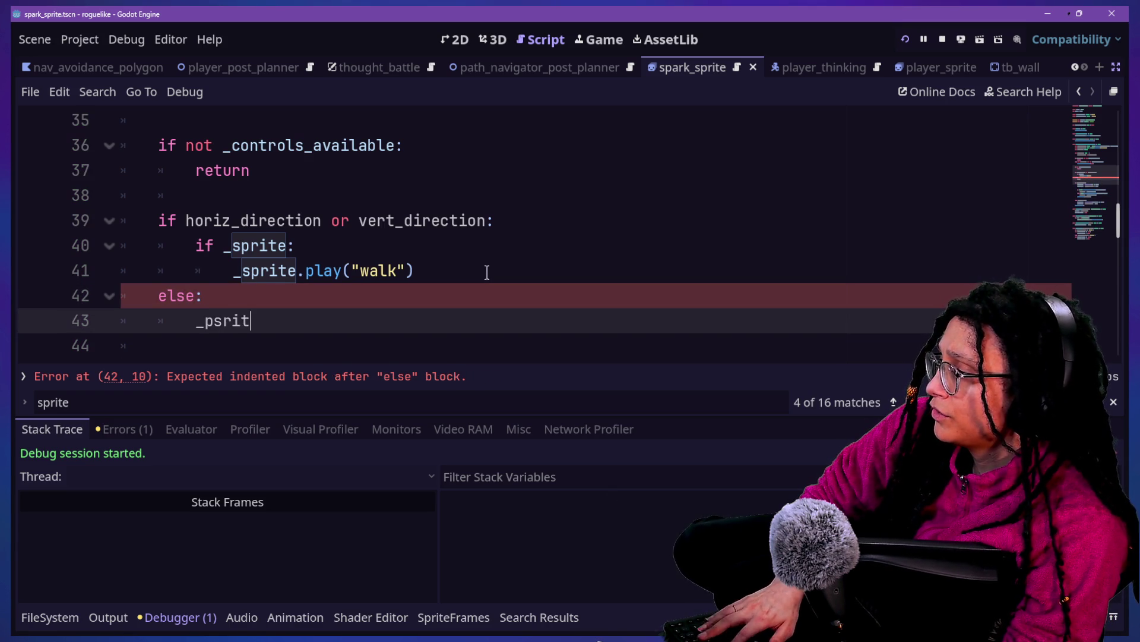
key("BackSpace")
key("BackSpace")
key("BackSpace")
type("sprite.")
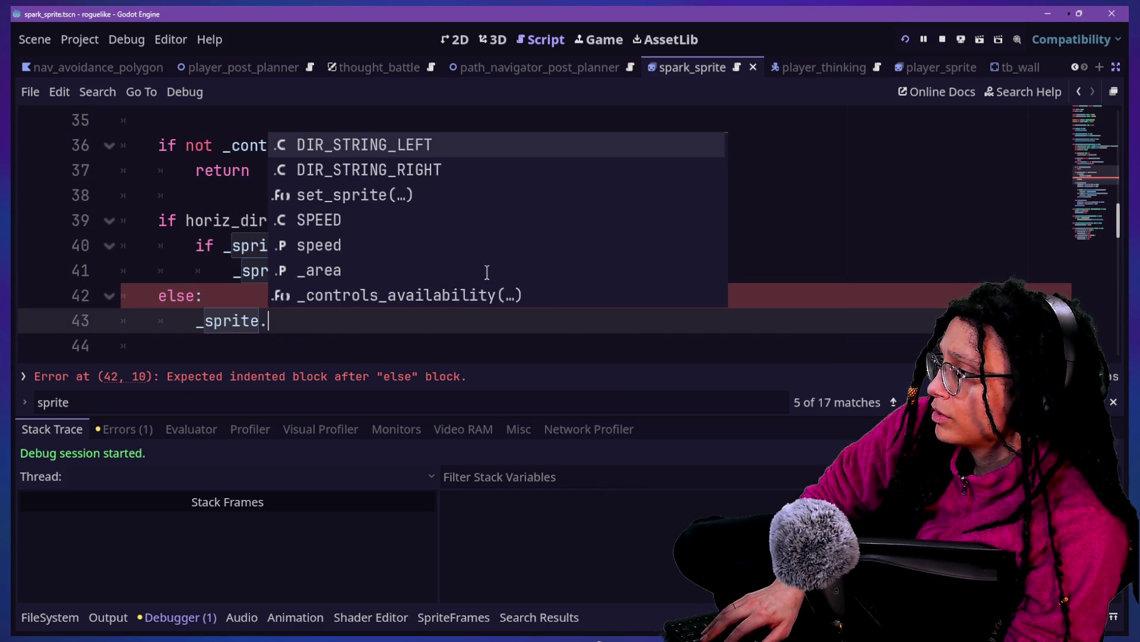
type("sto")
key("Return")
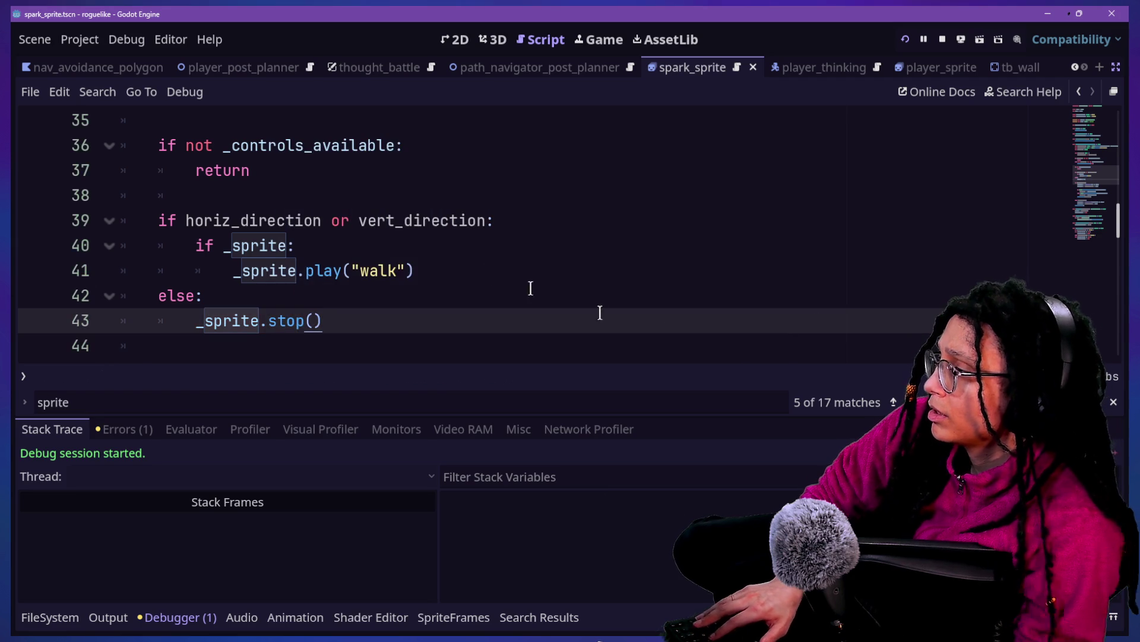
Step: Run the game into the Catstagram level, then return to the stop() and else: lines
left_click(907, 40)
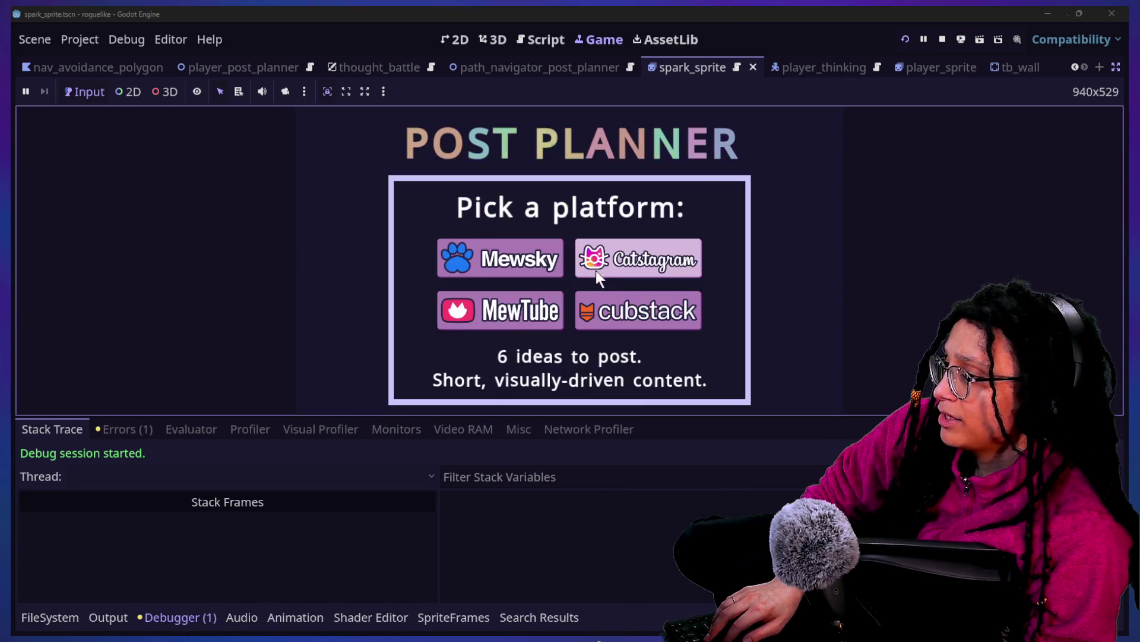
left_click(620, 269)
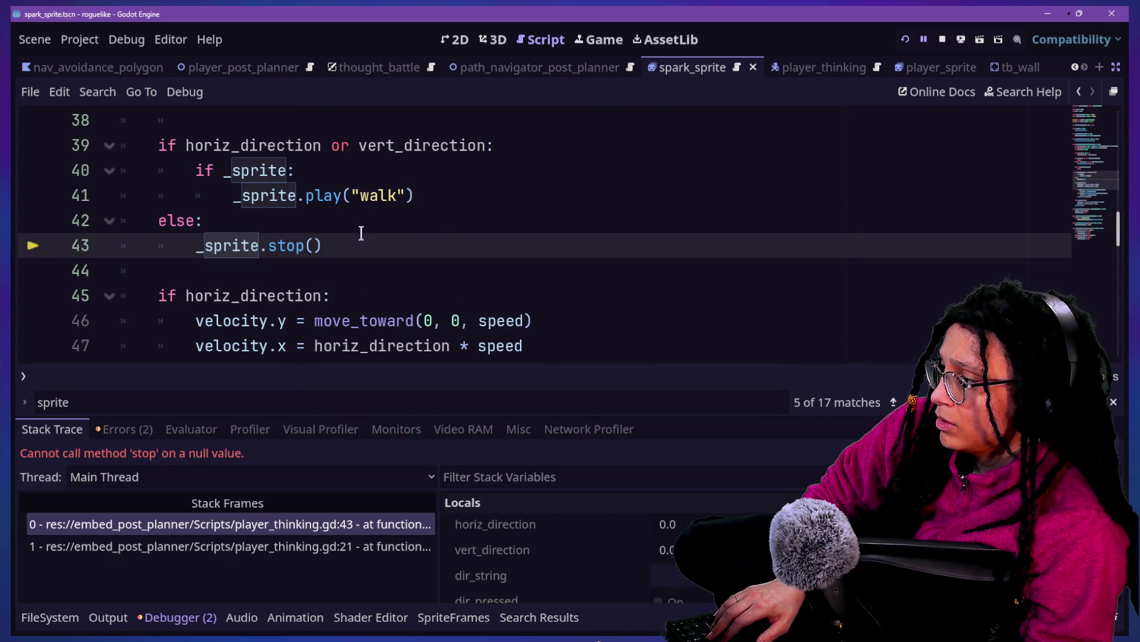
left_click(361, 232)
left_click(378, 245)
left_click(314, 216)
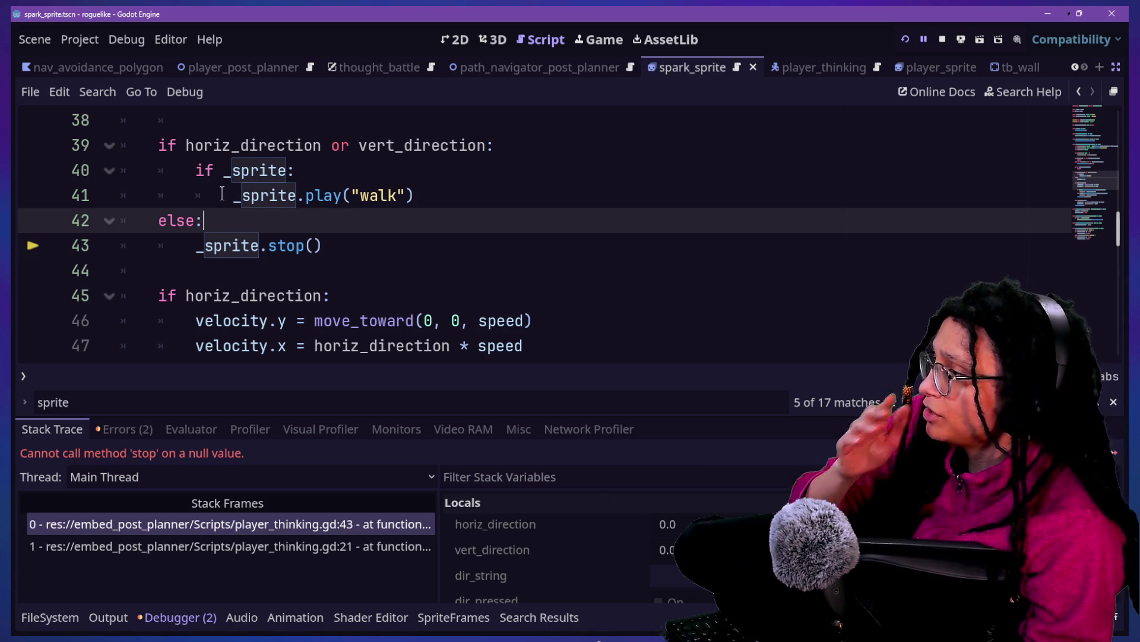
Step: Add an 'if _sprite:' line above the movement check
key("Return")
type("if")
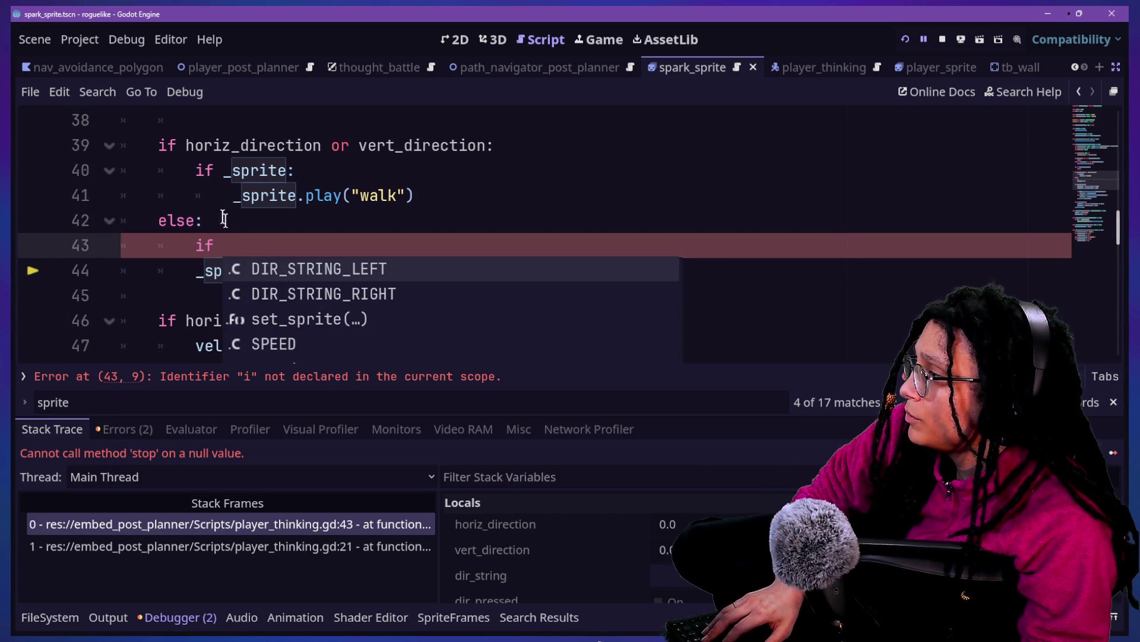
left_click(232, 124)
type("if")
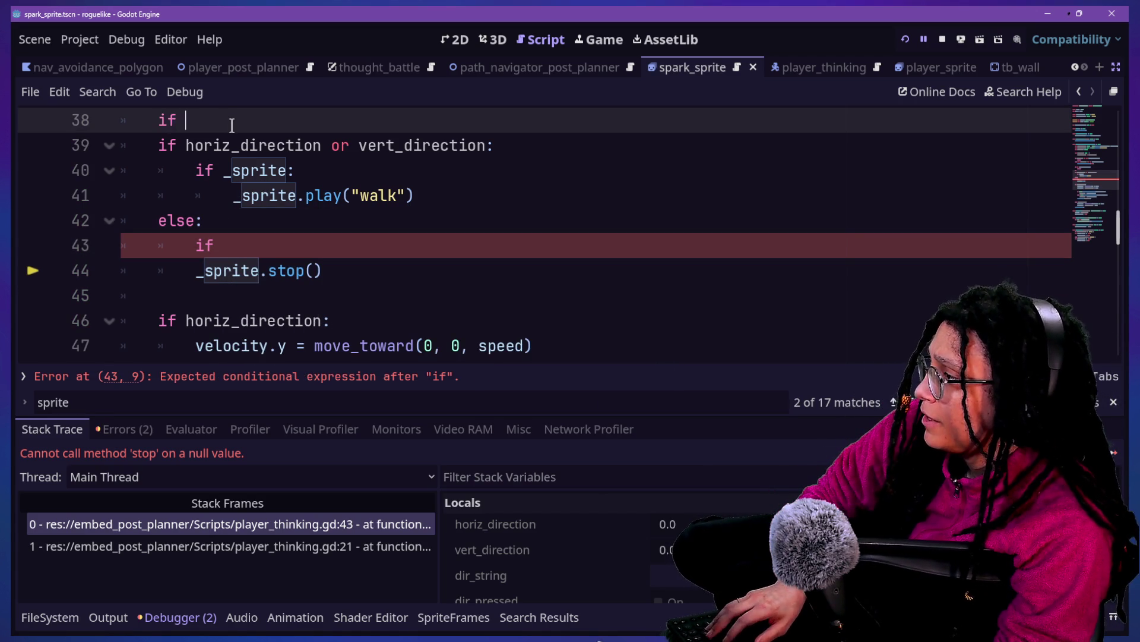
type("_sprite")
scroll(231, 124, "up", 2)
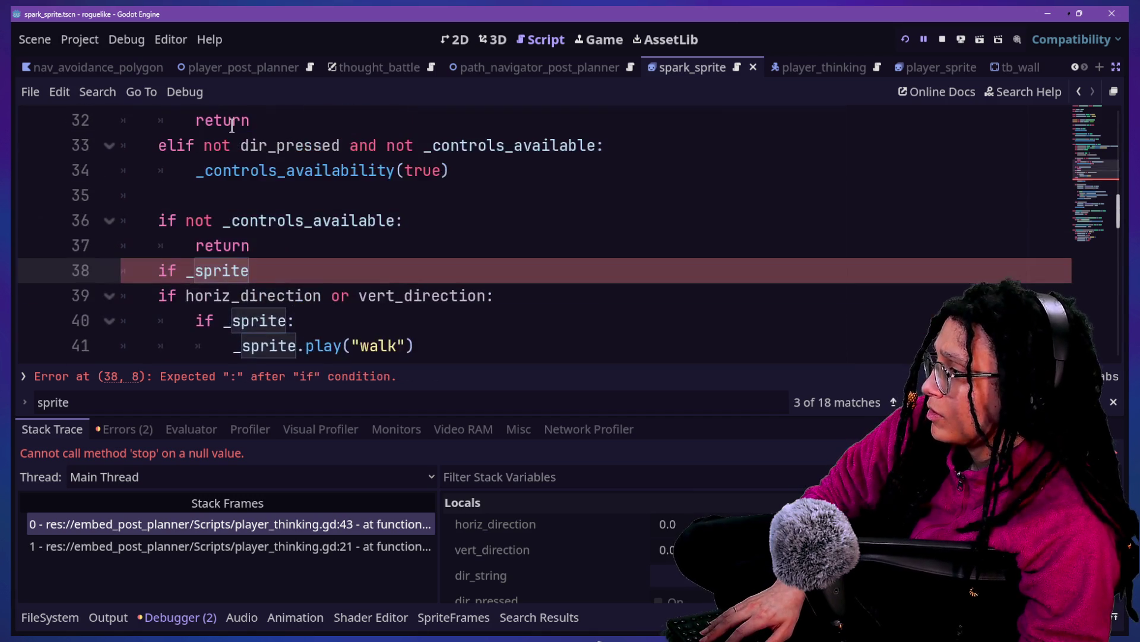
left_click(316, 254)
key("Return")
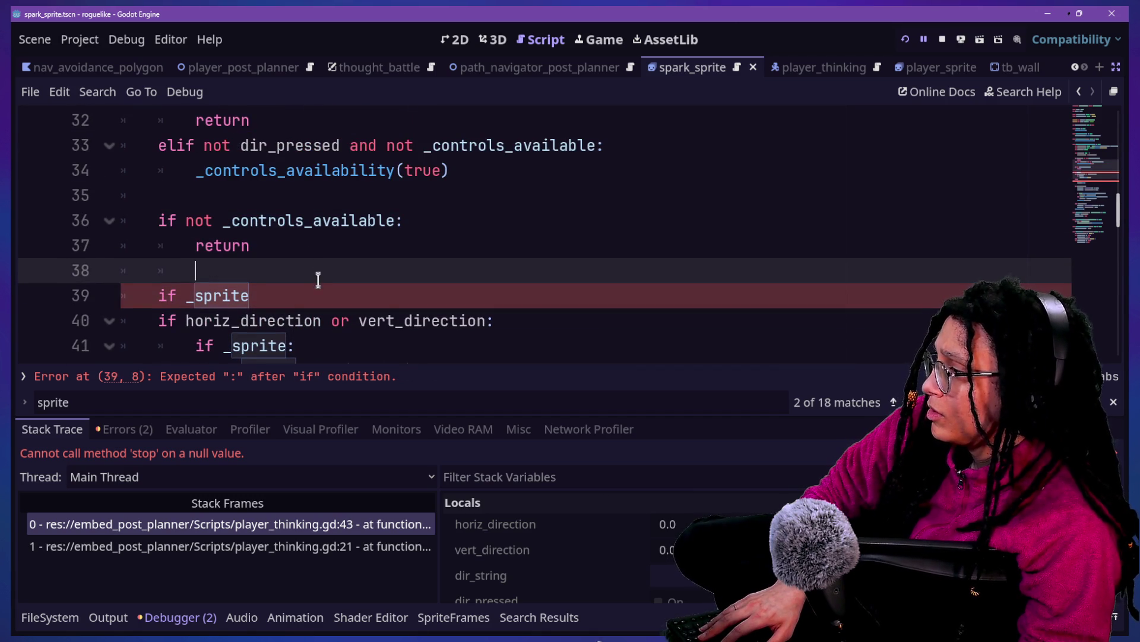
left_click(323, 292)
type(":")
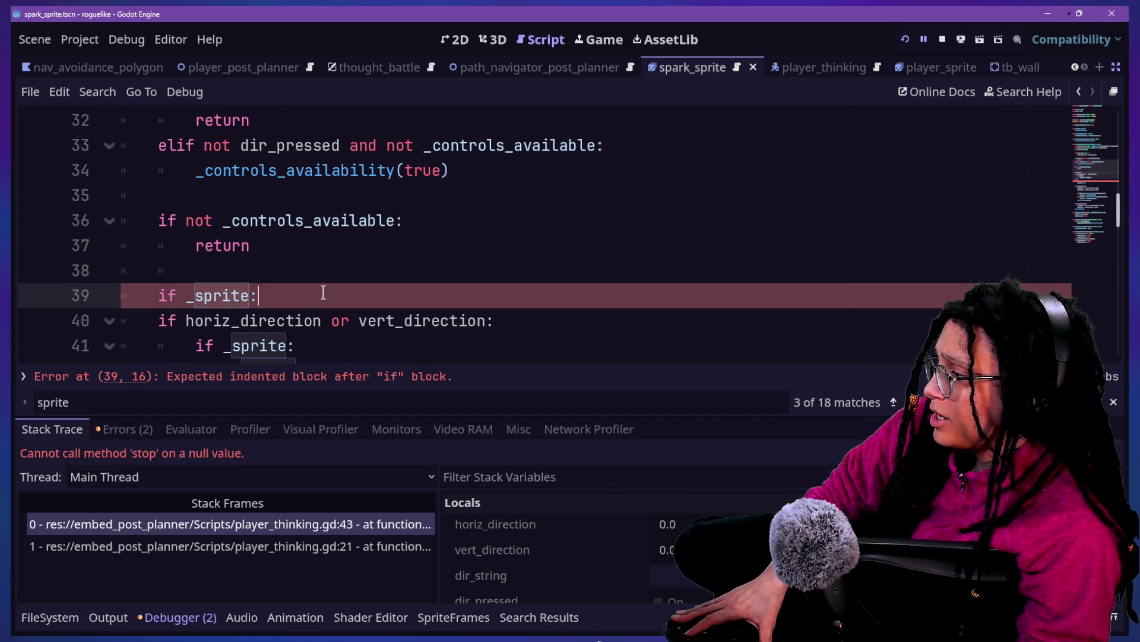
Step: Delete the inner _sprite check, indent the if/else block under it, and run the game
mouse_move(346, 337)
left_mouse_down()
mouse_move(505, 344)
mouse_move(525, 327)
left_mouse_up()
key("BackSpace")
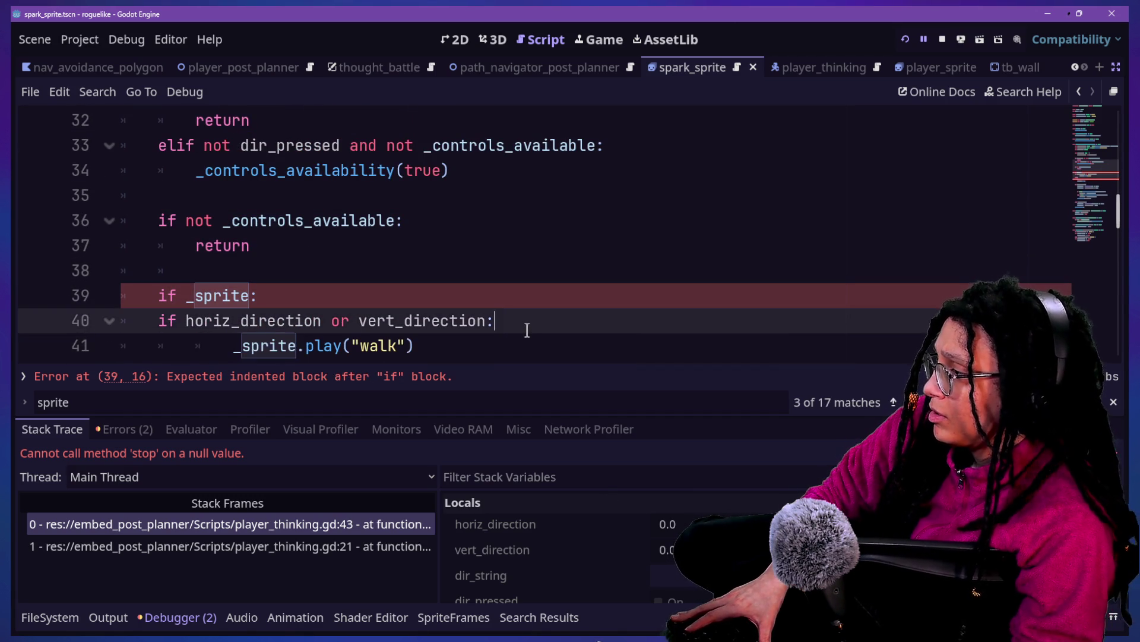
scroll(527, 330, "down", 2)
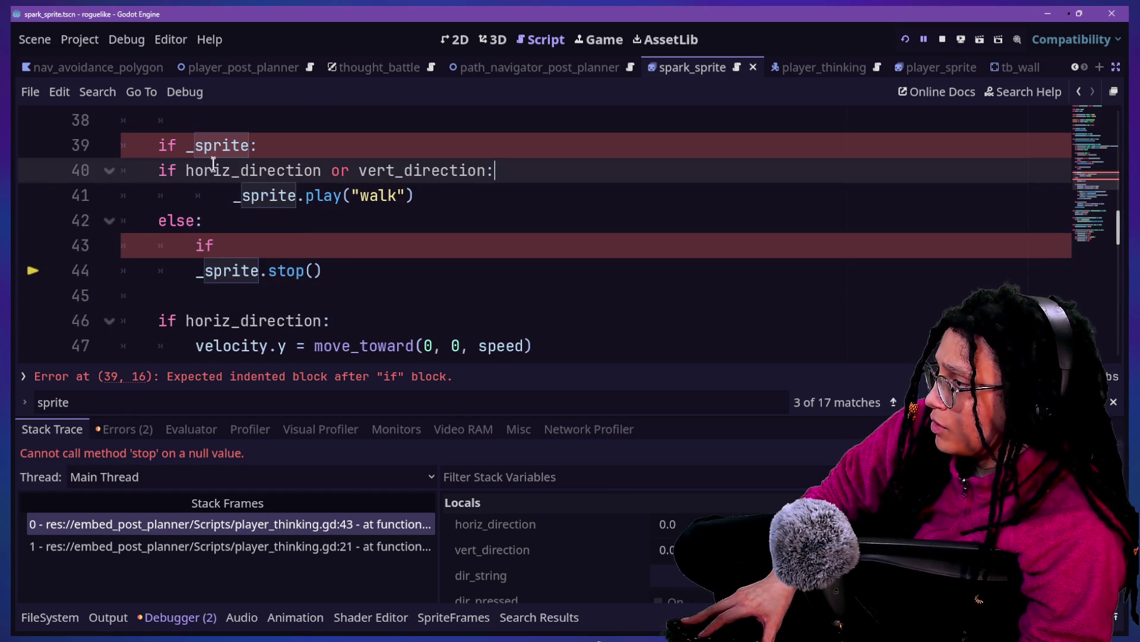
left_click_drag(212, 170, 259, 196)
key("Tab")
left_click(234, 235)
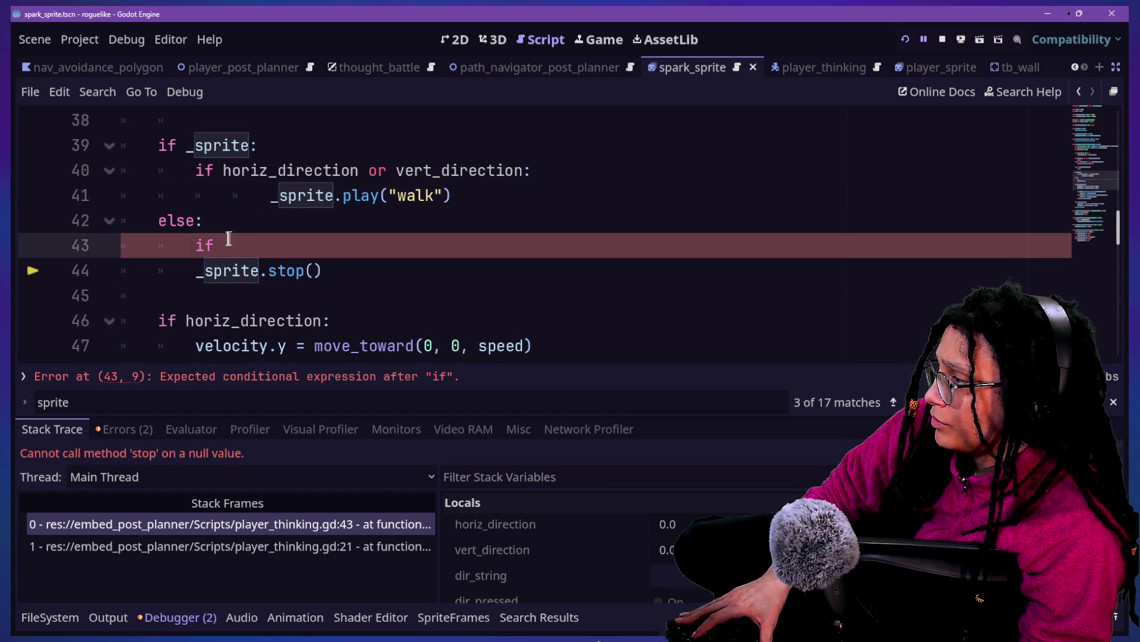
left_click(159, 221)
key("Tab")
left_click_drag(242, 244, 247, 224)
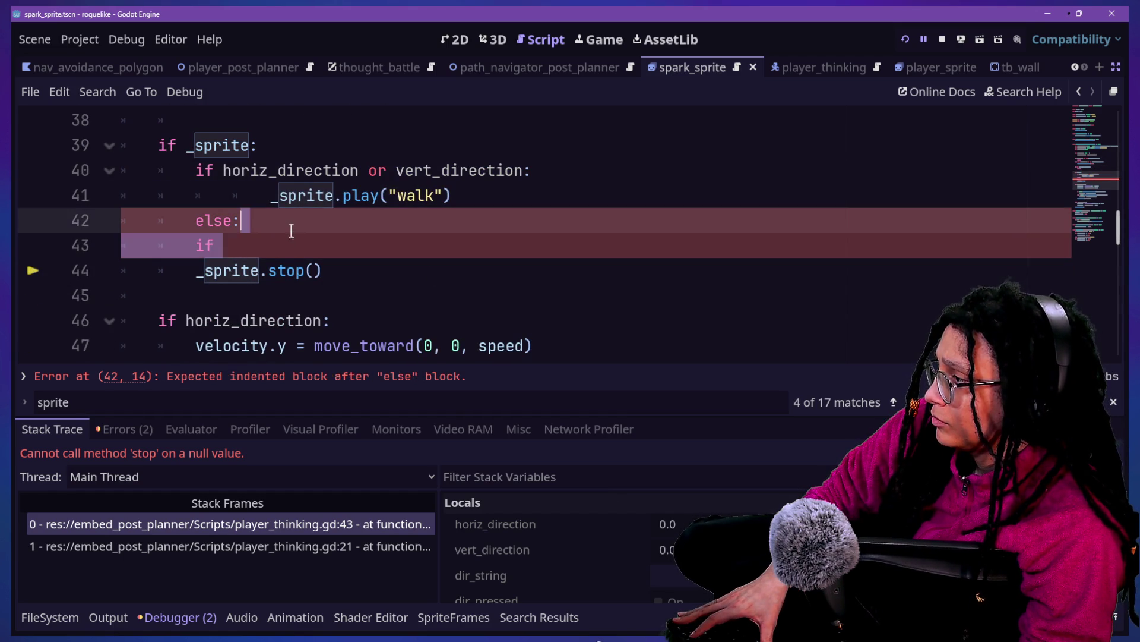
key("BackSpace")
key("Tab")
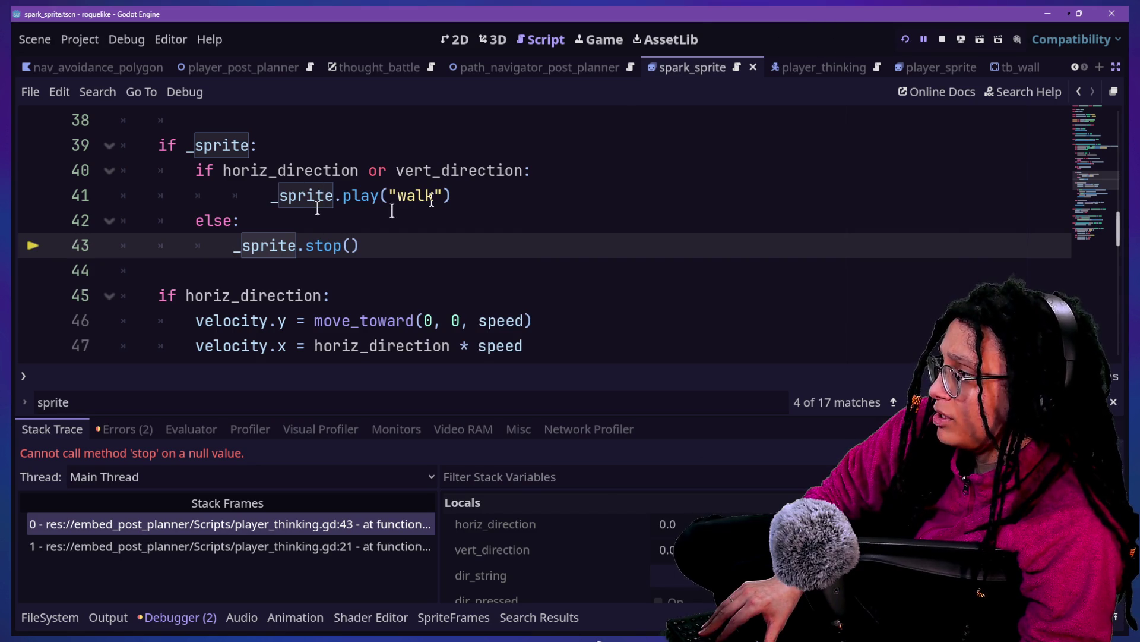
left_click(904, 36)
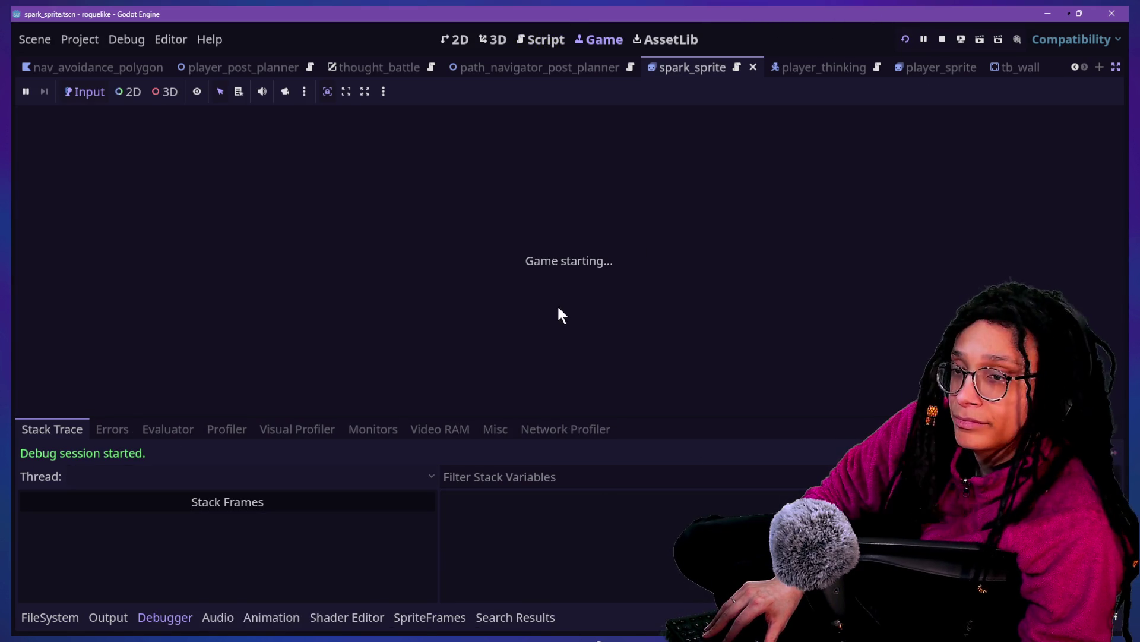
Step: Start planning, enter the Catstagram level in the expanded game view, then go back to the movement script
left_click(591, 269)
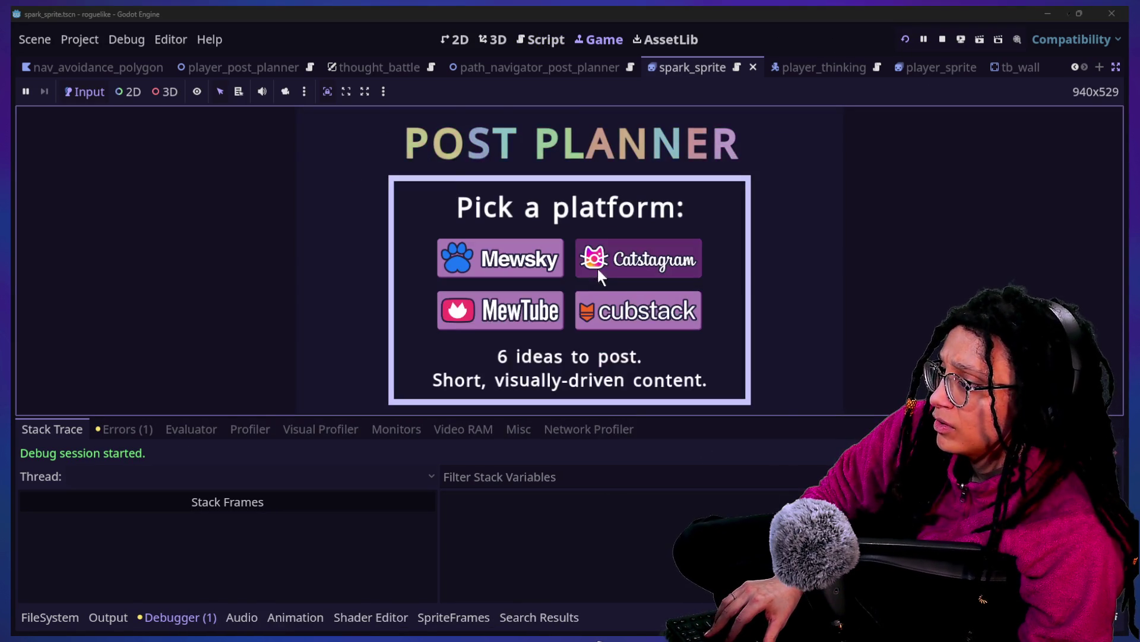
left_click(624, 271)
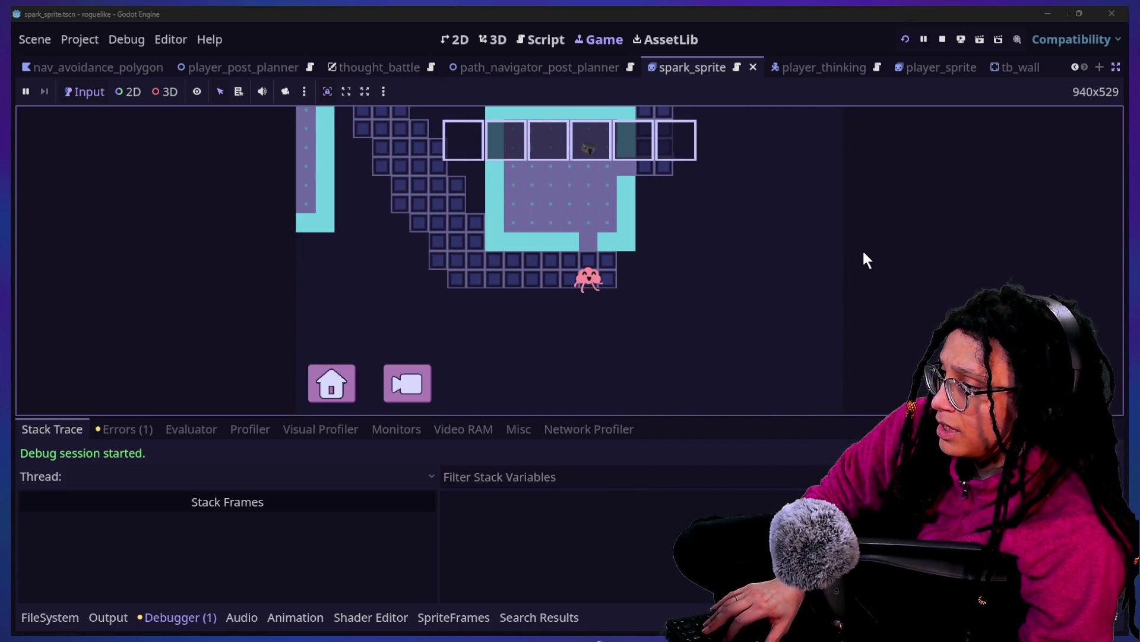
key("F5")
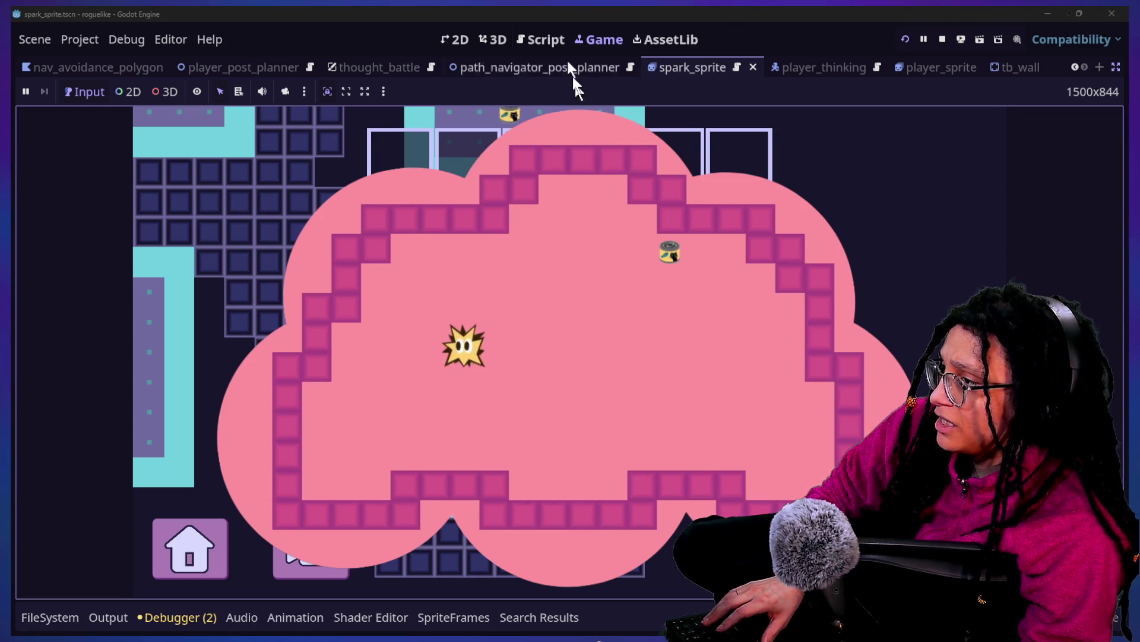
left_click(543, 40)
left_click(555, 172)
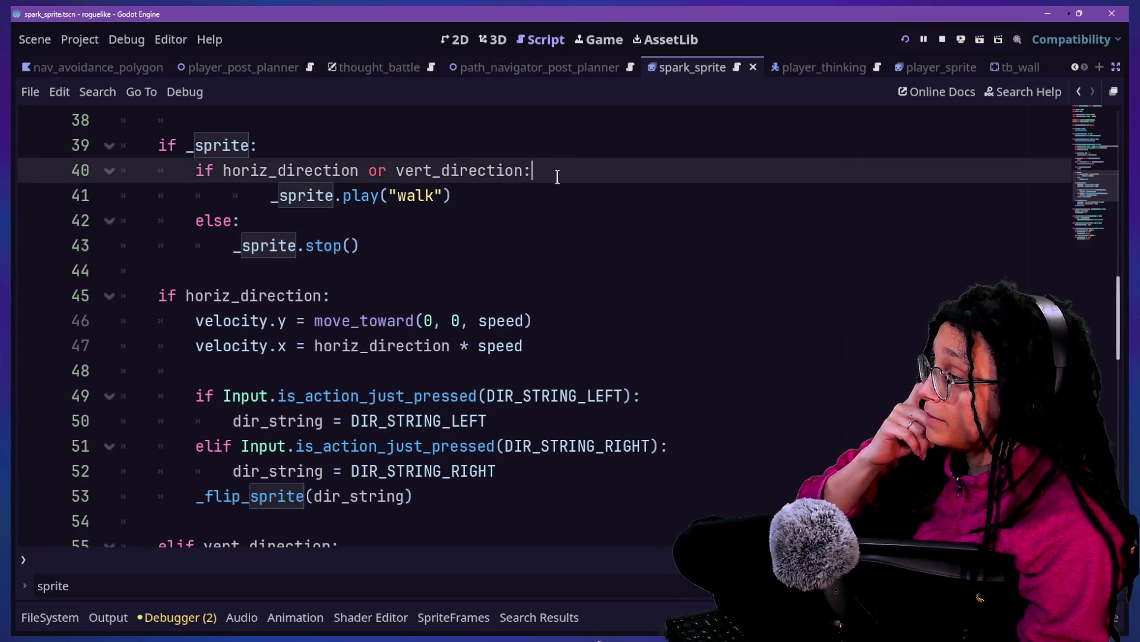
left_click(272, 197)
key("BackSpace")
scroll(365, 218, "up", 1)
left_click(482, 245)
left_click(495, 272)
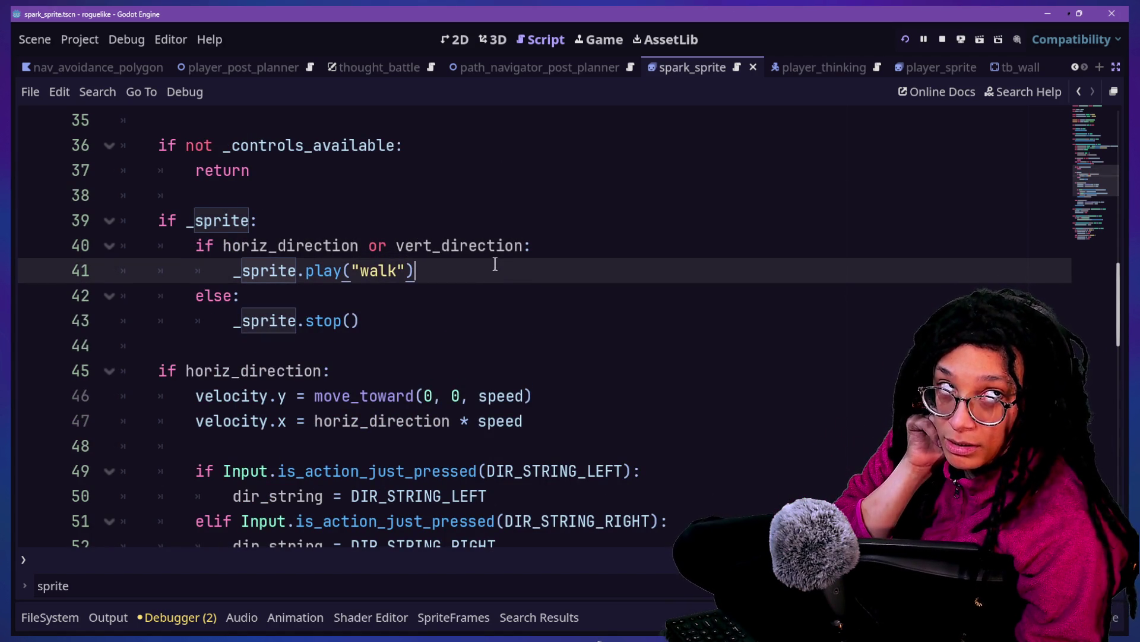
left_click(555, 244)
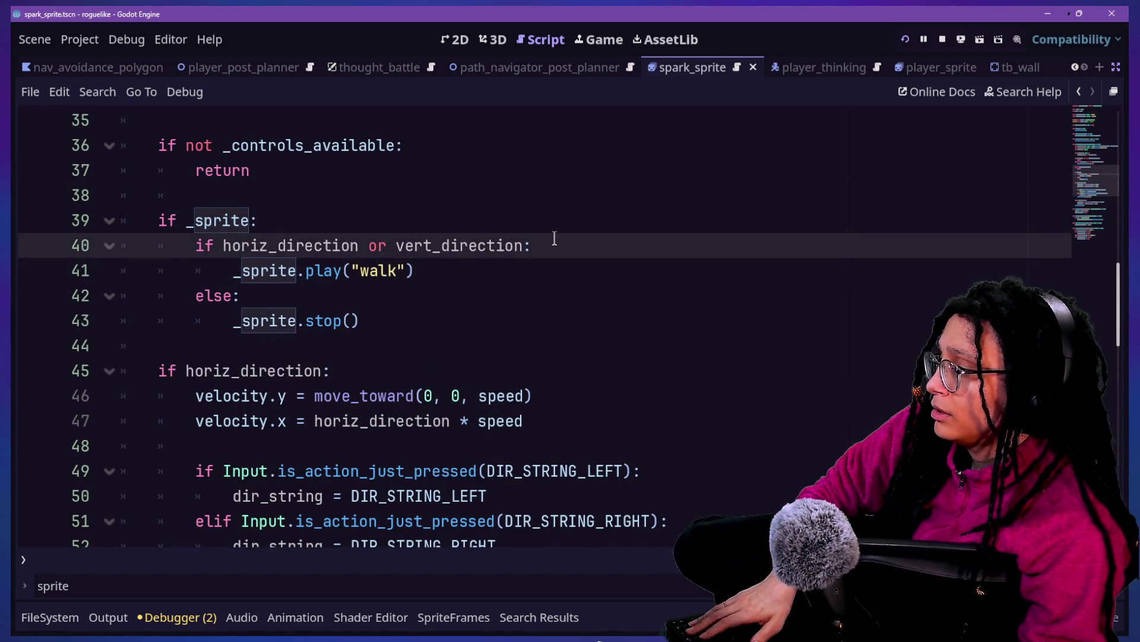
key("Return")
type("_sprit")
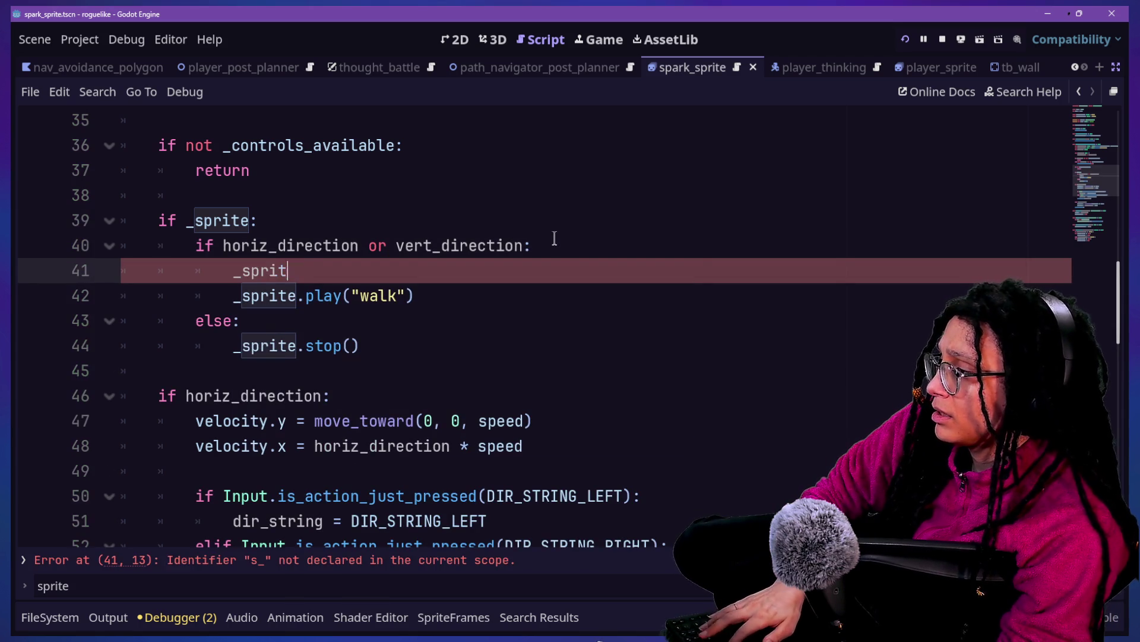
type("e.is")
key("Return")
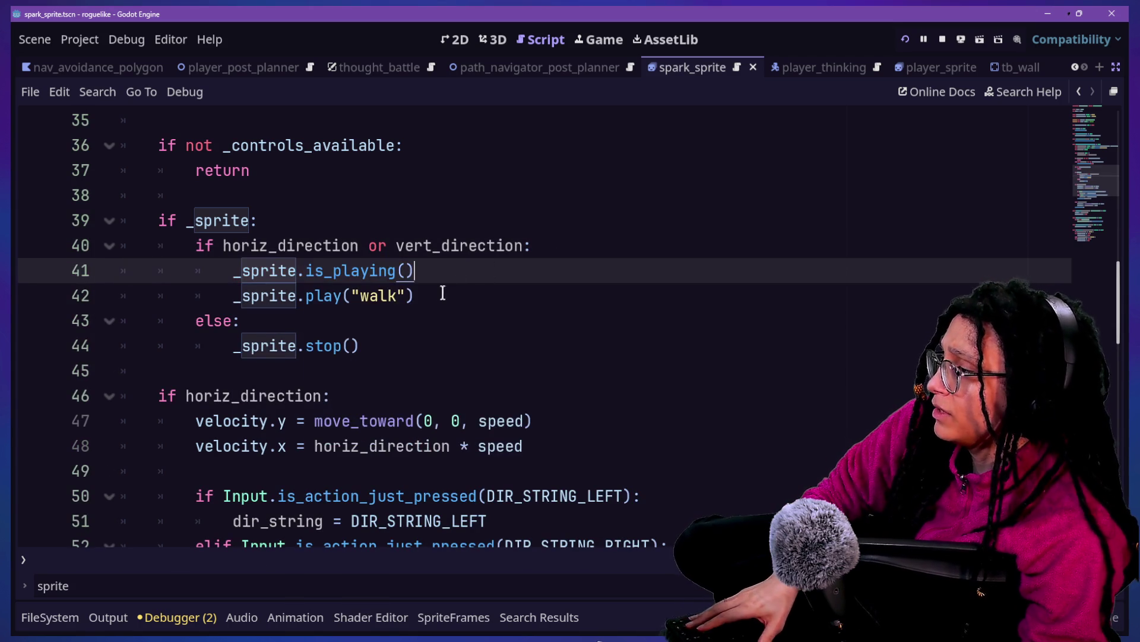
left_click_drag(423, 269, 231, 268)
left_click(250, 264)
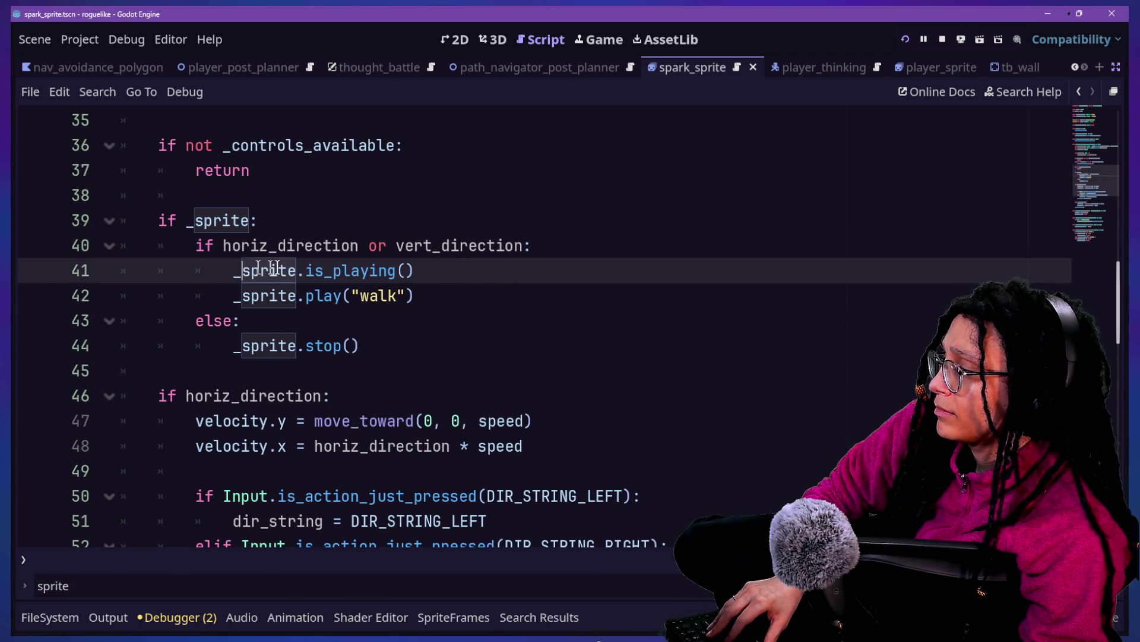
left_click(235, 248)
left_click(447, 264)
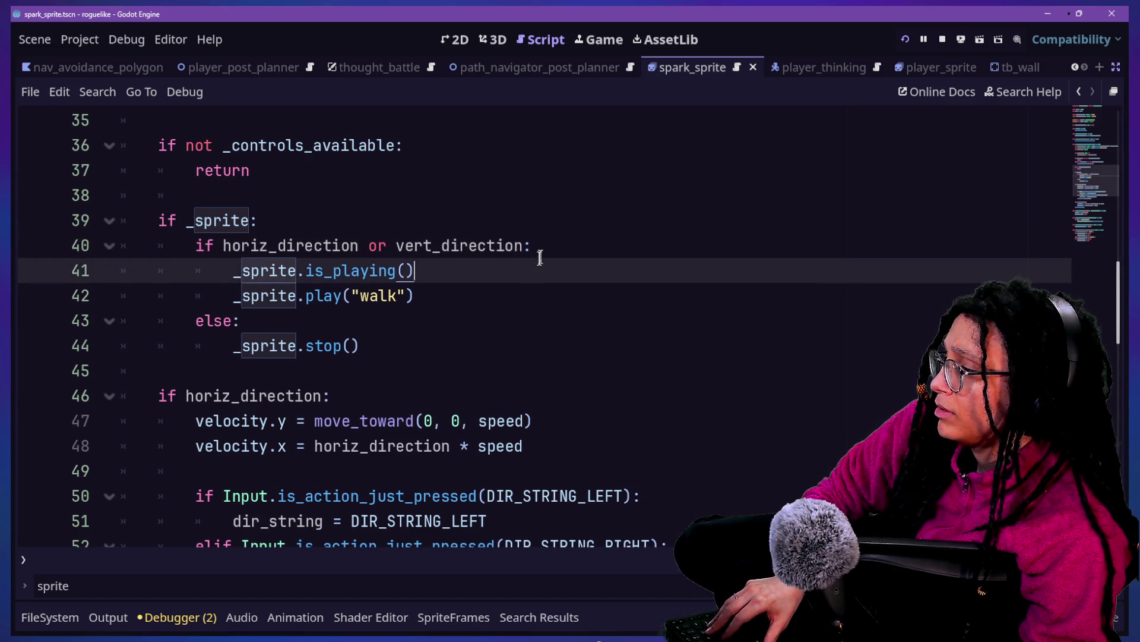
left_click(197, 246)
mouse_move(196, 246)
left_mouse_down()
mouse_move(545, 245)
mouse_move(224, 244)
mouse_move(363, 231)
left_mouse_up()
left_click(193, 245)
left_click(376, 244)
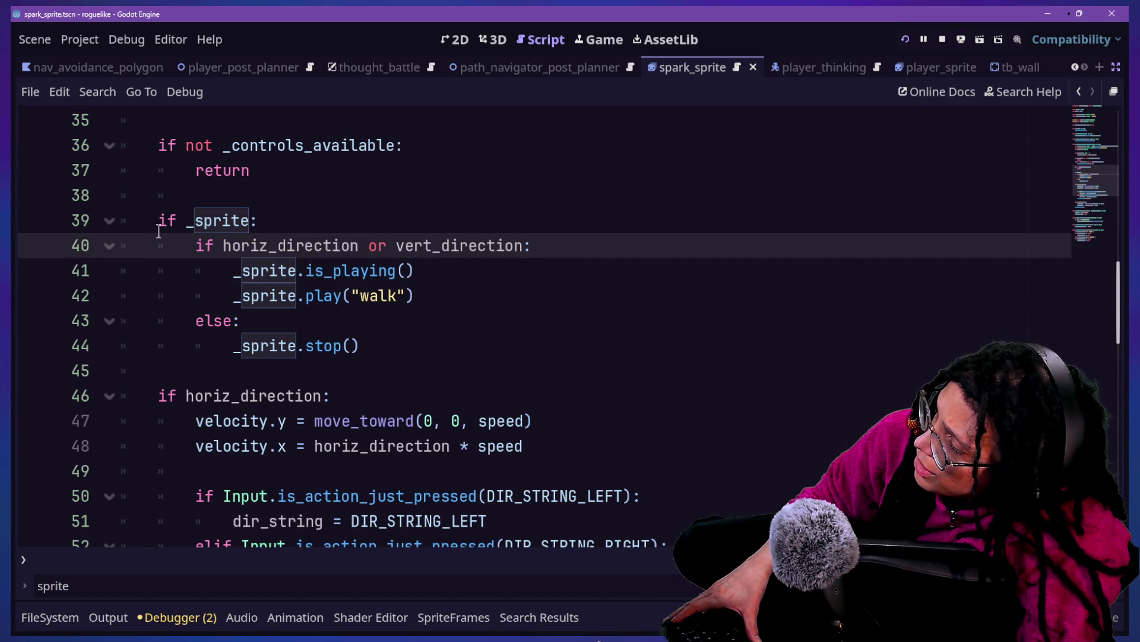
left_click_drag(185, 221, 260, 220)
left_click(259, 220)
left_click(239, 262)
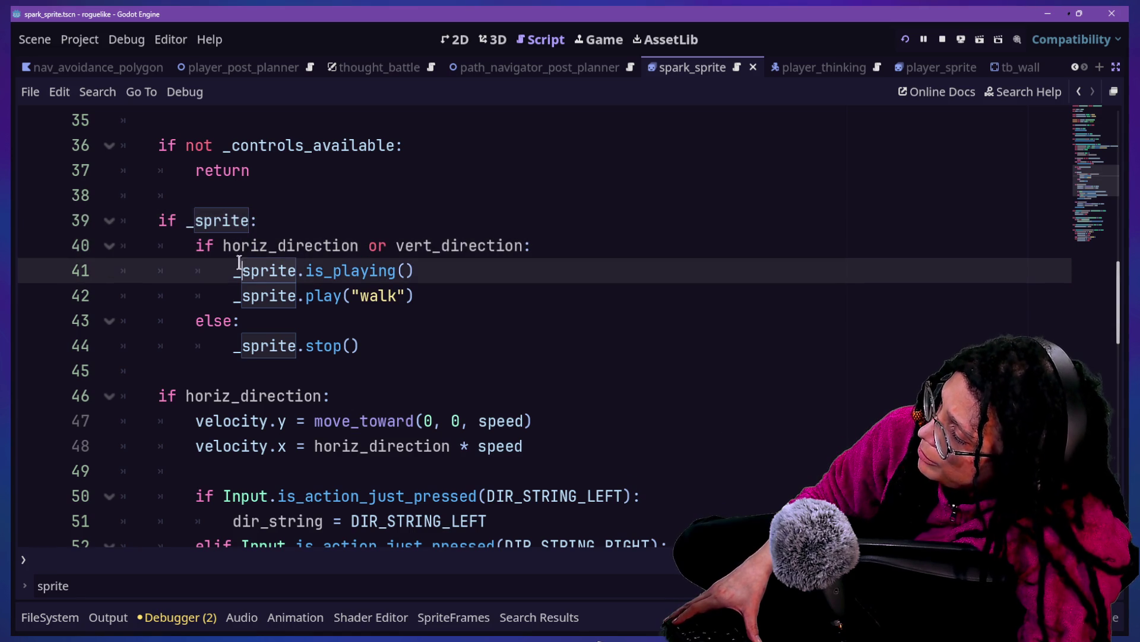
mouse_move(336, 264)
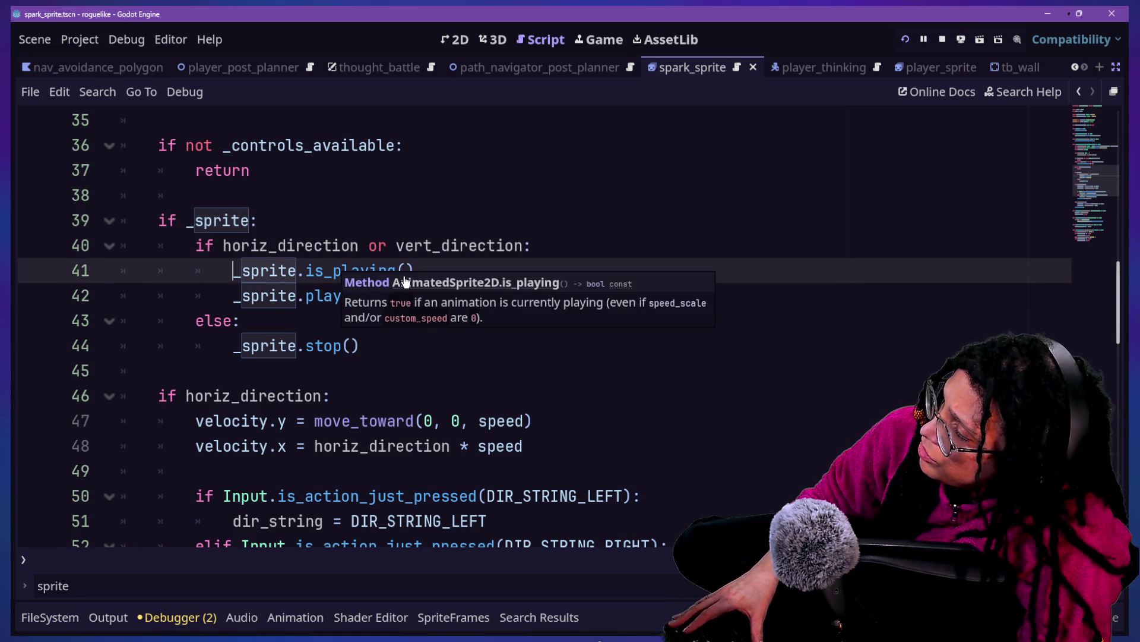
left_click(404, 281)
left_click(1079, 92)
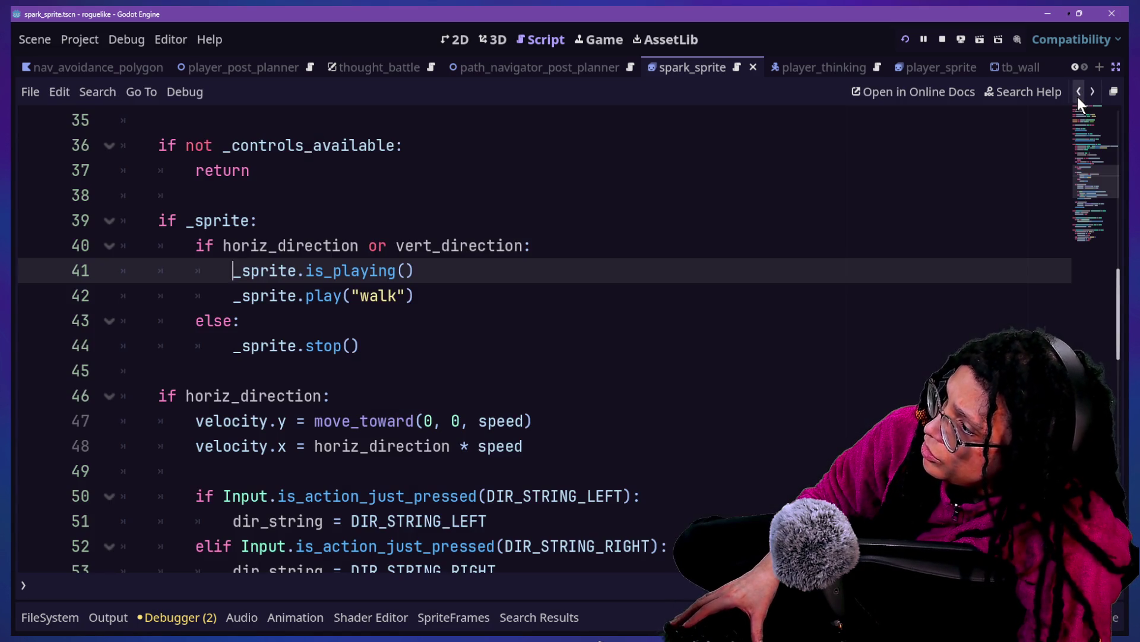
mouse_move(429, 279)
left_mouse_down()
mouse_move(122, 269)
mouse_move(222, 264)
left_mouse_up()
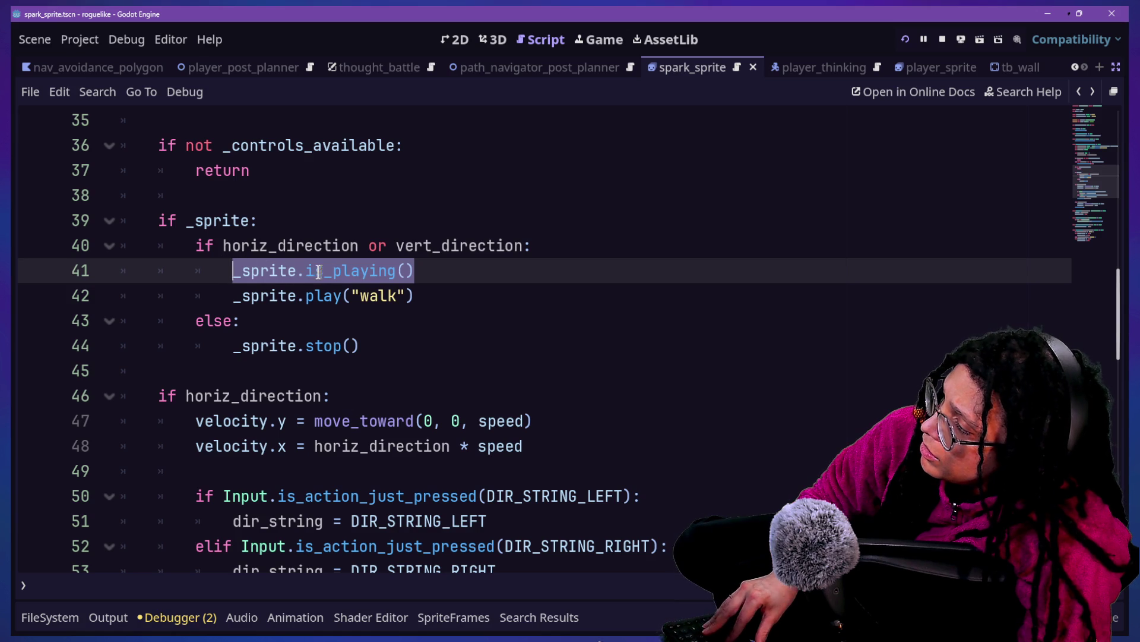
key("BackSpace")
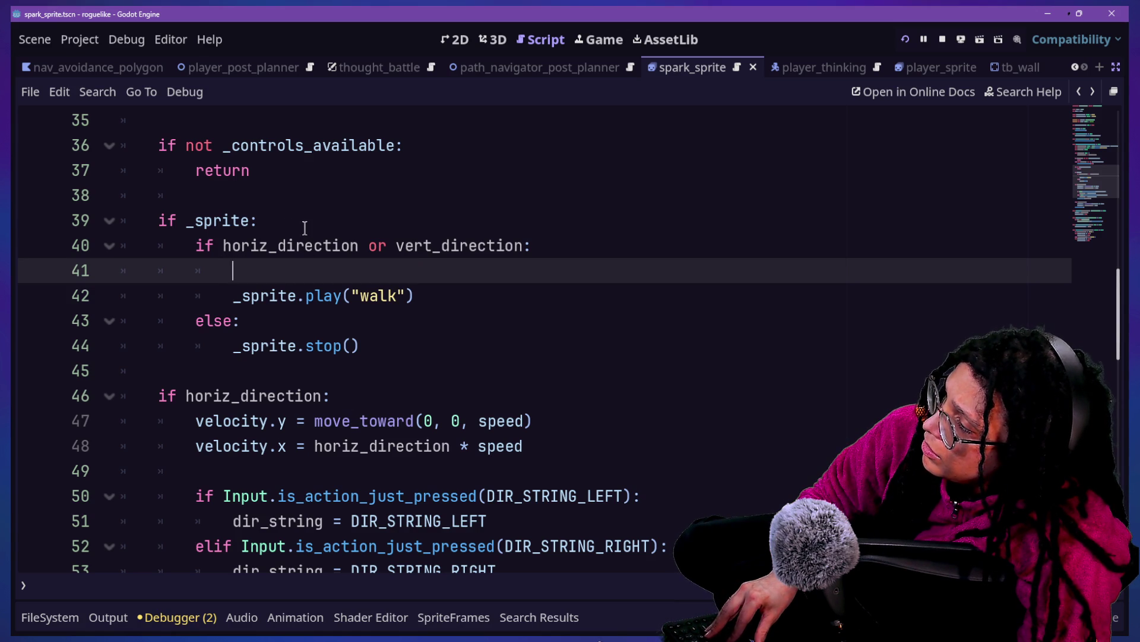
key("BackSpace")
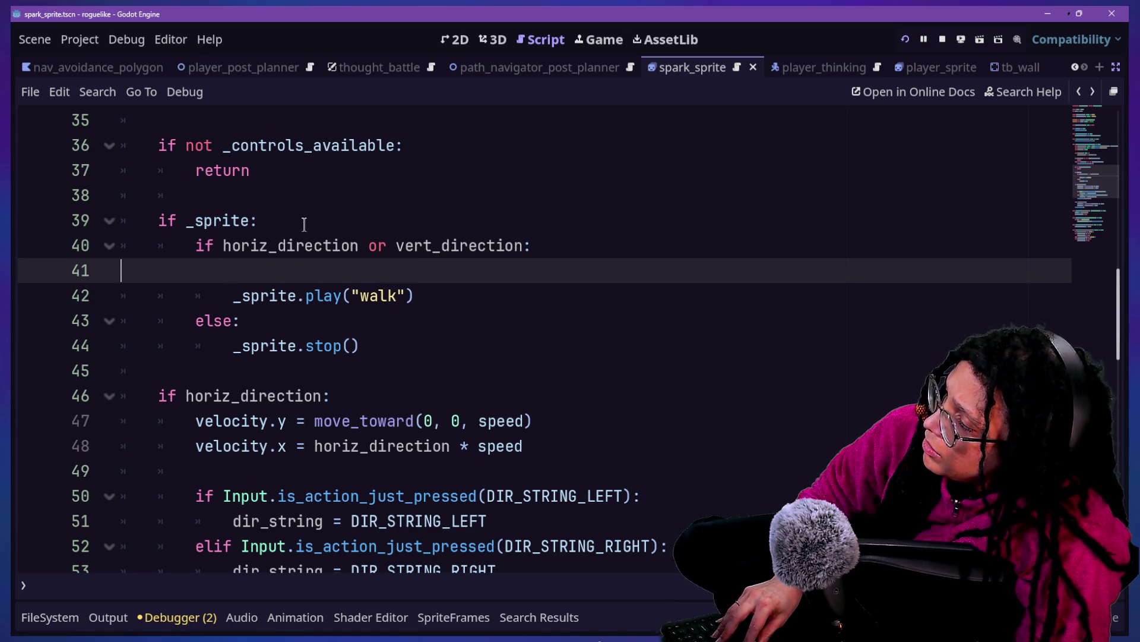
key("ctrl+z")
key("ctrl+z")
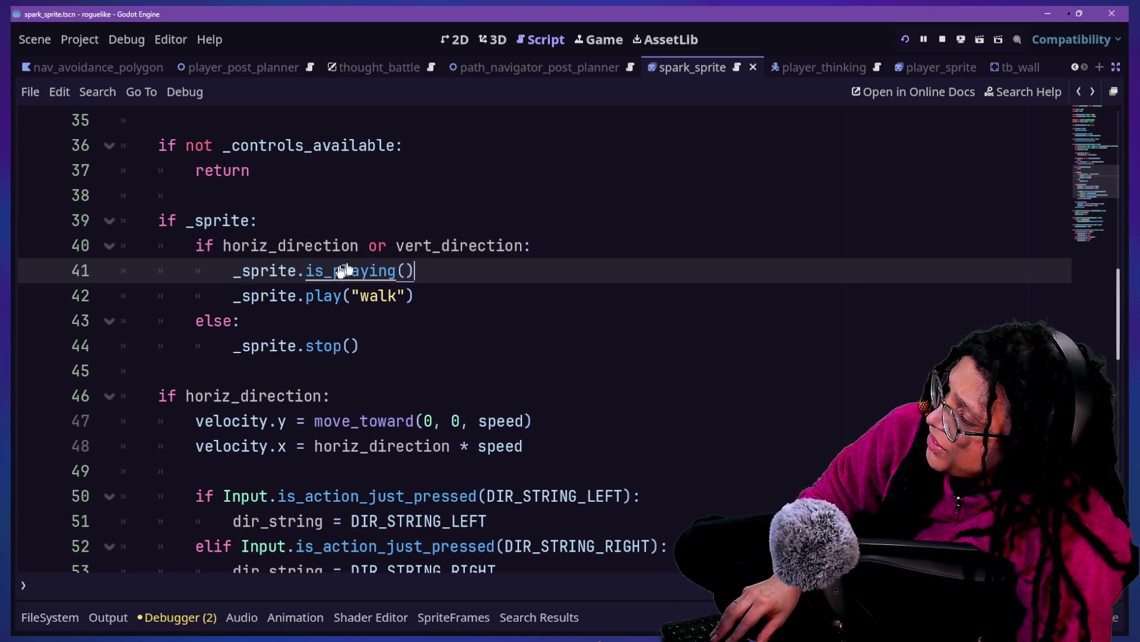
Step: Turn line 41 into 'if not _sprite.is_playing():' and indent play("walk") beneath it
left_click(236, 270)
type("if not:")
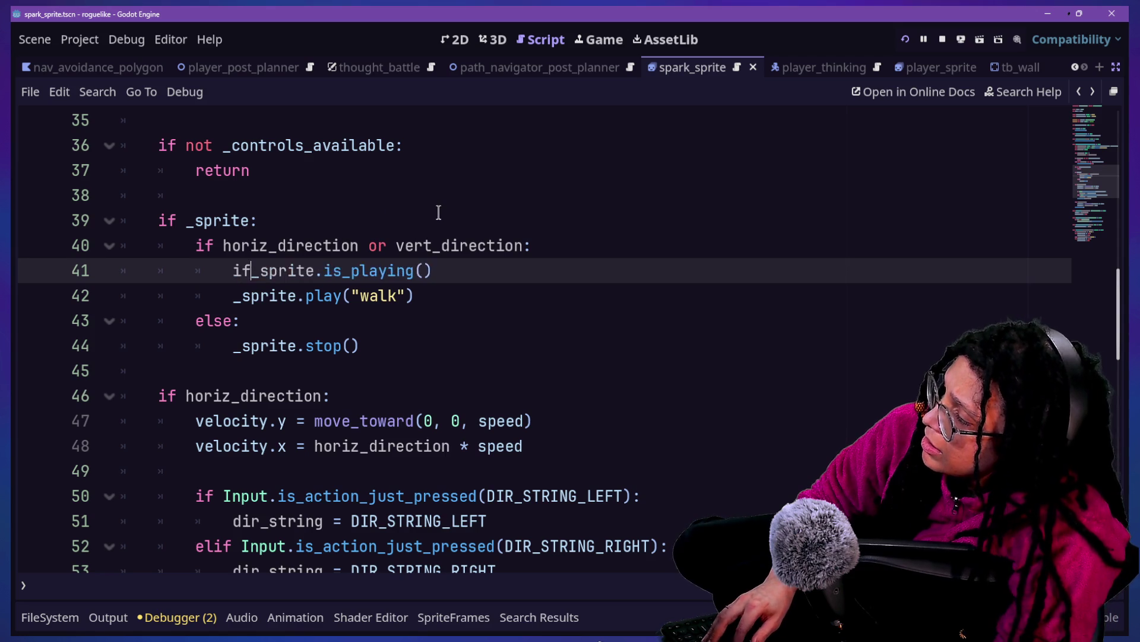
key("BackSpace")
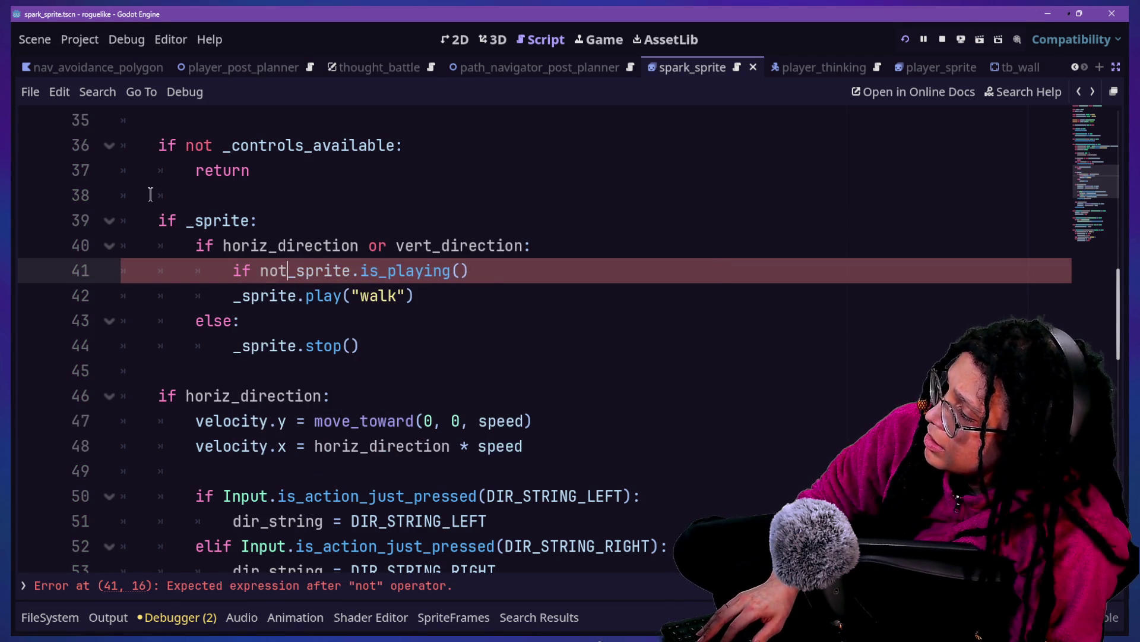
left_click(568, 274)
type(":")
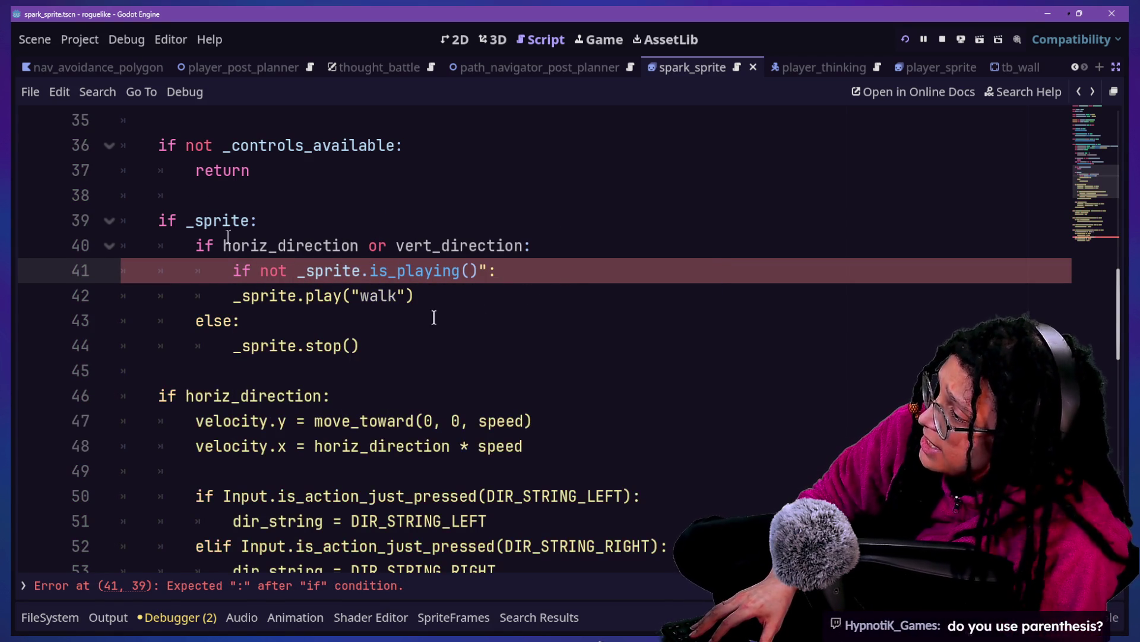
key("BackSpace")
left_click(231, 297)
key("Tab")
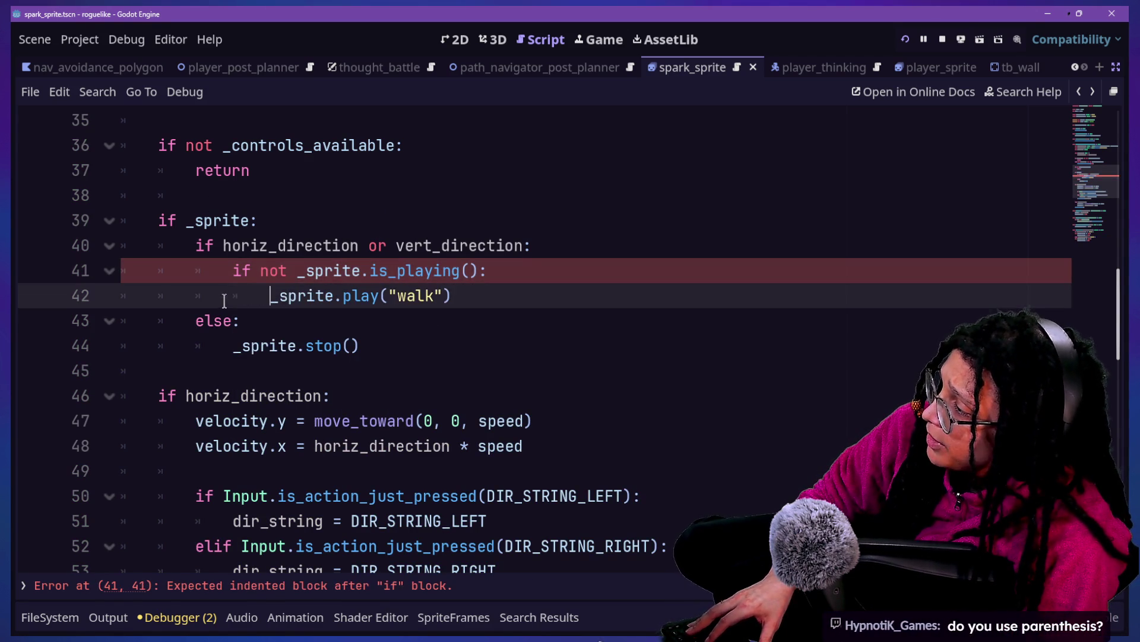
Step: Put an 'if _sprite.is_playing():' check under else and indent stop() beneath it
left_click_drag(523, 270, 224, 272)
key("ctrl+c")
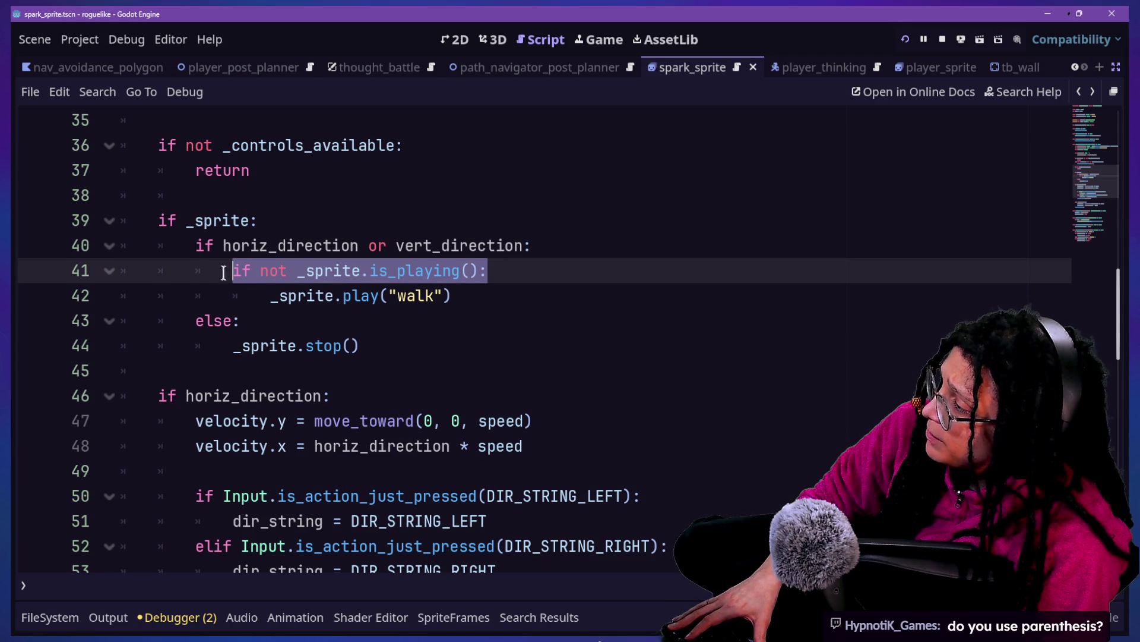
left_click(257, 315)
key("Return")
key("ctrl+v")
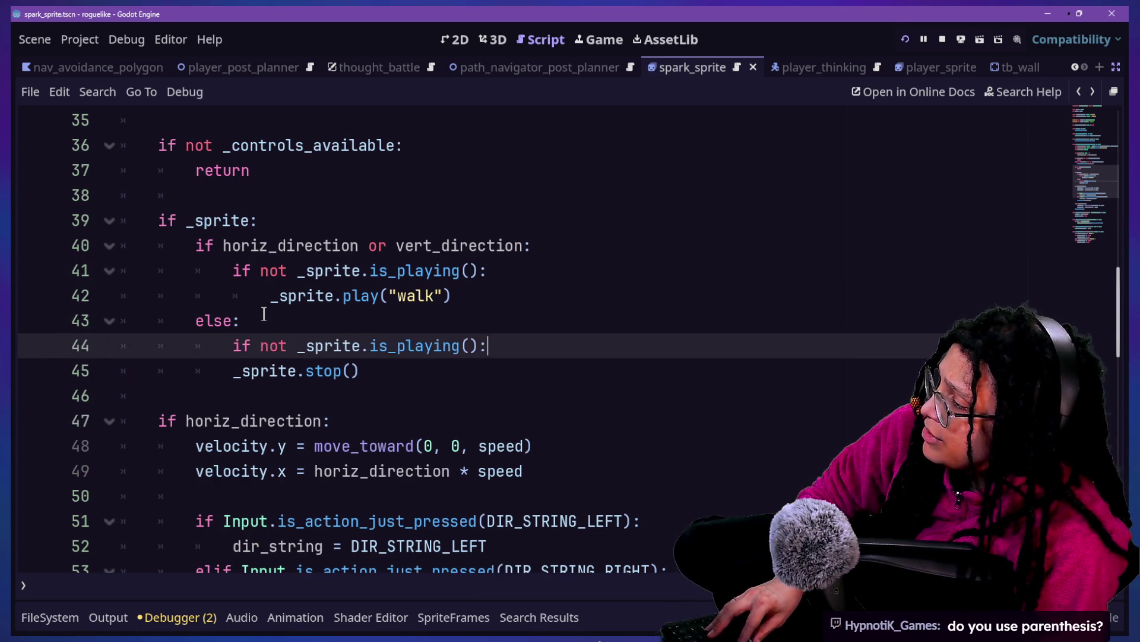
left_click(268, 297)
left_click(289, 353)
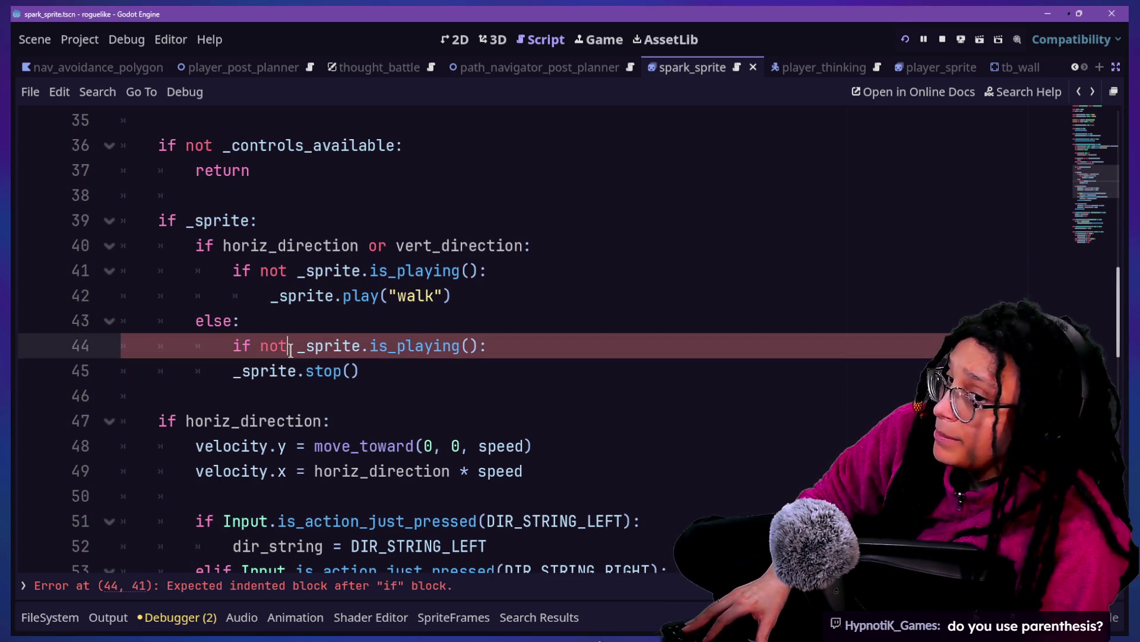
key("BackSpace")
key("BackSpace")
key("BackSpace")
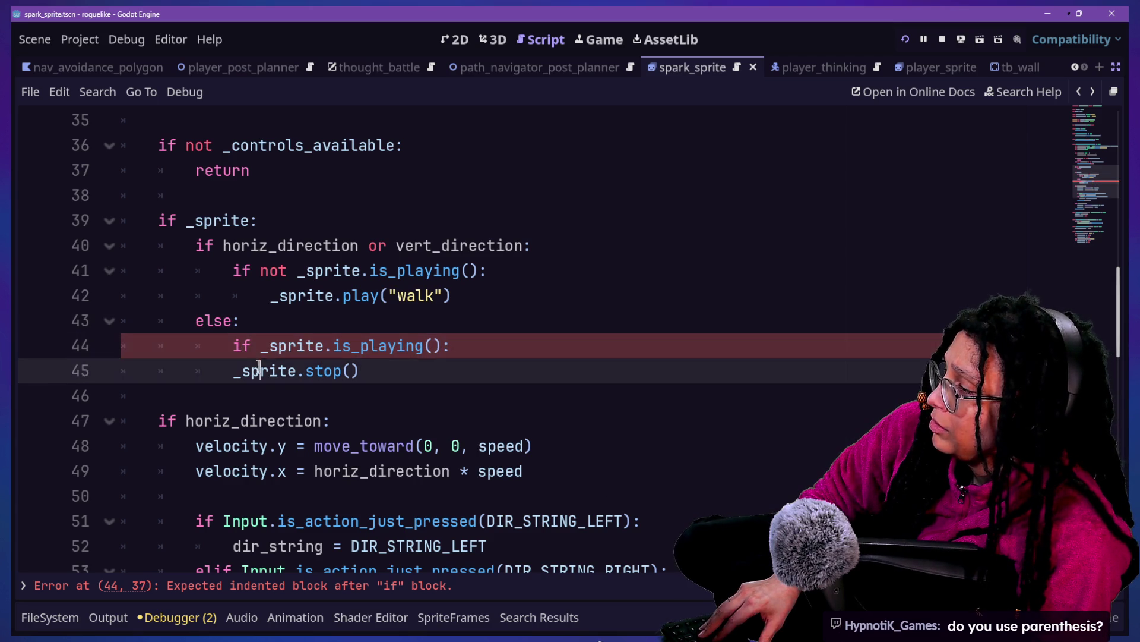
left_click(233, 371)
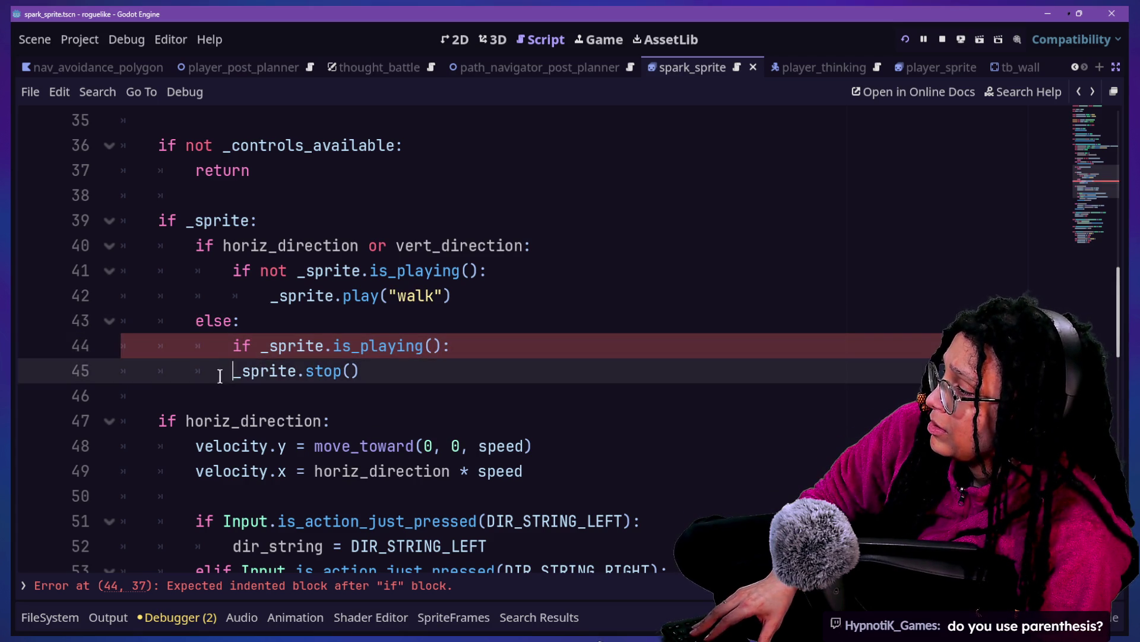
key("Tab")
left_click(371, 296)
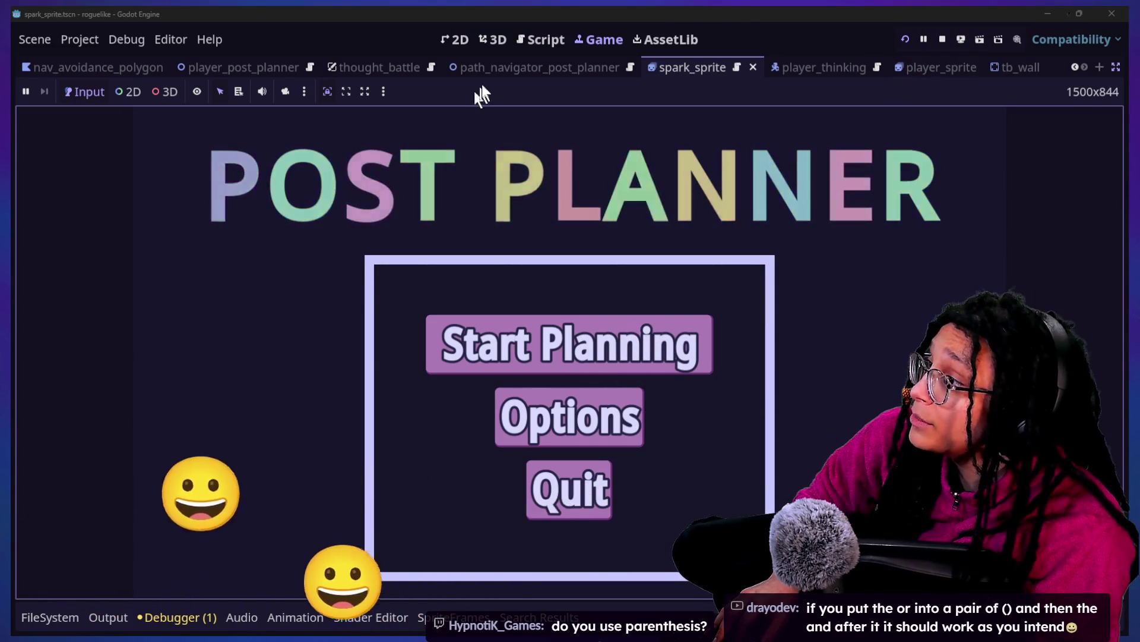
left_click(540, 40)
left_click(474, 224)
left_click(468, 202)
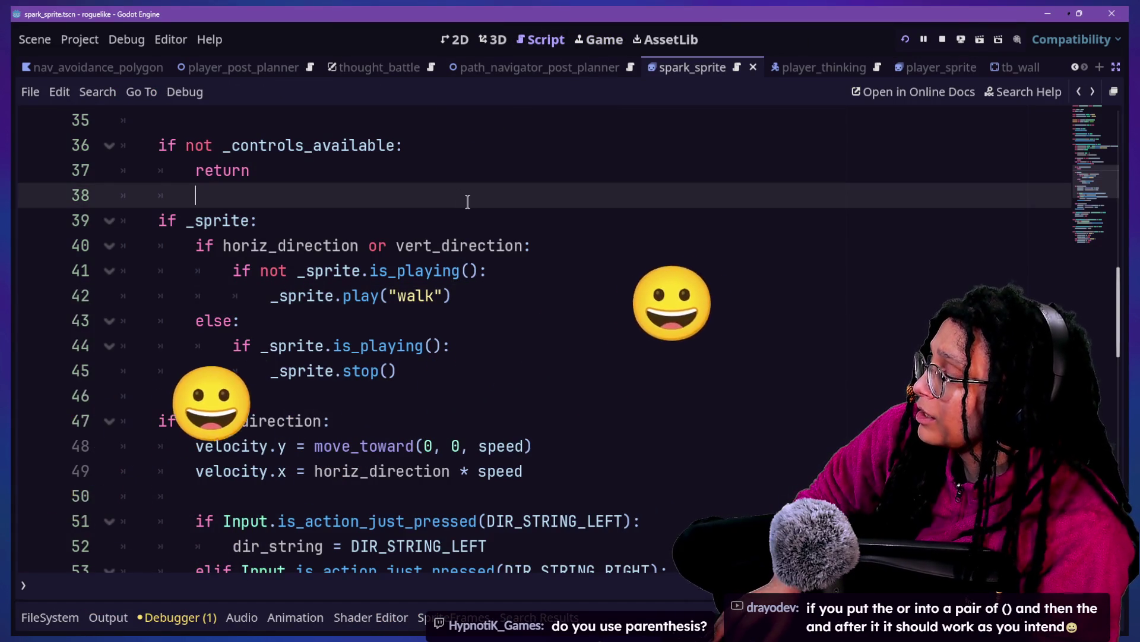
Step: Try a parenthesised test expression on line 38, then delete it, leaving an empty line after return
type("f")
key("BackSpace")
type("4 + 5)")
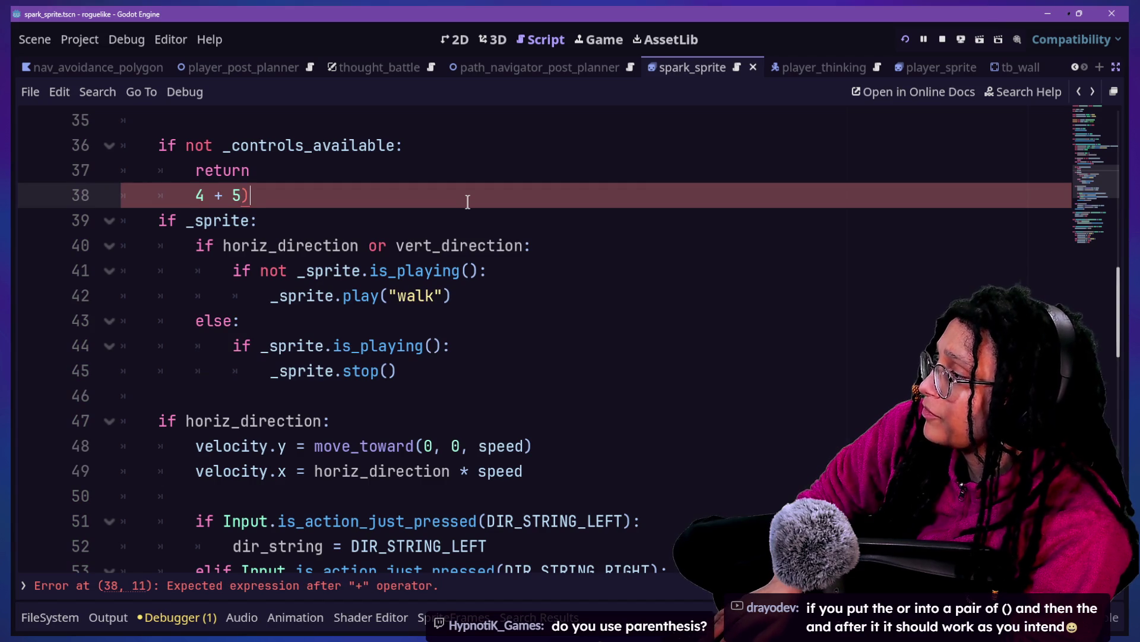
key("Home")
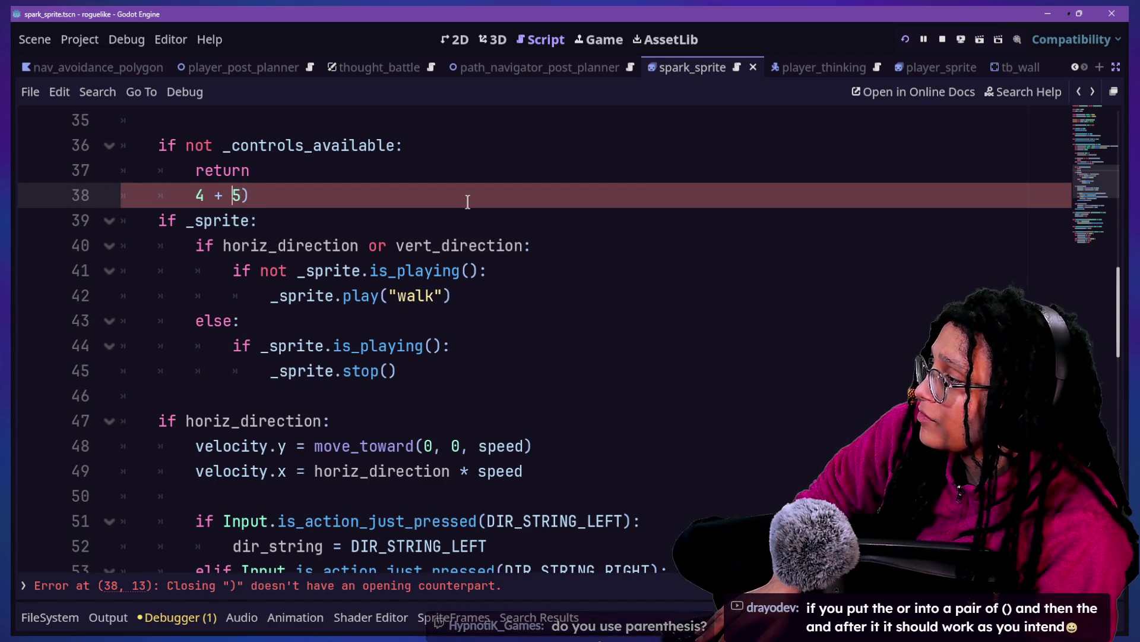
key("End")
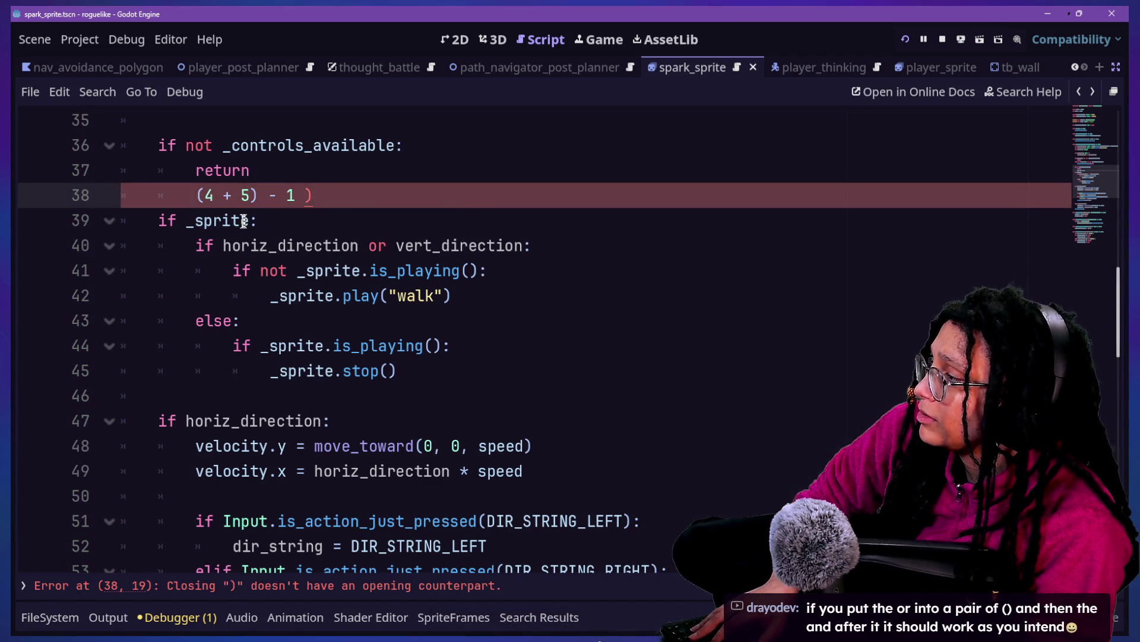
type("(")
left_click_drag(476, 168, 471, 187)
left_click(487, 185)
left_click(478, 183)
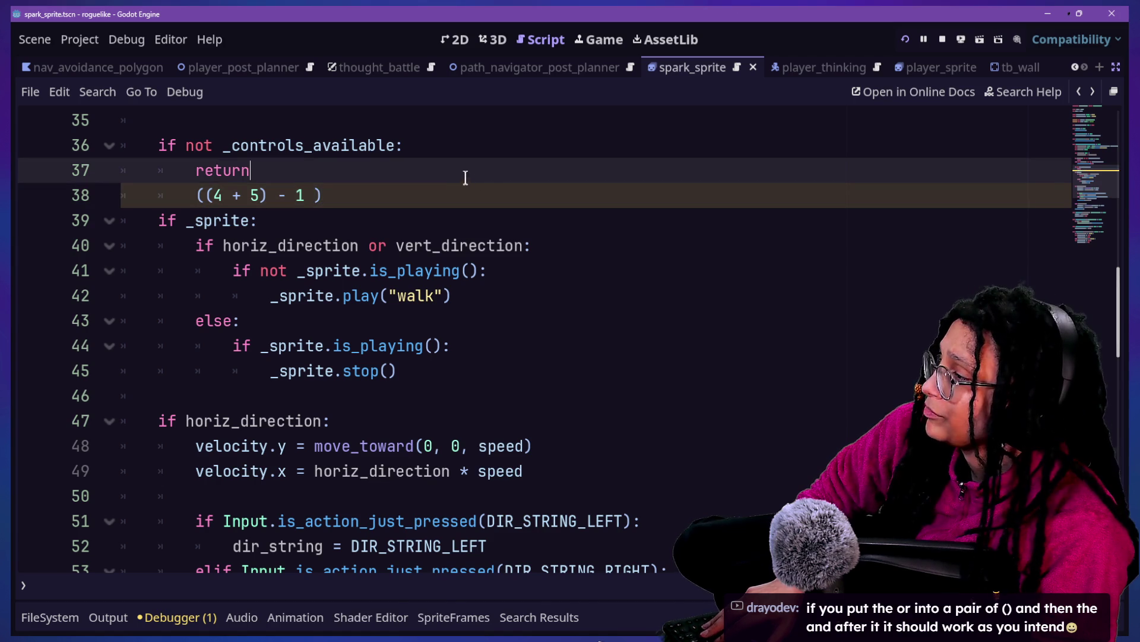
key("BackSpace")
key("Return")
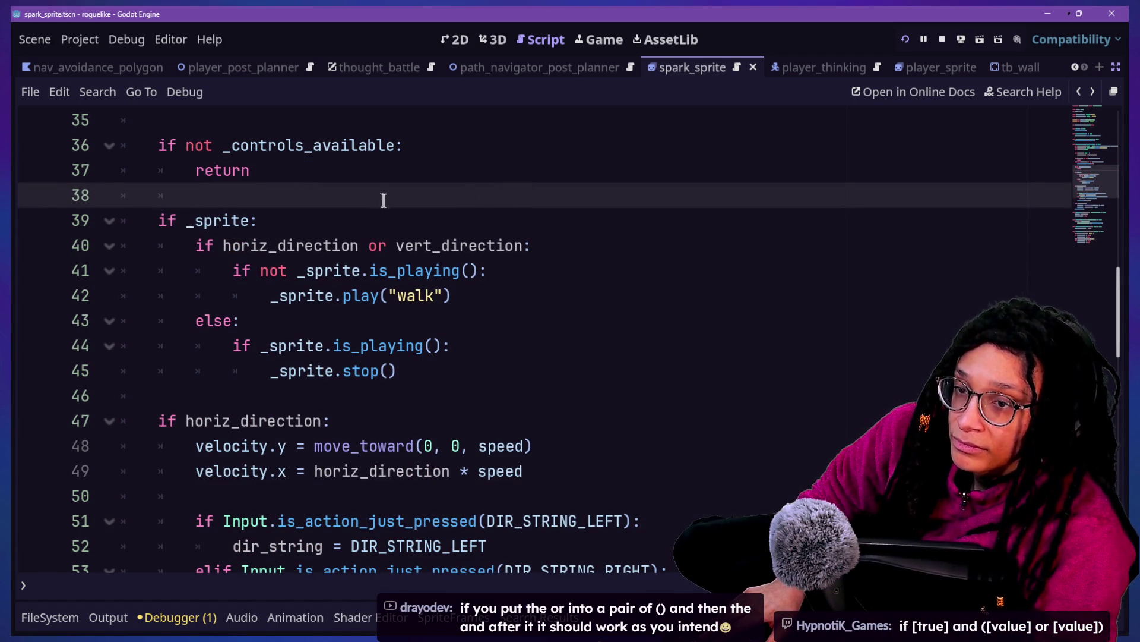
Step: Make line 40 read if (horiz_direction or vert_direction): by adding the parentheses
mouse_move(420, 267)
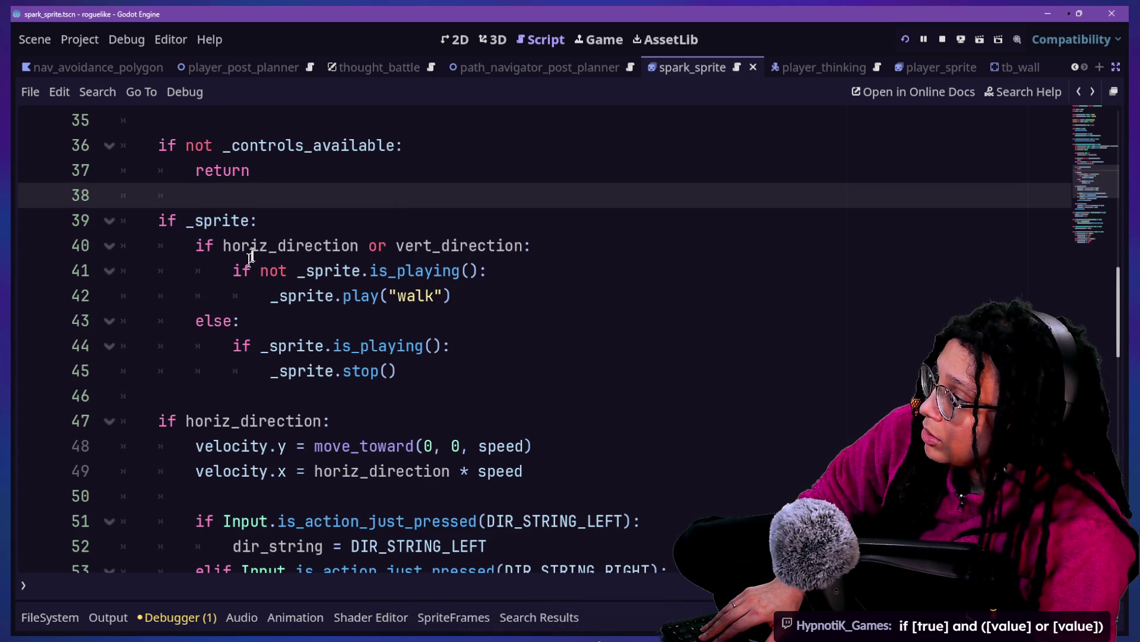
left_click(223, 245)
type("(")
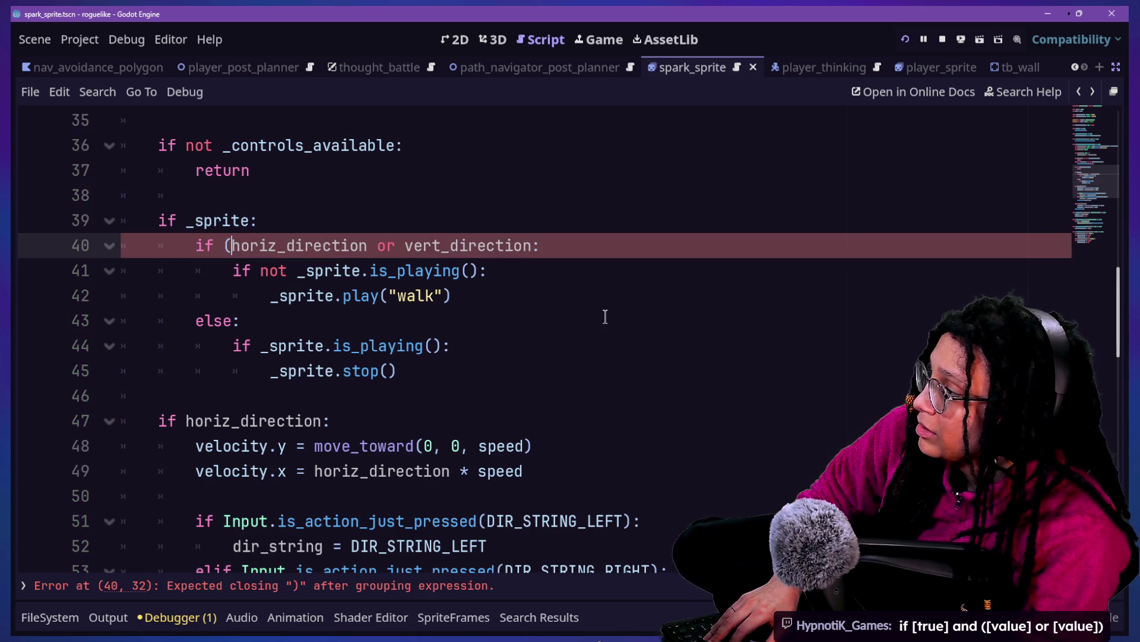
left_click(530, 245)
type(")")
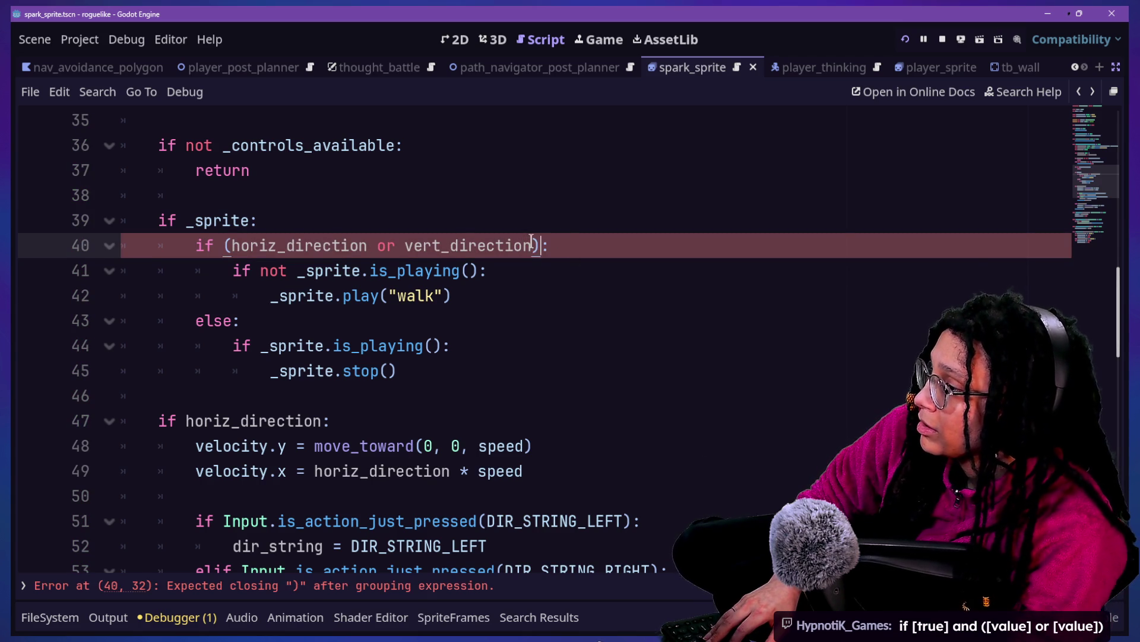
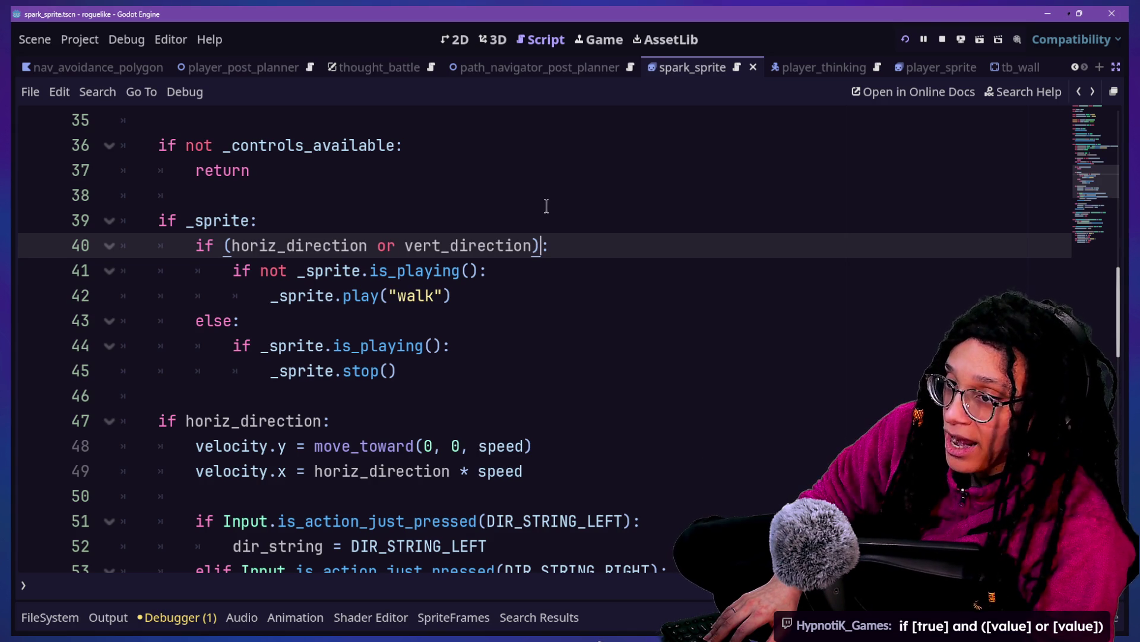
Step: Enlarge the script text and append 'and not _sprite.is_playing()' to line 40, continued with a backslash
key("ctrl+equal")
key("ctrl+equal")
key("ctrl+equal")
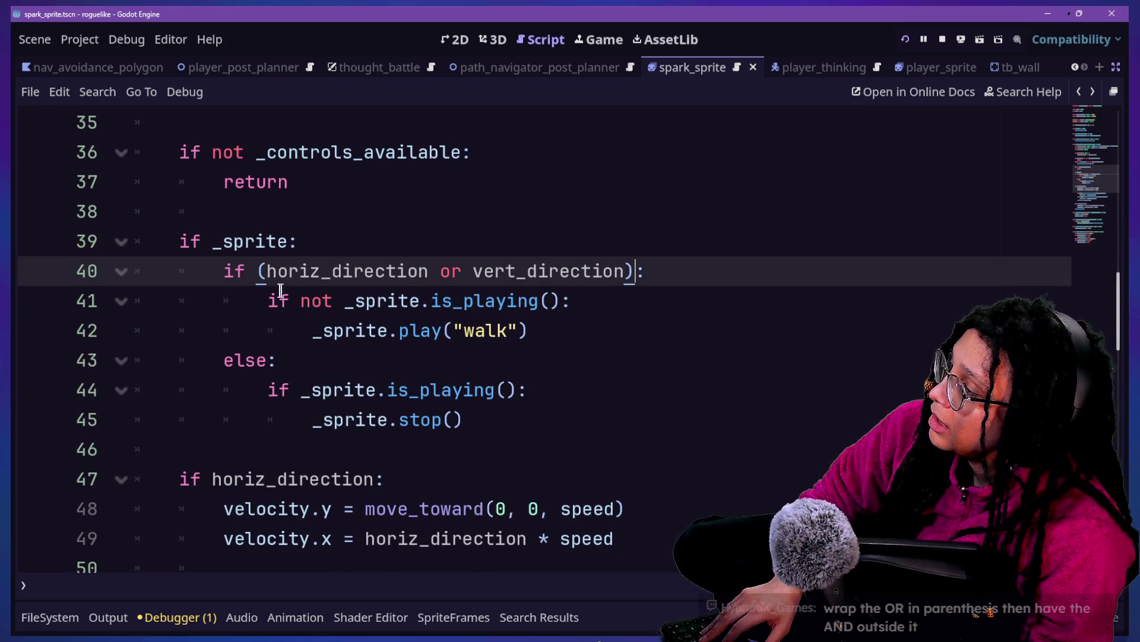
left_click(247, 272)
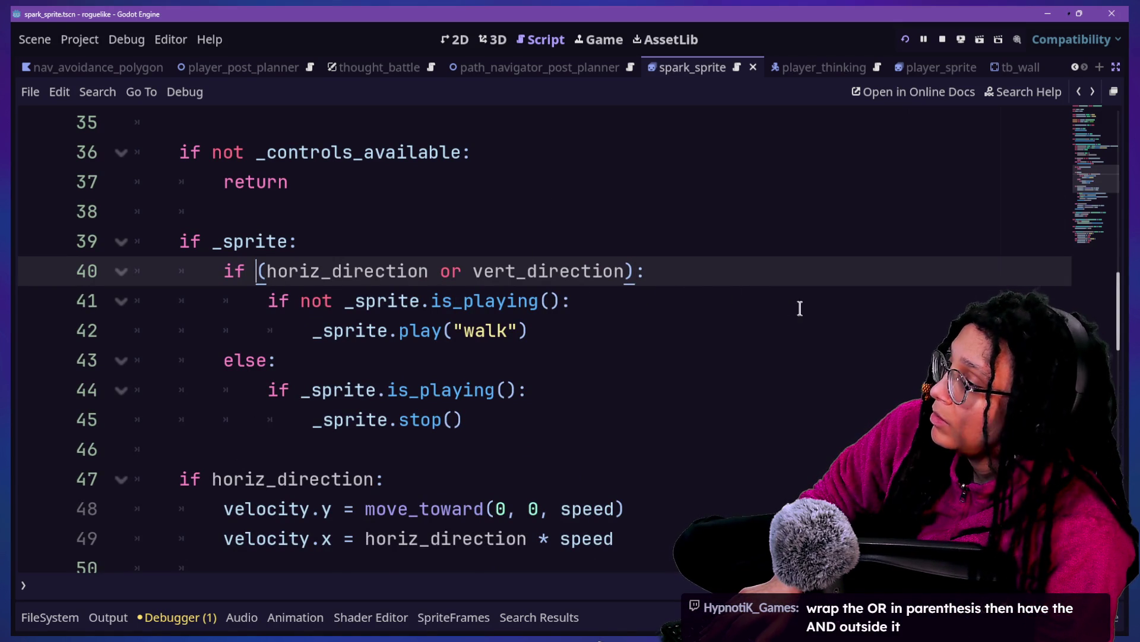
type("and ")
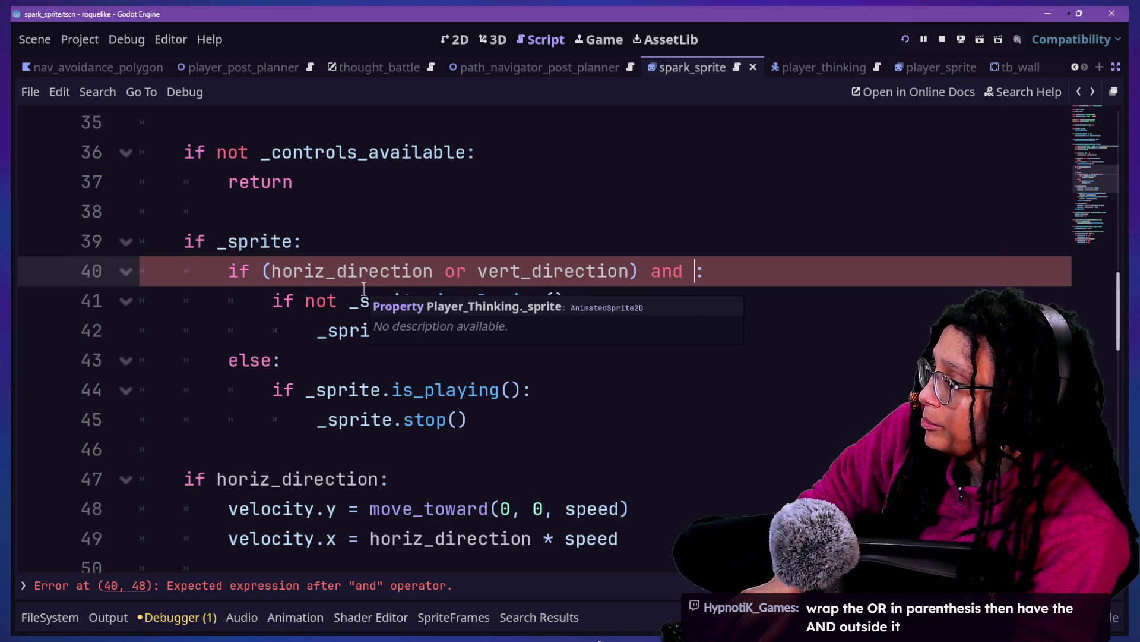
type("not _s")
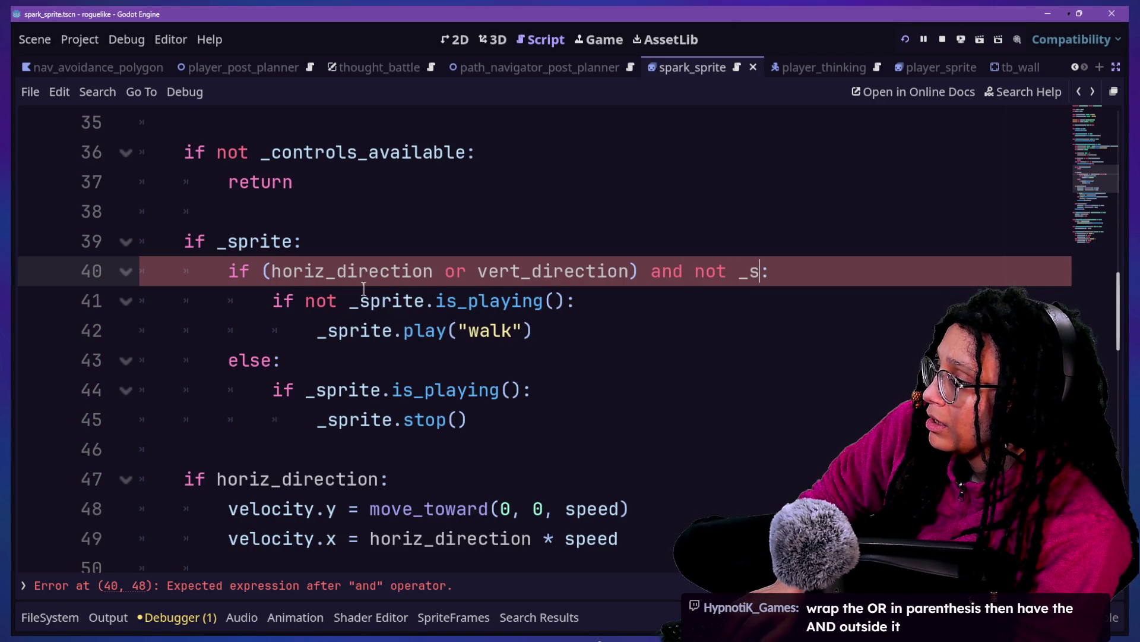
type("prite.")
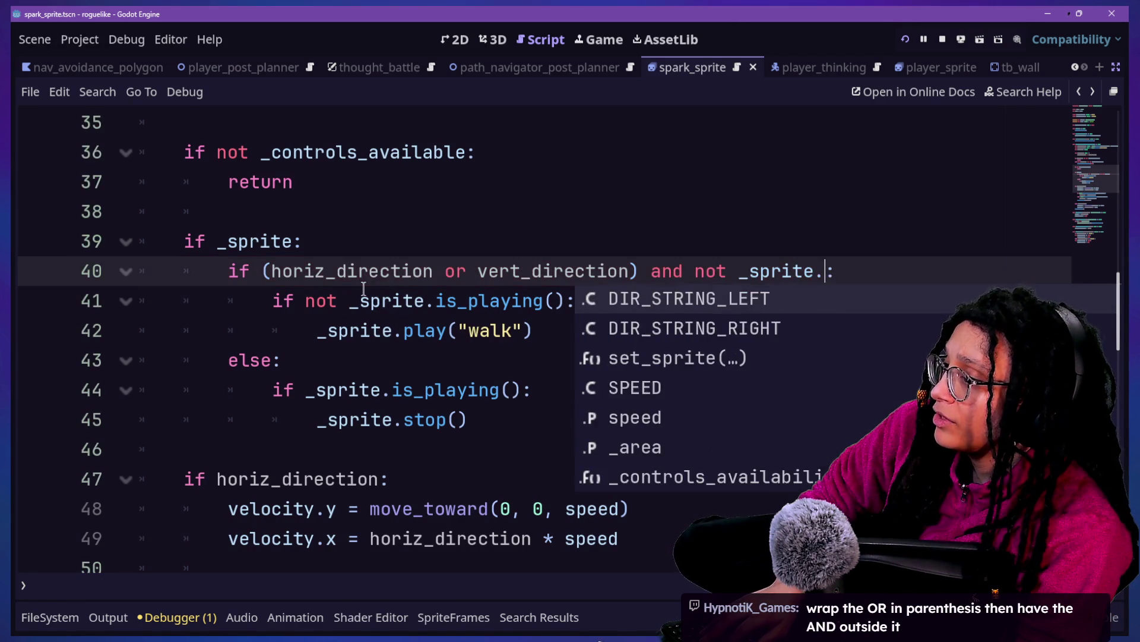
type("is_playing")
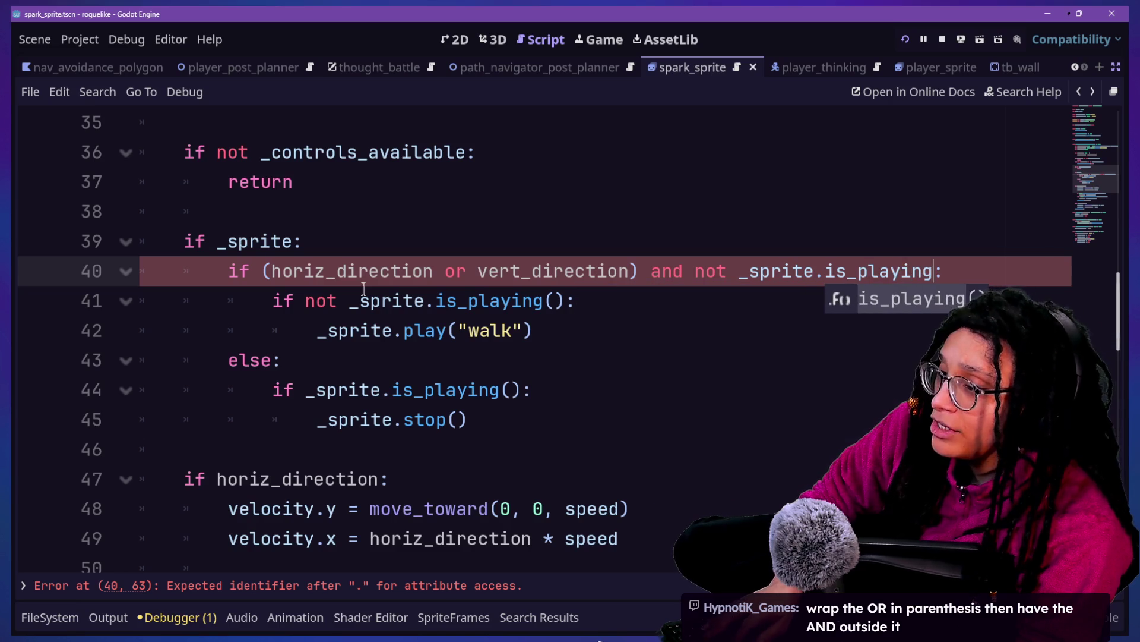
key("Escape")
type("()")
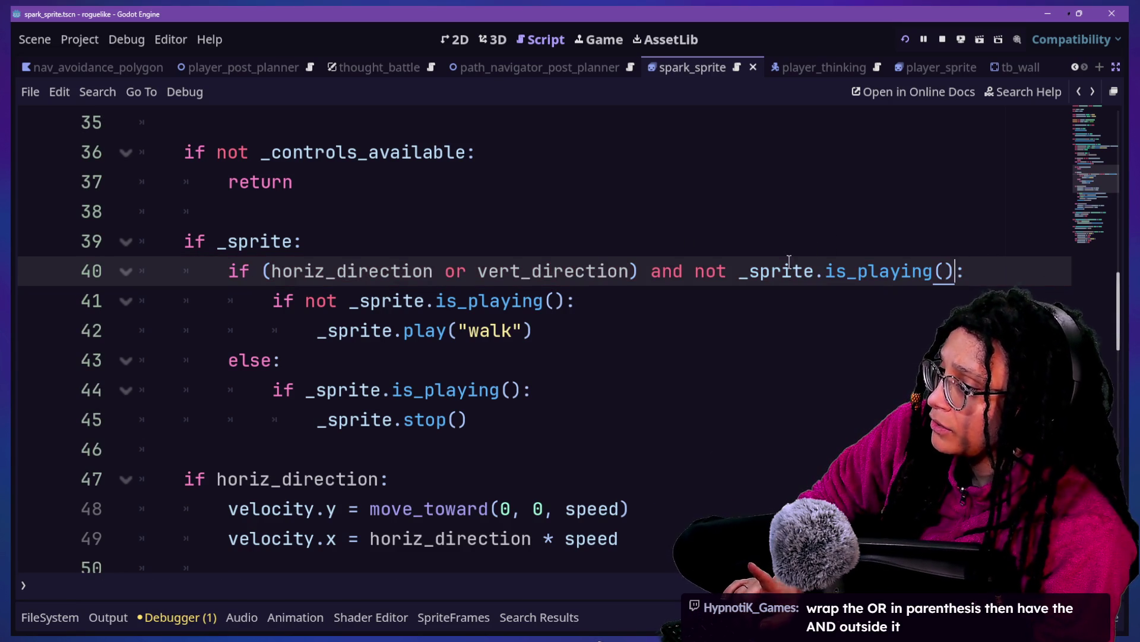
key("Down")
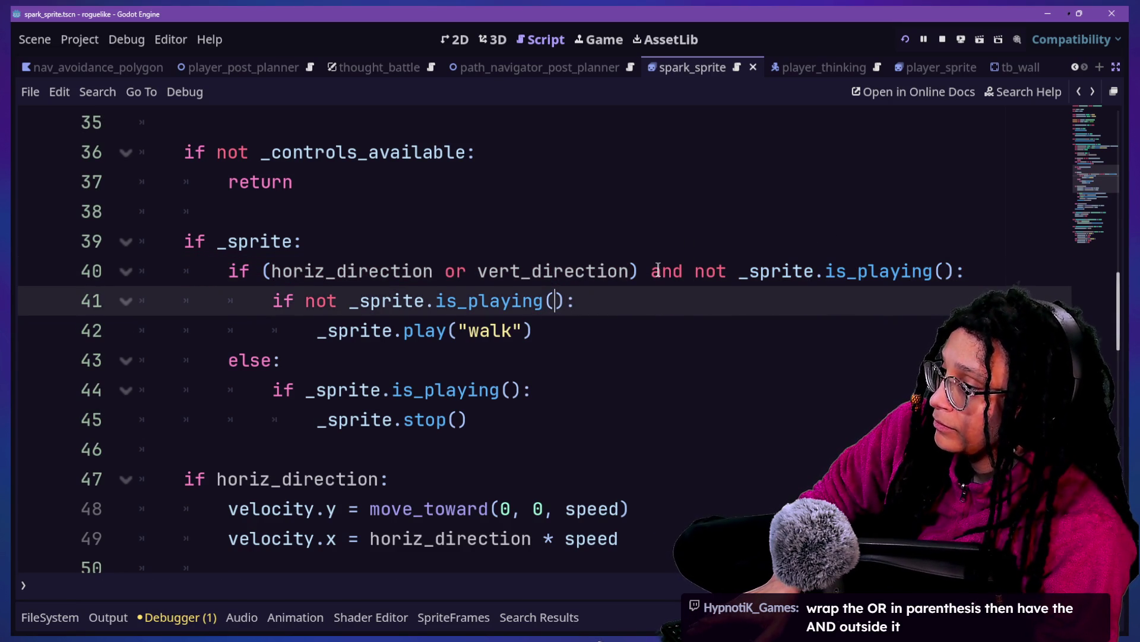
left_click(656, 269)
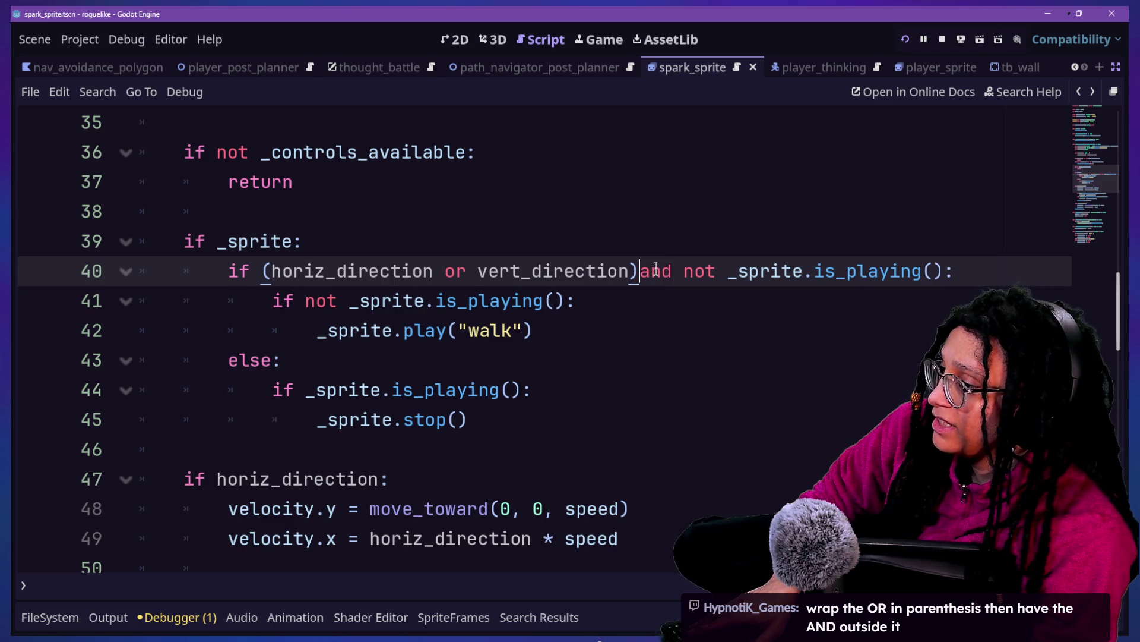
type("\\")
key("Return")
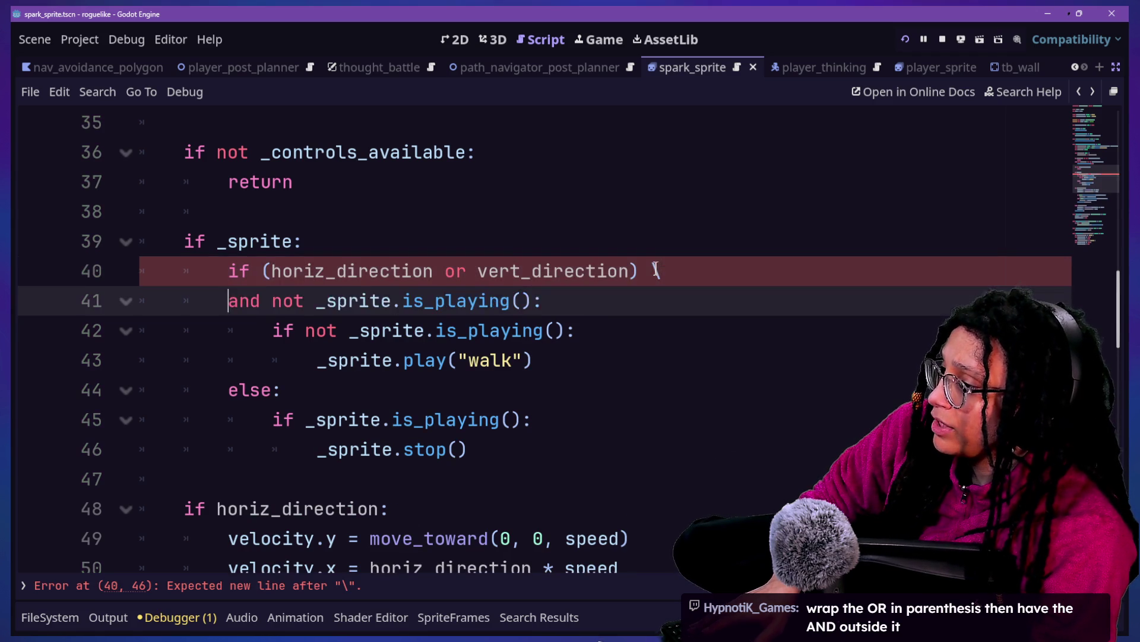
key("Tab")
key("BackSpace")
Step: Delete the now-redundant nested if and unindent _sprite.play("walk") one level
left_click(524, 358)
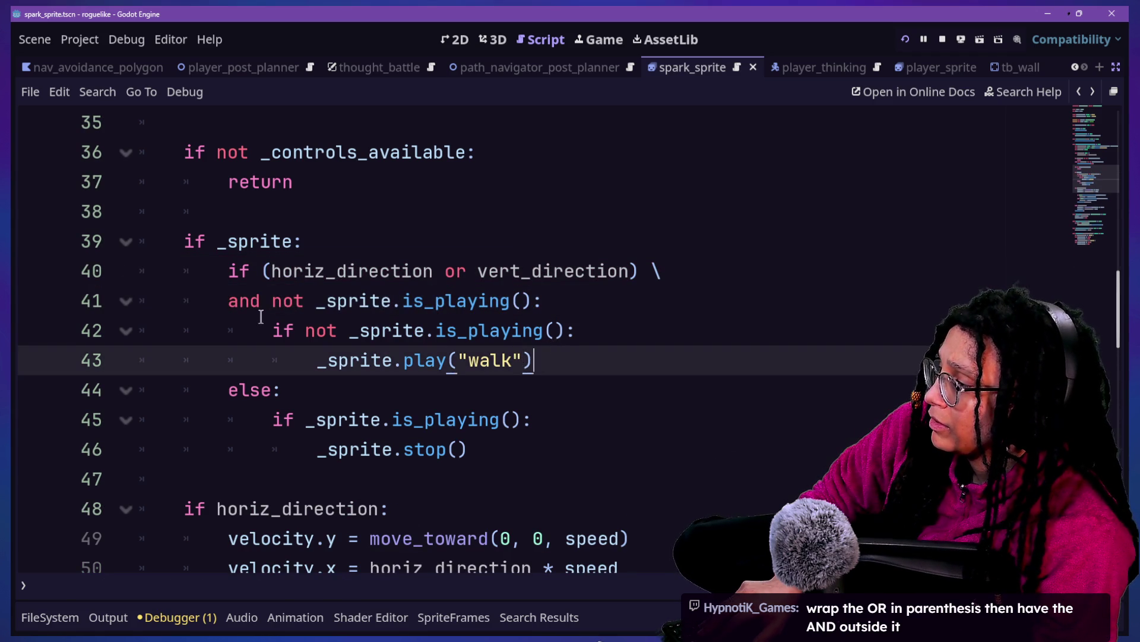
left_click_drag(276, 330, 599, 318)
key("BackSpace")
key("BackSpace")
key("BackSpace")
key("BackSpace")
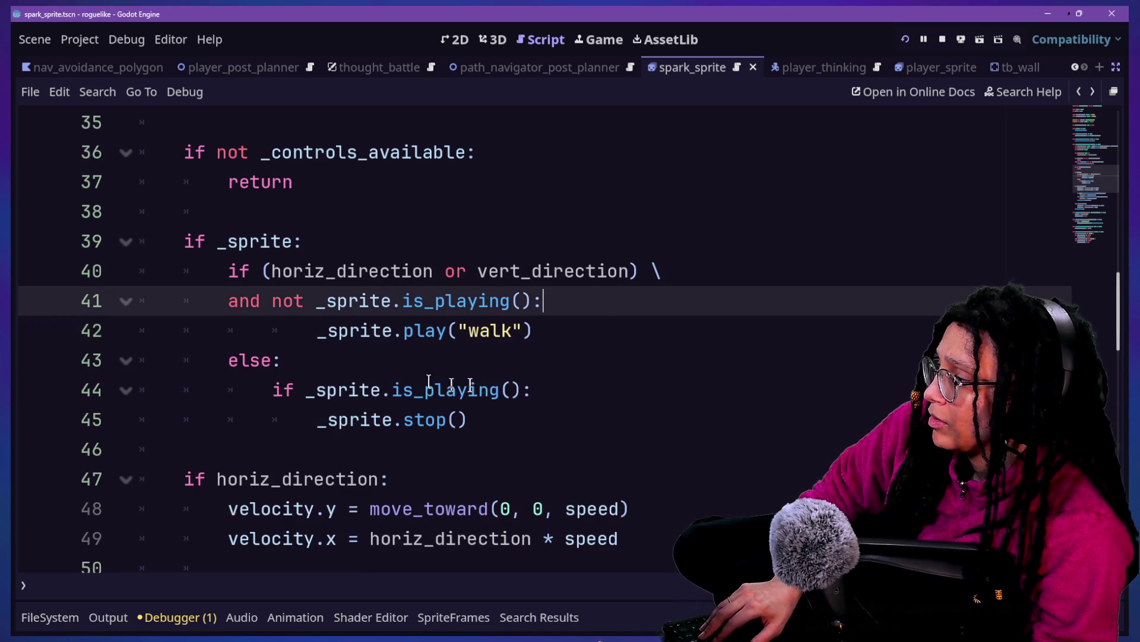
left_click(310, 331)
key("Delete")
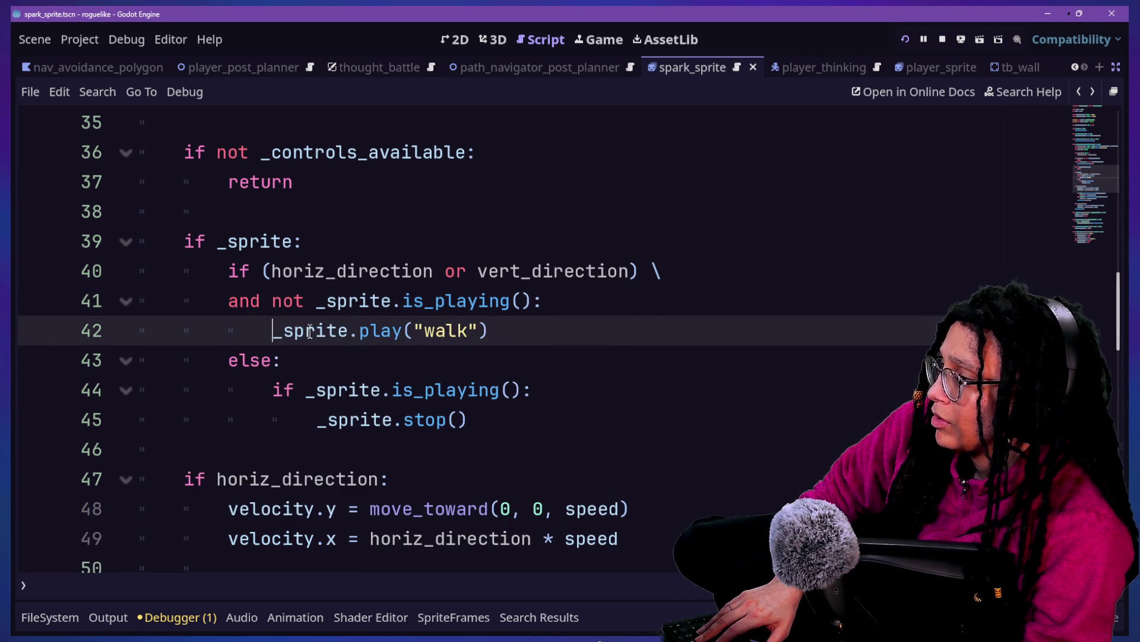
left_click(238, 279)
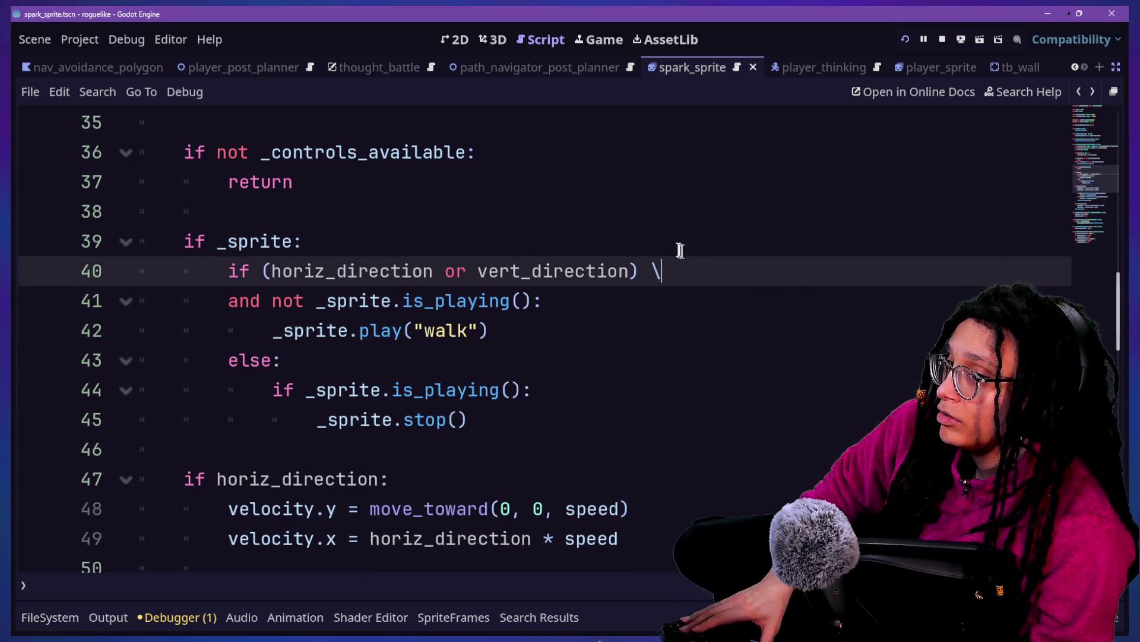
left_click(679, 247)
left_click(395, 391)
left_click(326, 366)
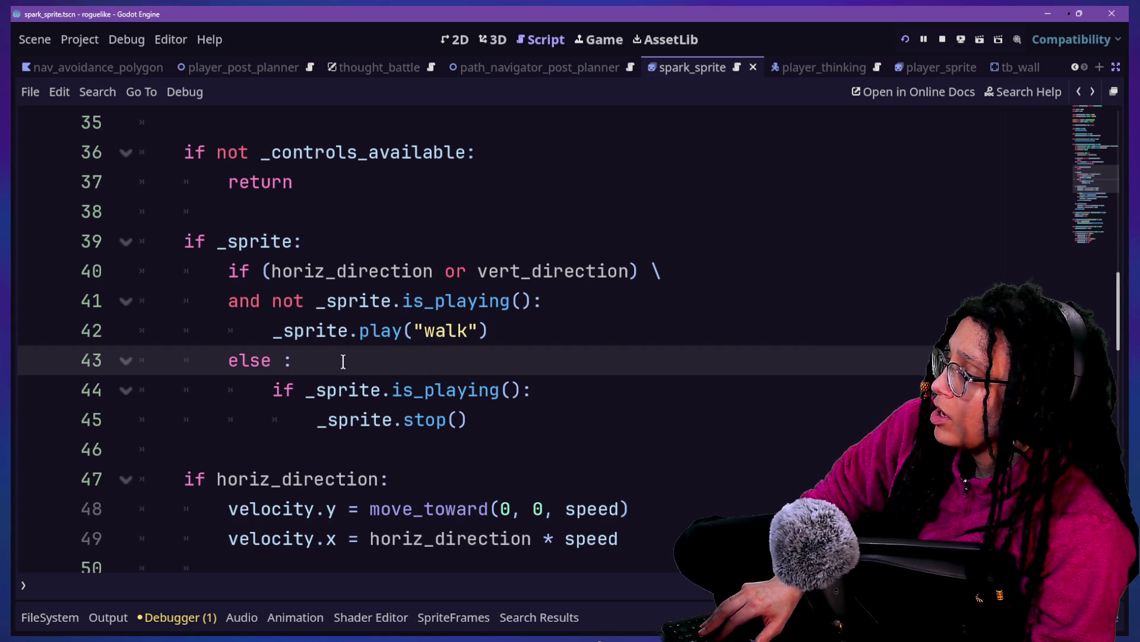
Step: Save, then remove the nested is_playing check so the else branch calls _sprite.stop() directly
key("ctrl+s")
triple_click(266, 385)
key("BackSpace")
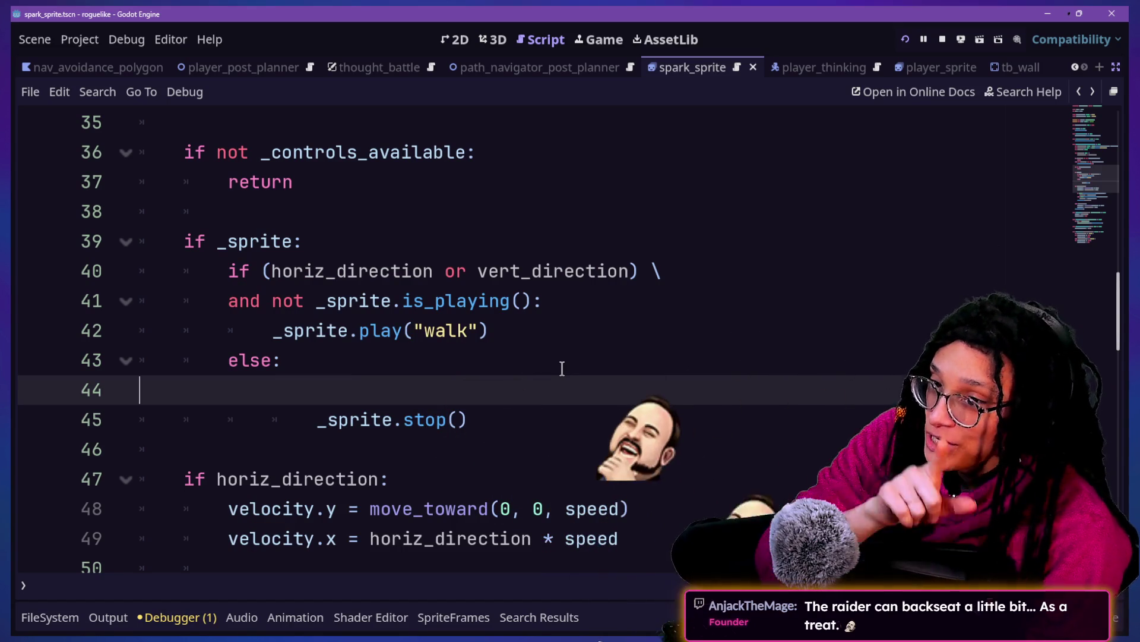
key("BackSpace")
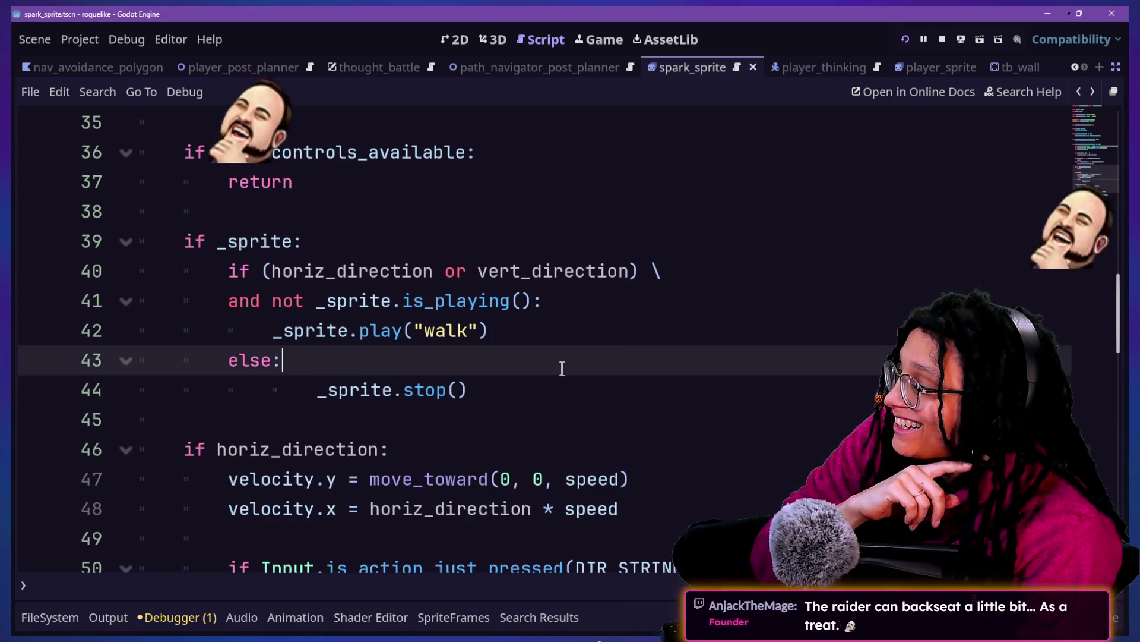
key("Down")
key("BackSpace")
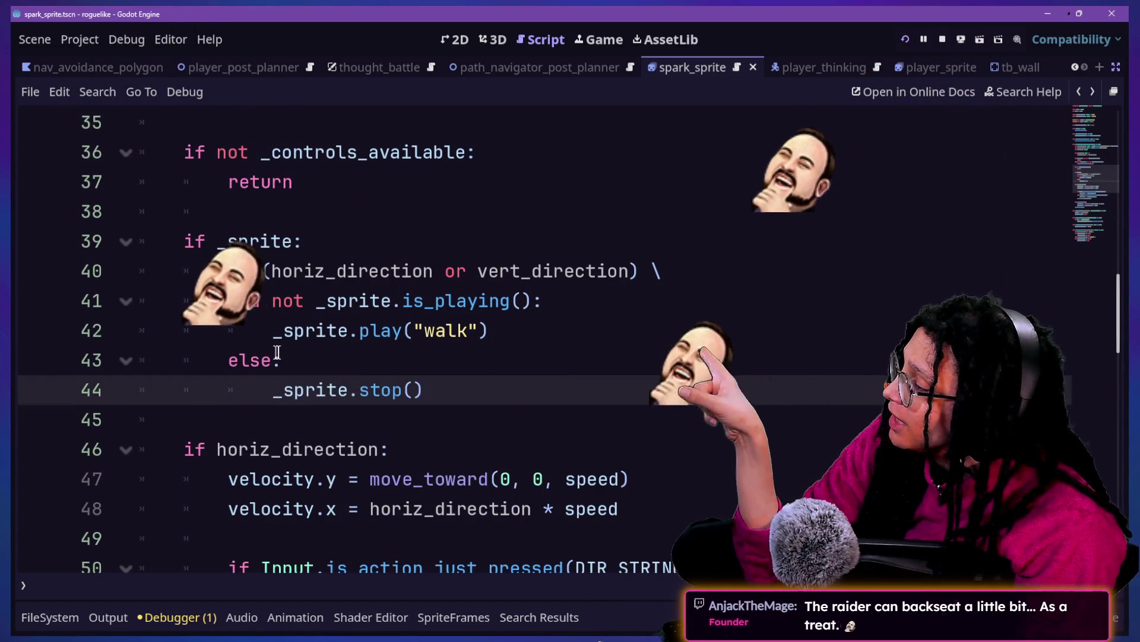
left_click(283, 362)
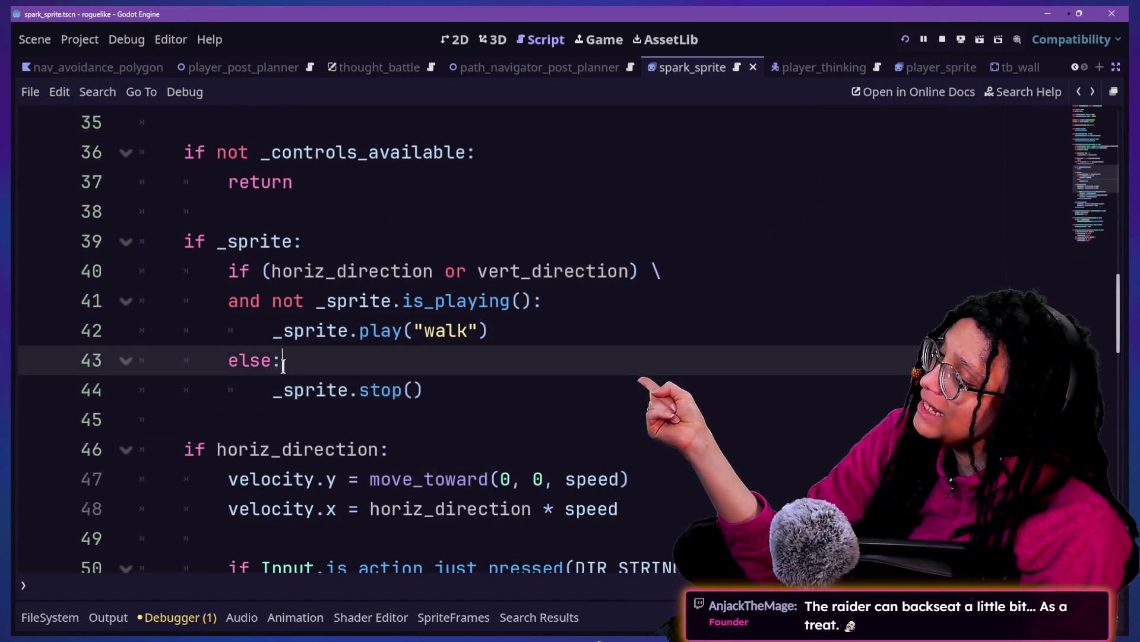
left_click_drag(358, 271, 505, 407)
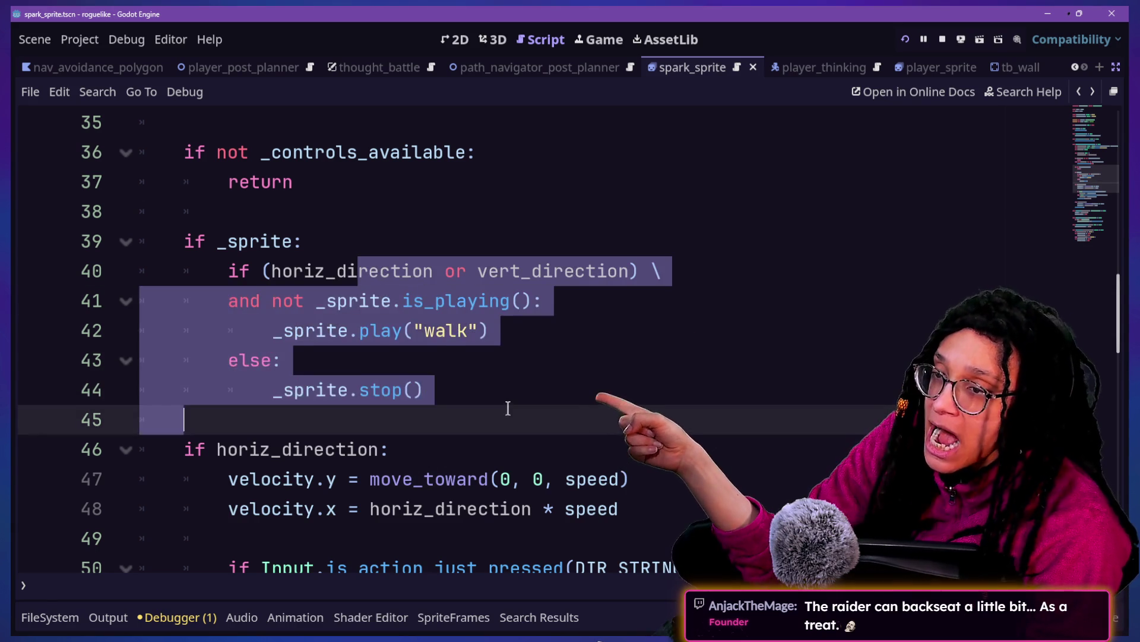
left_click(508, 407)
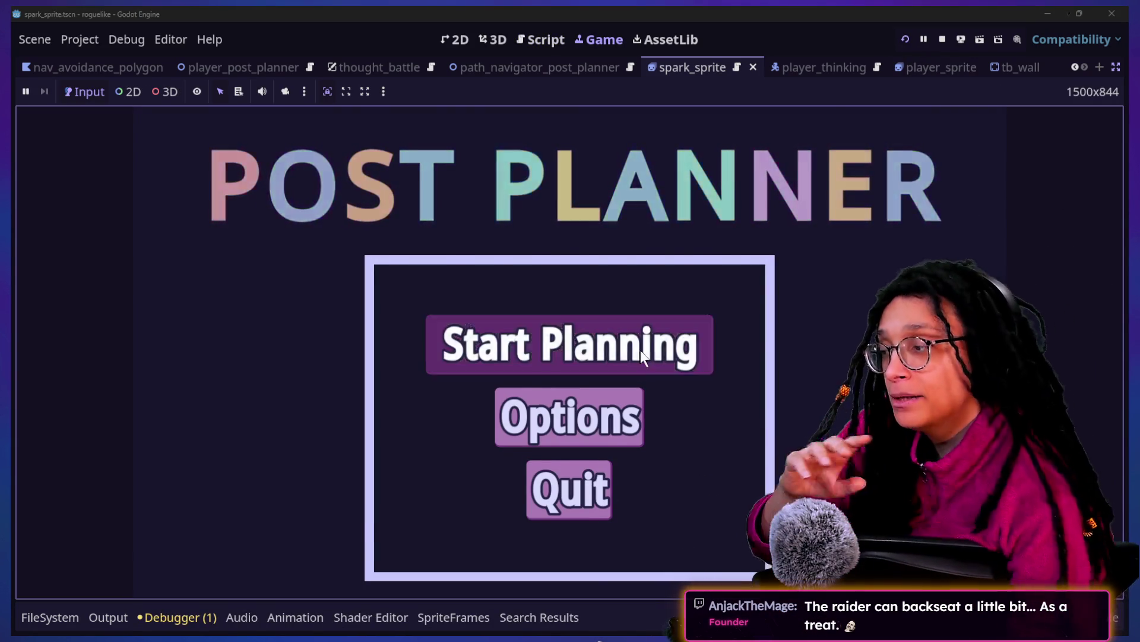
Step: Play through Start Planning and Catstagram into the brain level, then return to the spark_sprite script
left_click(641, 350)
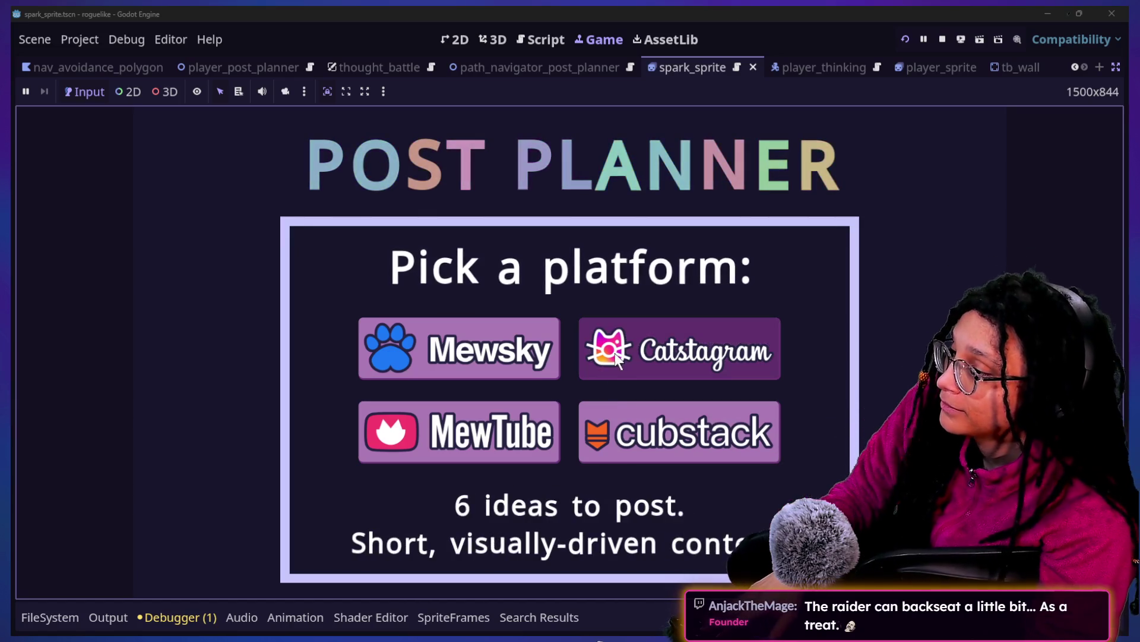
left_click(615, 353)
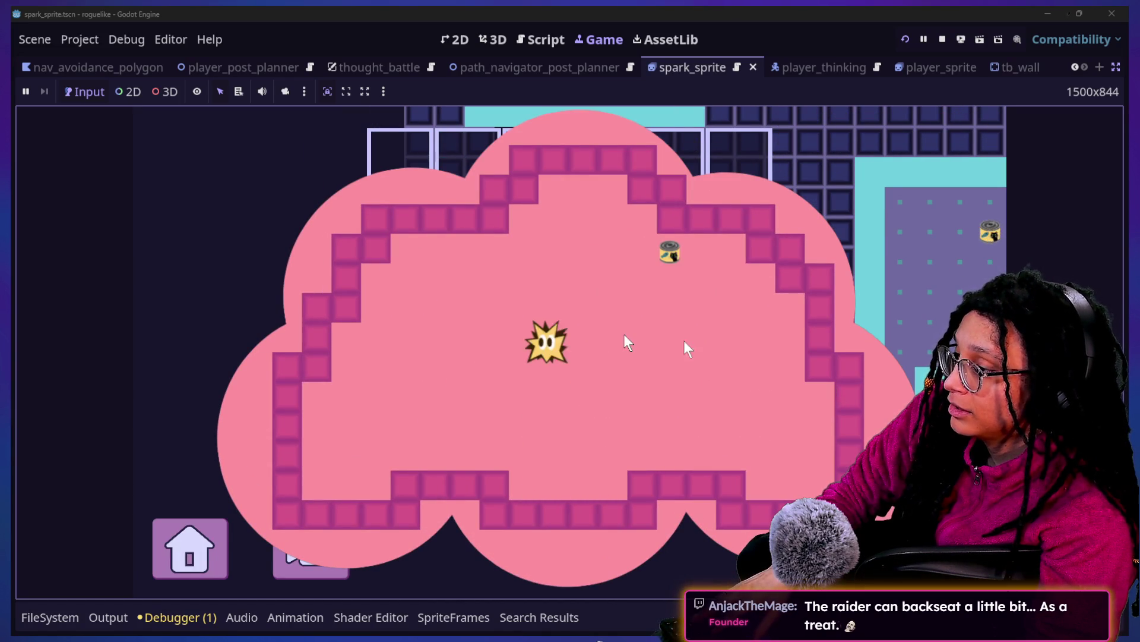
left_click(538, 39)
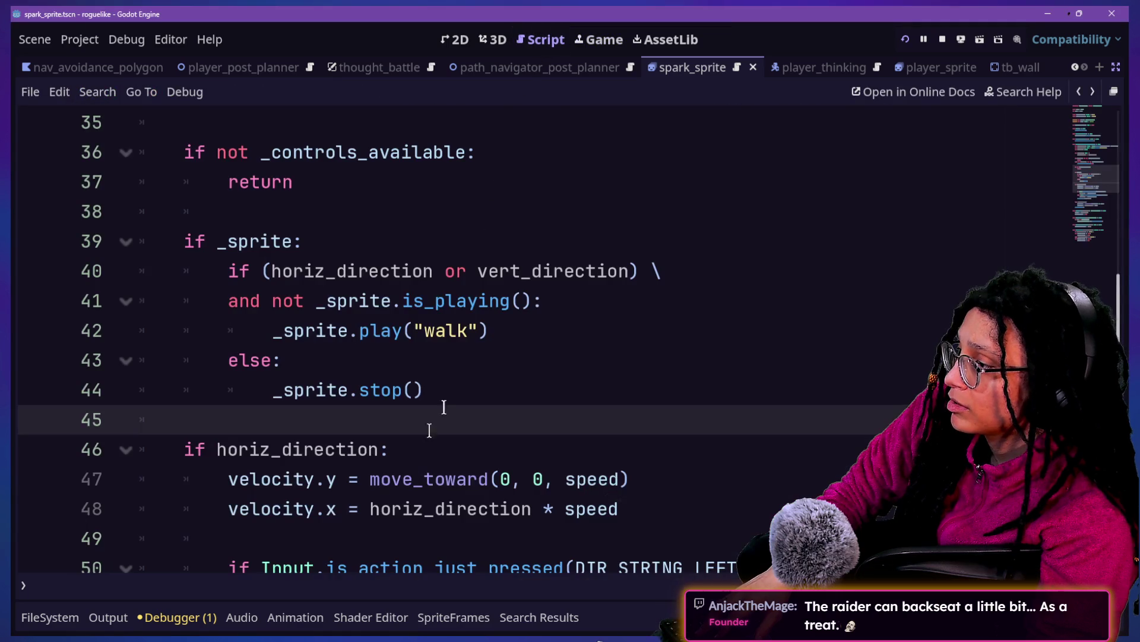
left_click(552, 323)
Step: Add print("walk") after the walk call and print("dont walk") above the stop call
key("Return")
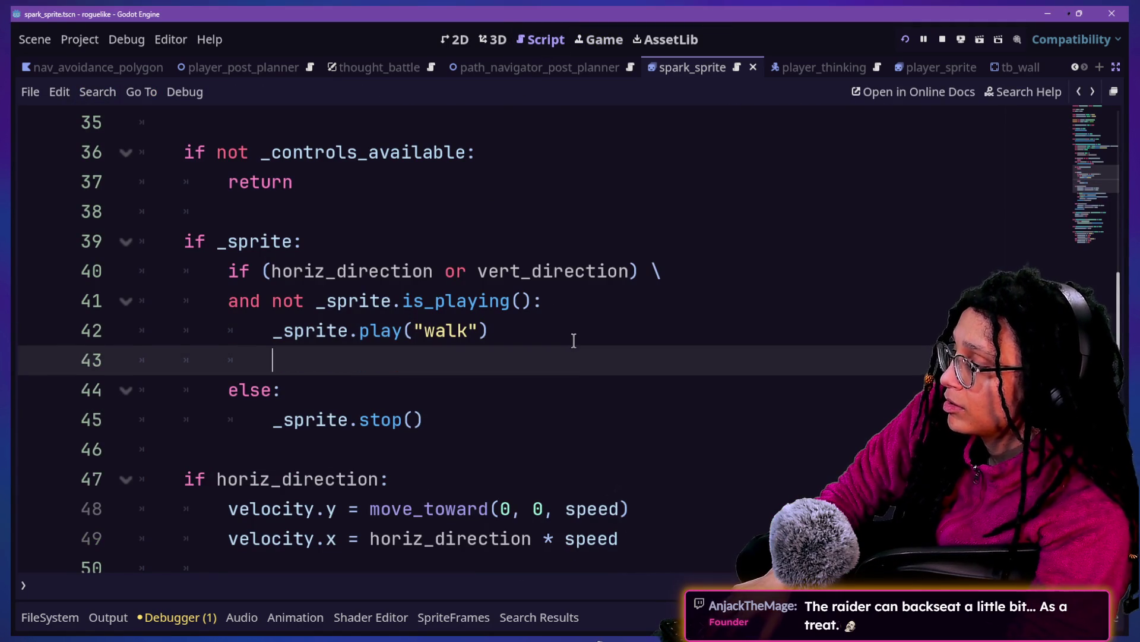
type("print(\"walk")
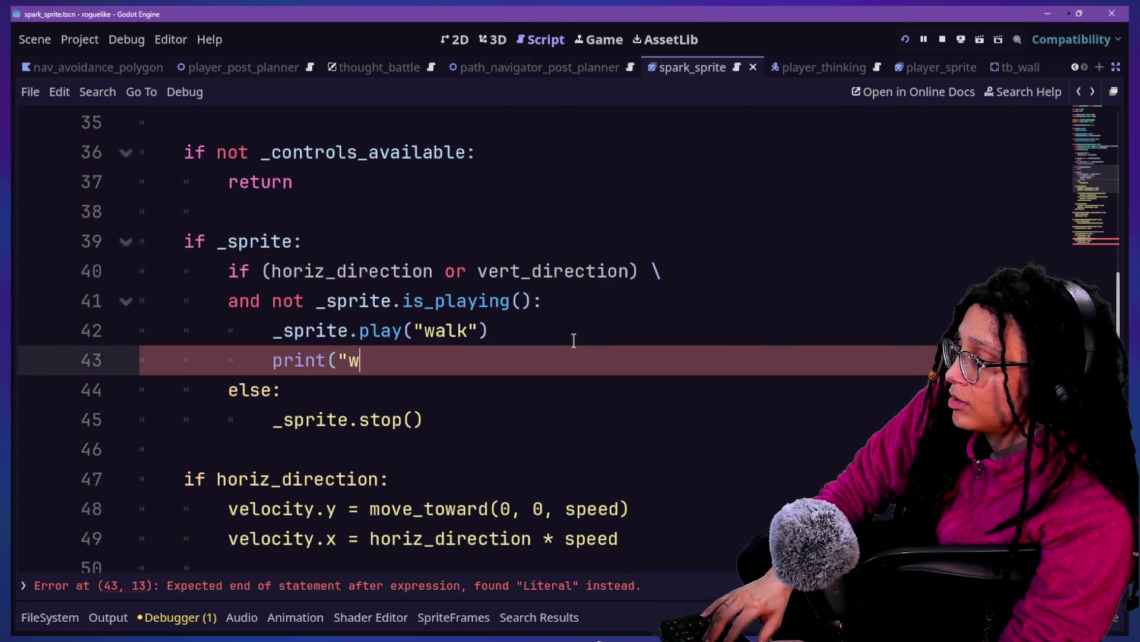
type("\")")
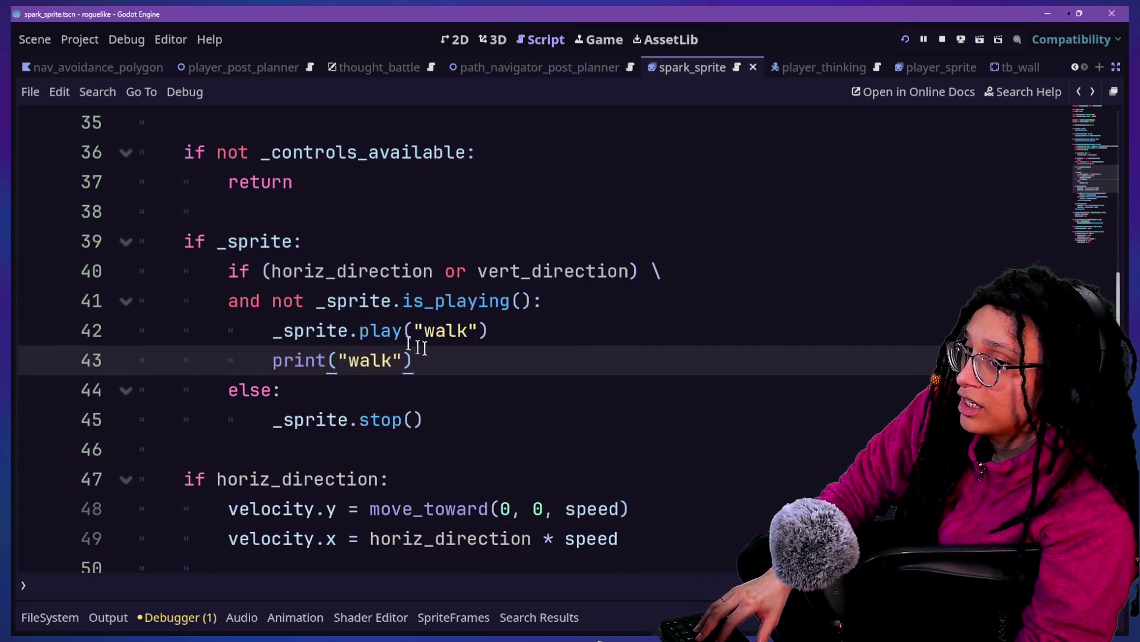
left_click(360, 330)
left_click(432, 404)
key("ctrl+shift+Return")
type("pr")
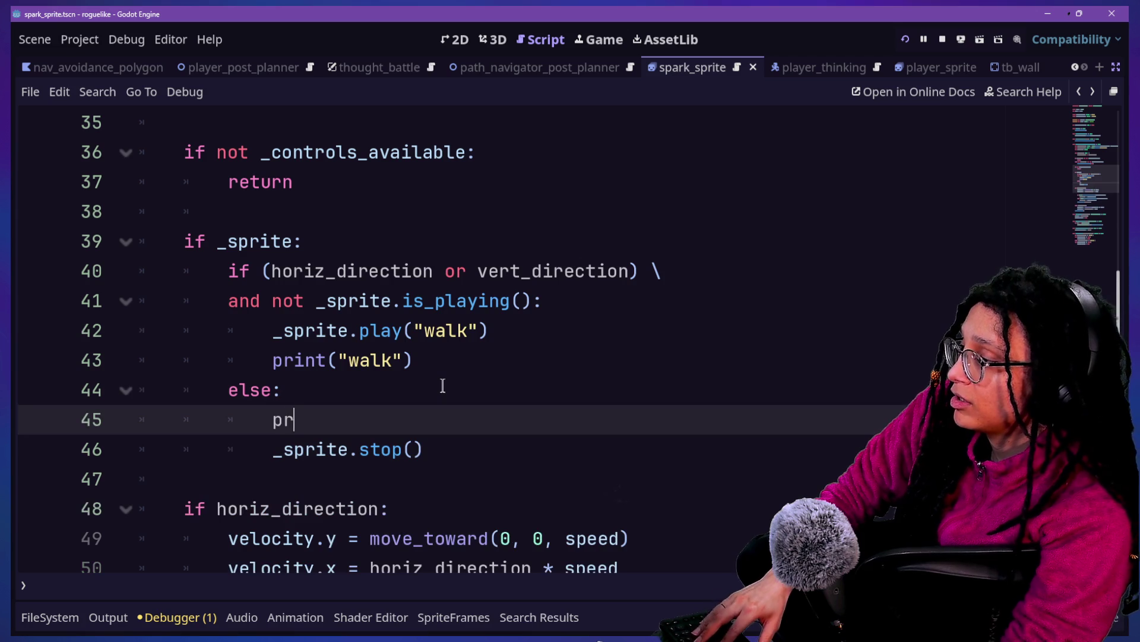
type("int(\"")
key("BackSpace")
type("(")
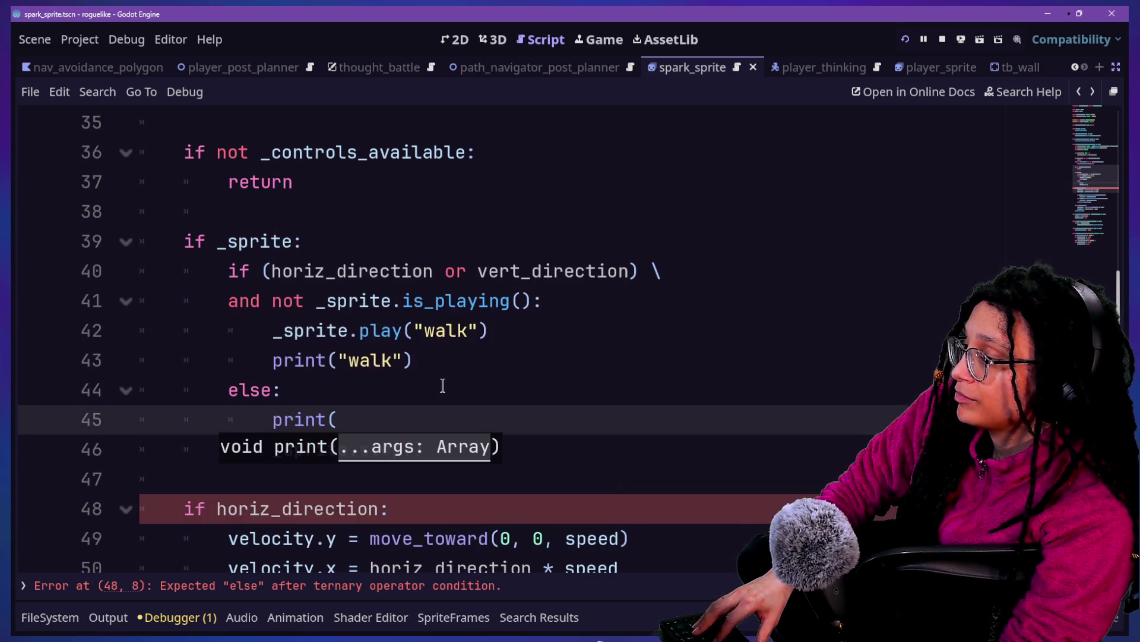
type("\"dont wal")
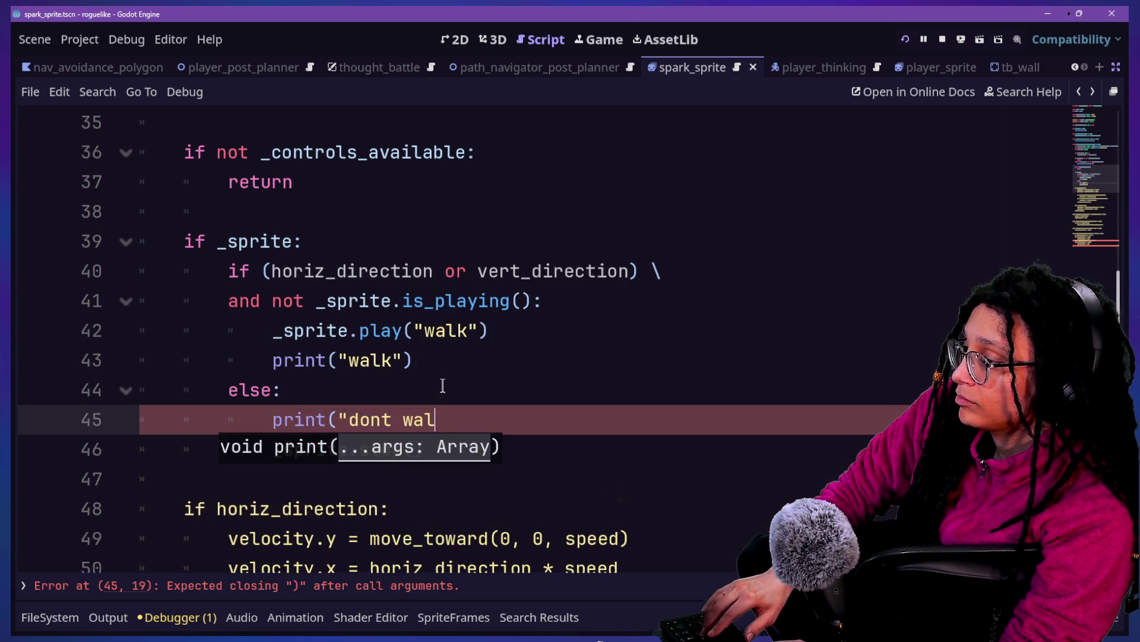
type("k\")")
Step: Run the game with F5 and check the walk/dont walk messages in the Output log
key("F5")
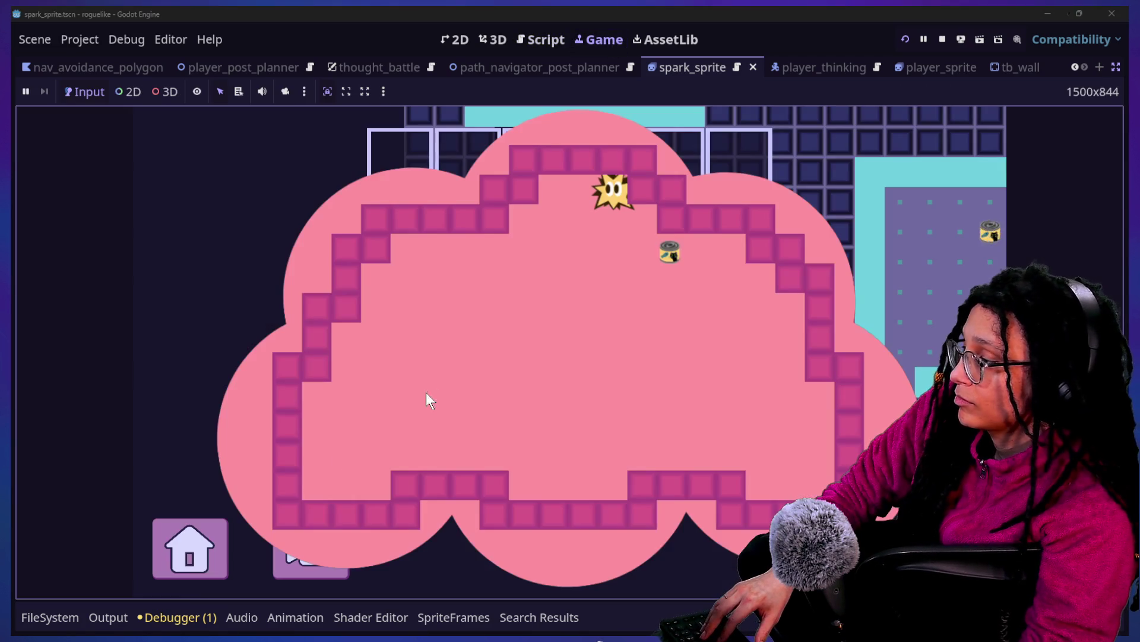
left_click(96, 615)
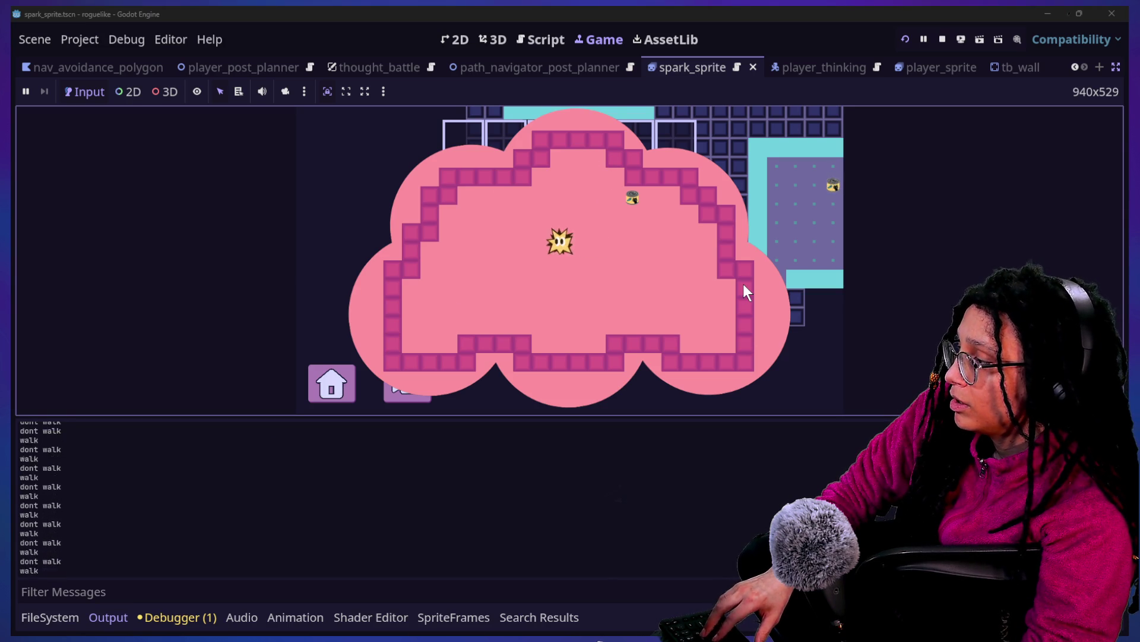
left_click(554, 45)
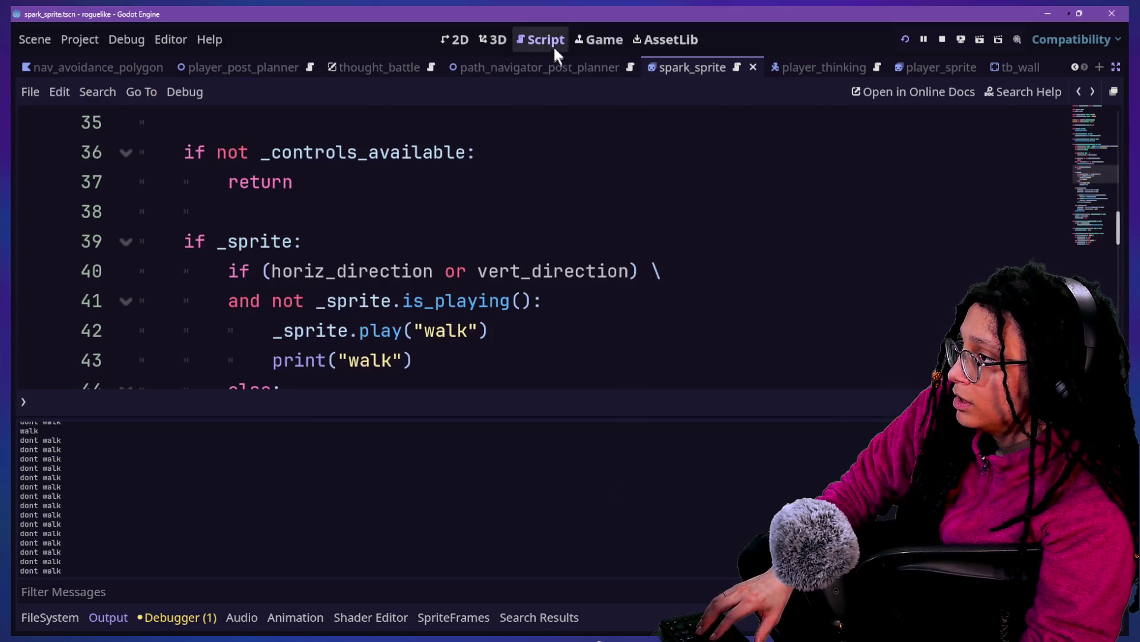
Step: Erase the else on line 44 and discard a partial retyped if
left_click(261, 359)
key("Down")
key("Down")
key("Down")
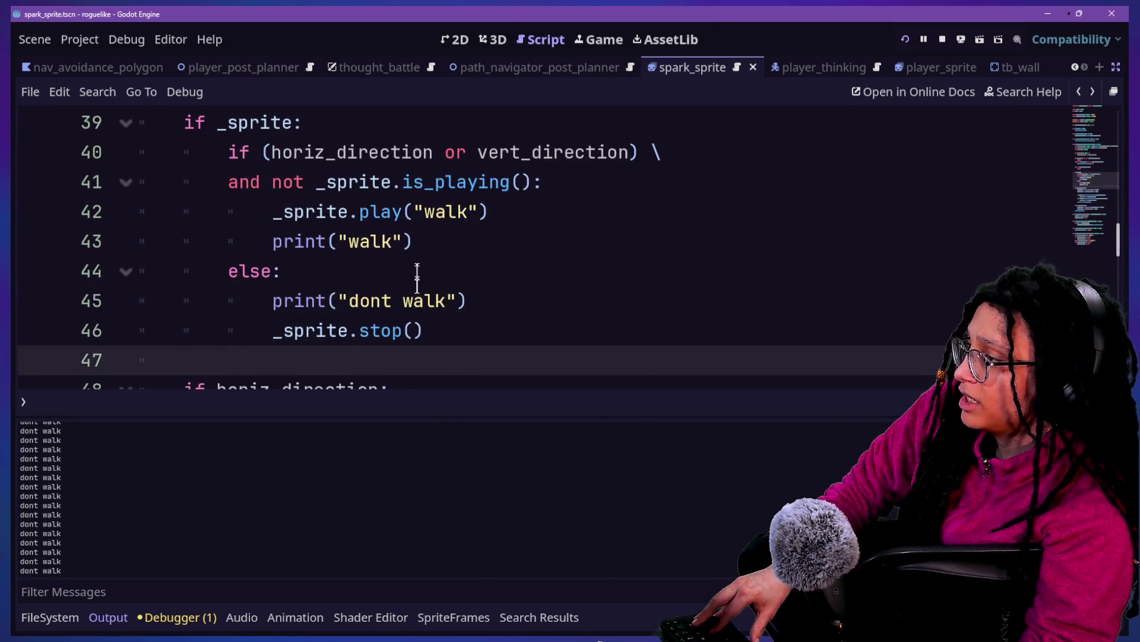
left_click(416, 274)
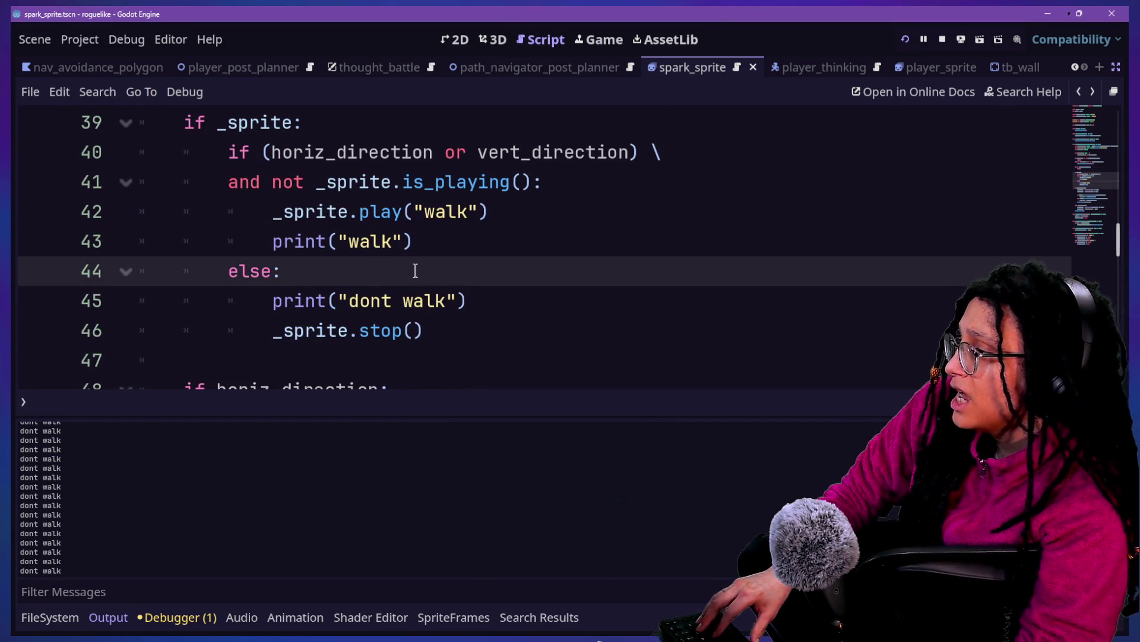
key("BackSpace")
type("if no")
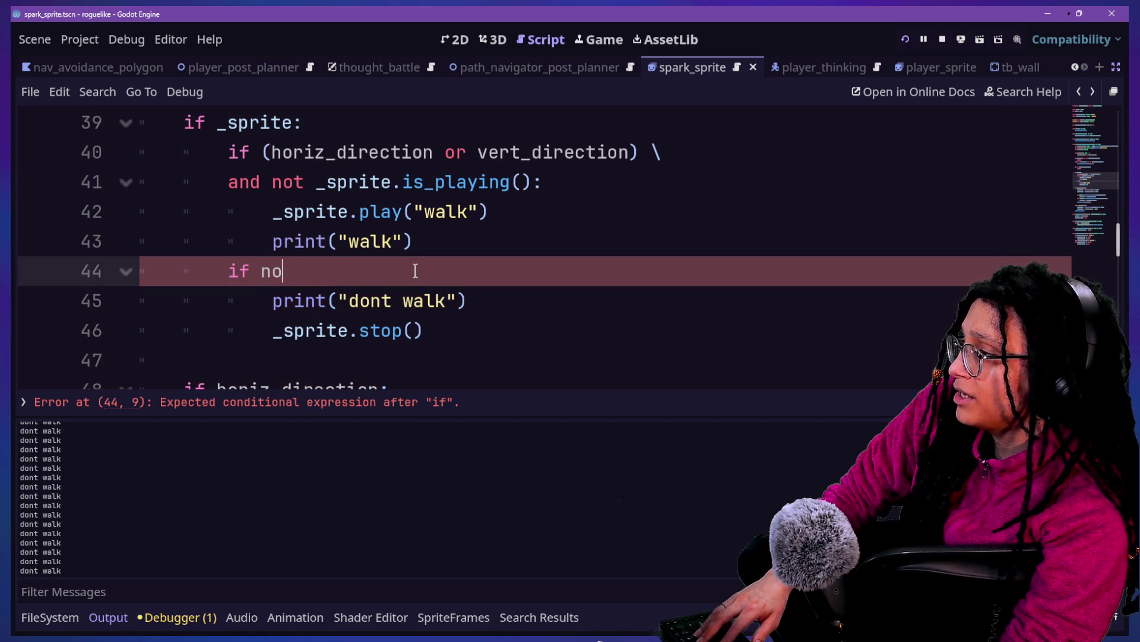
type("t")
key("BackSpace")
Step: Undo back through earlier edits to the nested movement check, dropping the print lines
key("ctrl+z")
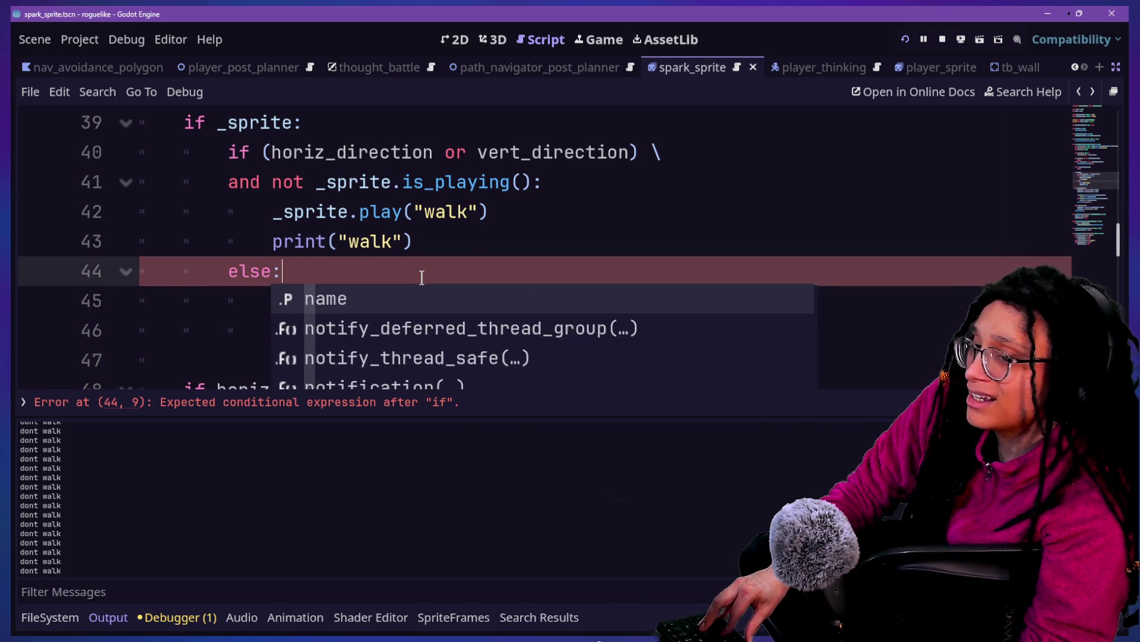
key("ctrl+z")
key("ctrl+z")
key("ctrl+z")
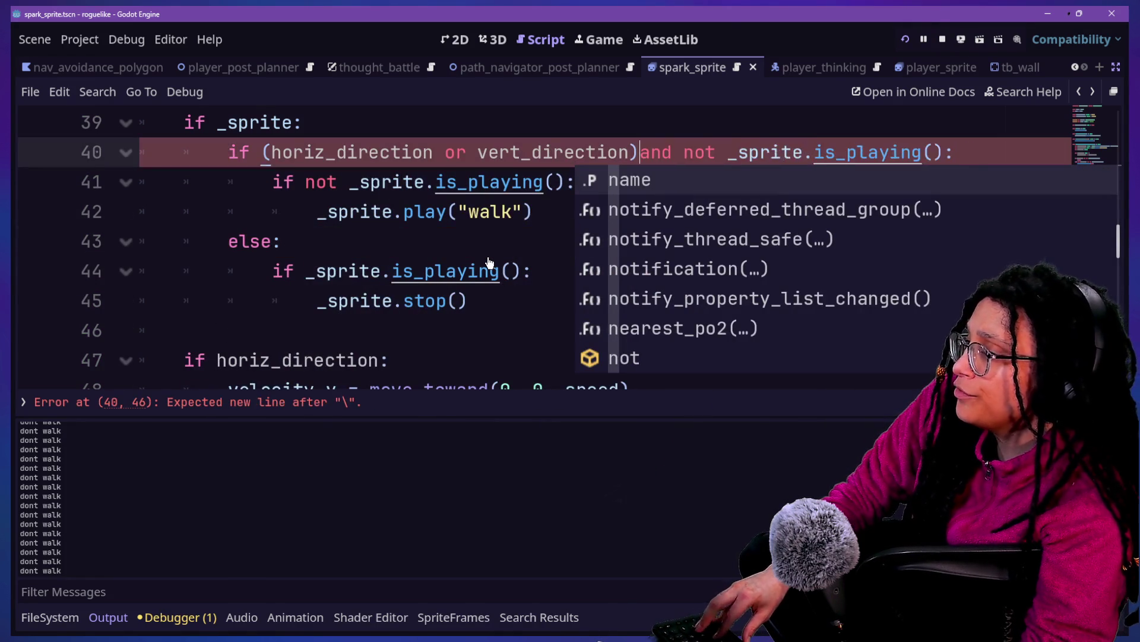
key("ctrl+z")
key("ctrl+z")
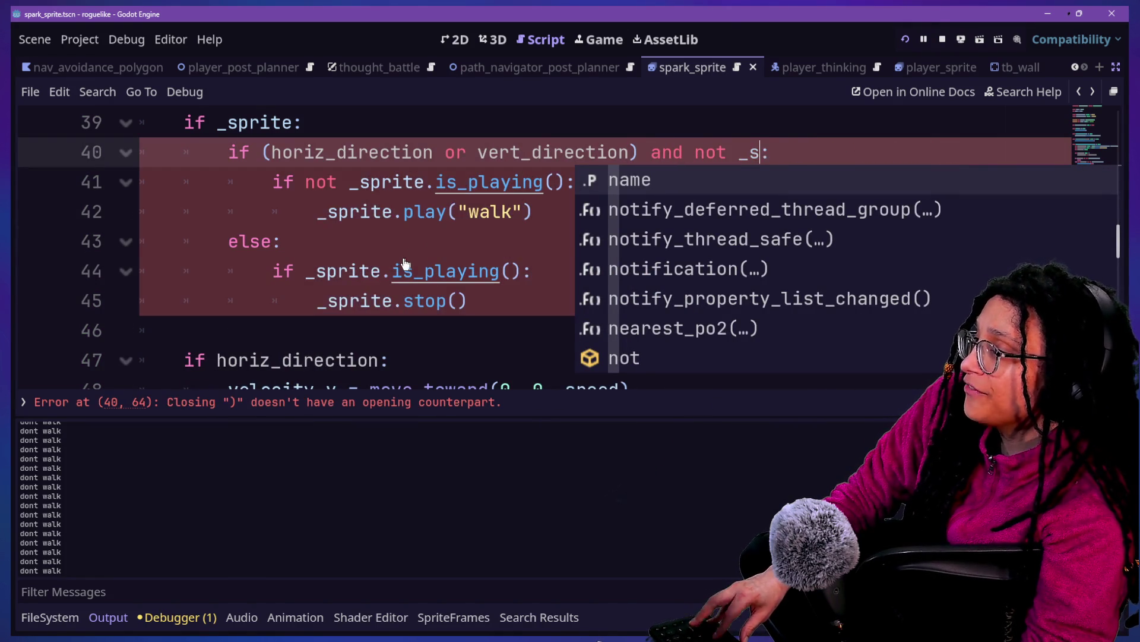
key("ctrl+z")
key("ctrl+z")
key("ctrl+z")
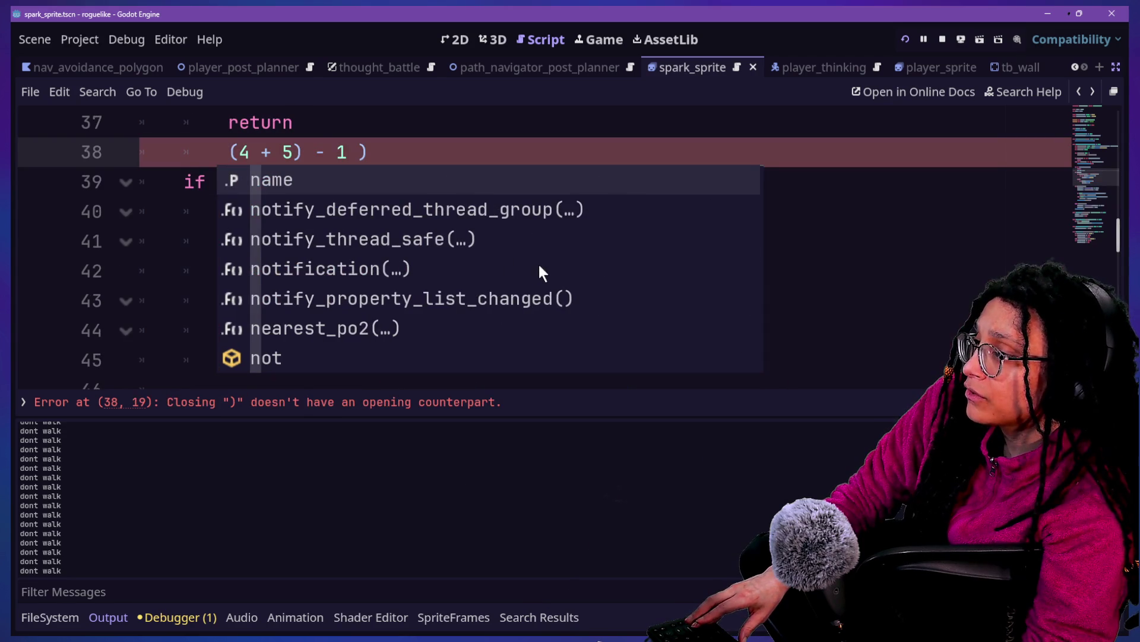
key("ctrl+z")
key("ctrl+z")
key("ctrl+z")
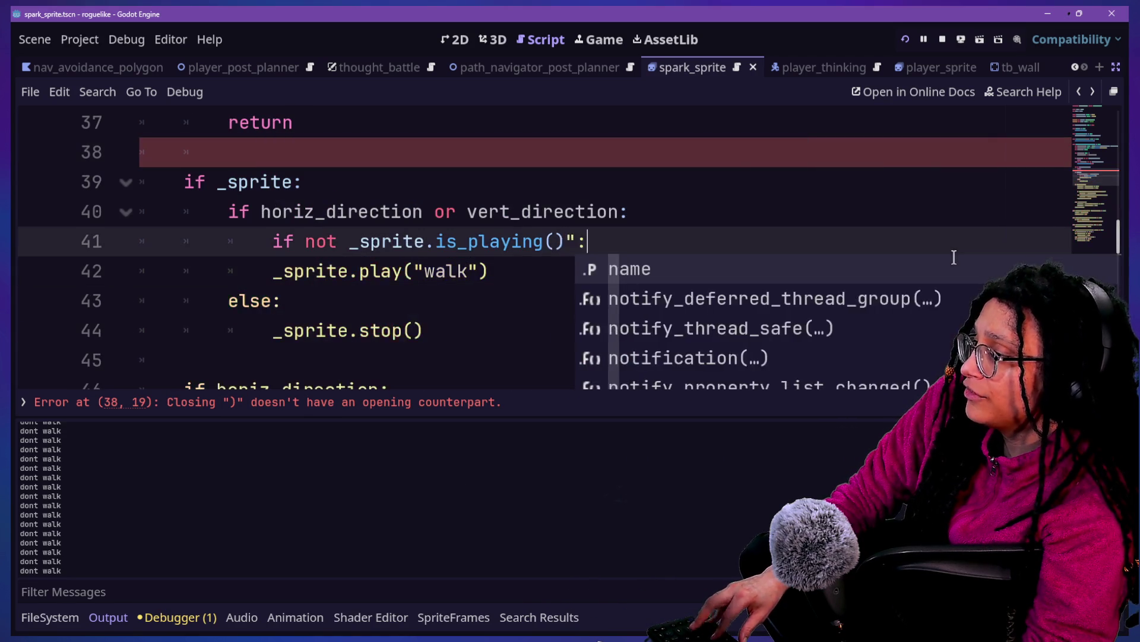
key("ctrl+z")
key("ctrl+z")
key("ctrl+z")
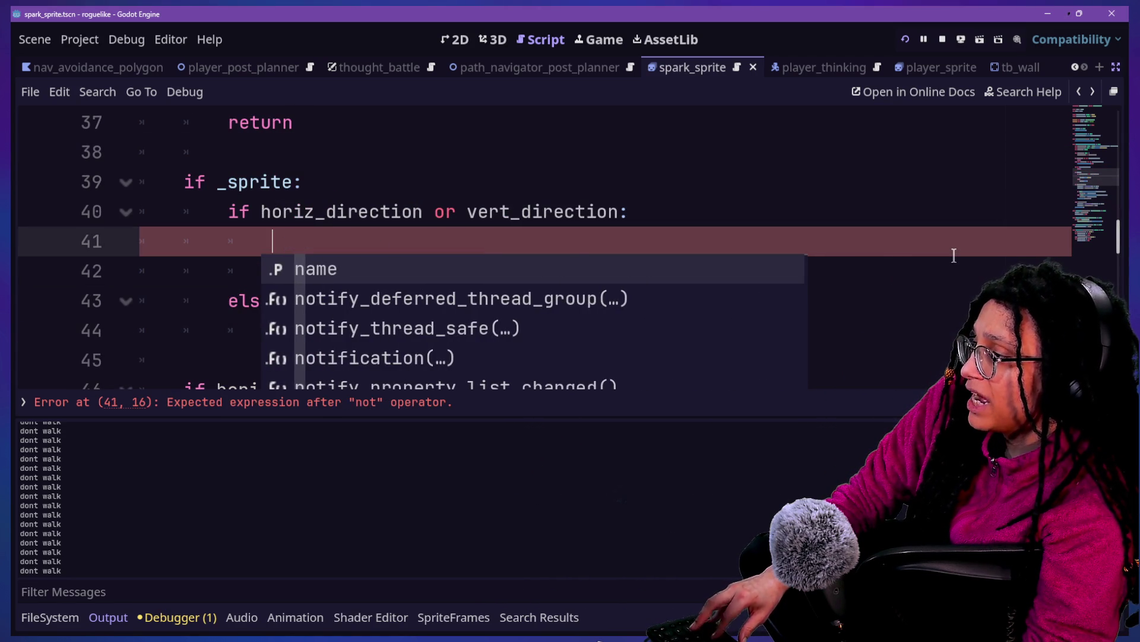
key("ctrl+shift+z")
key("ctrl+shift+z")
key("ctrl+shift+z")
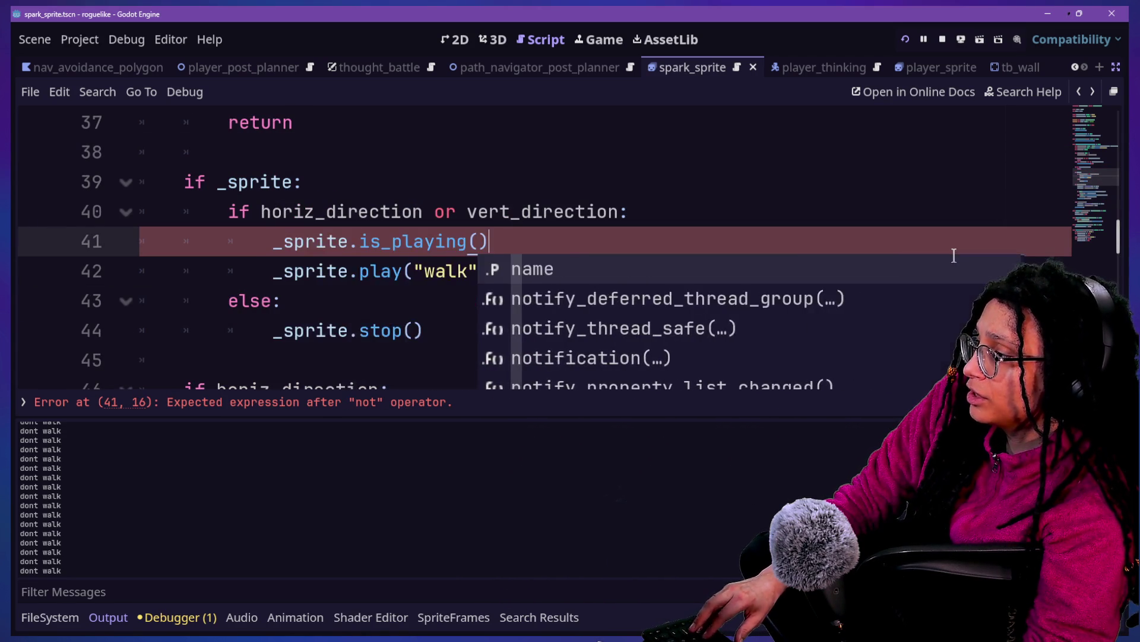
Step: Restore 'if not _sprite.is_playing()' on line 41 and indent the walk call under it
key("ctrl+z")
key("ctrl+z")
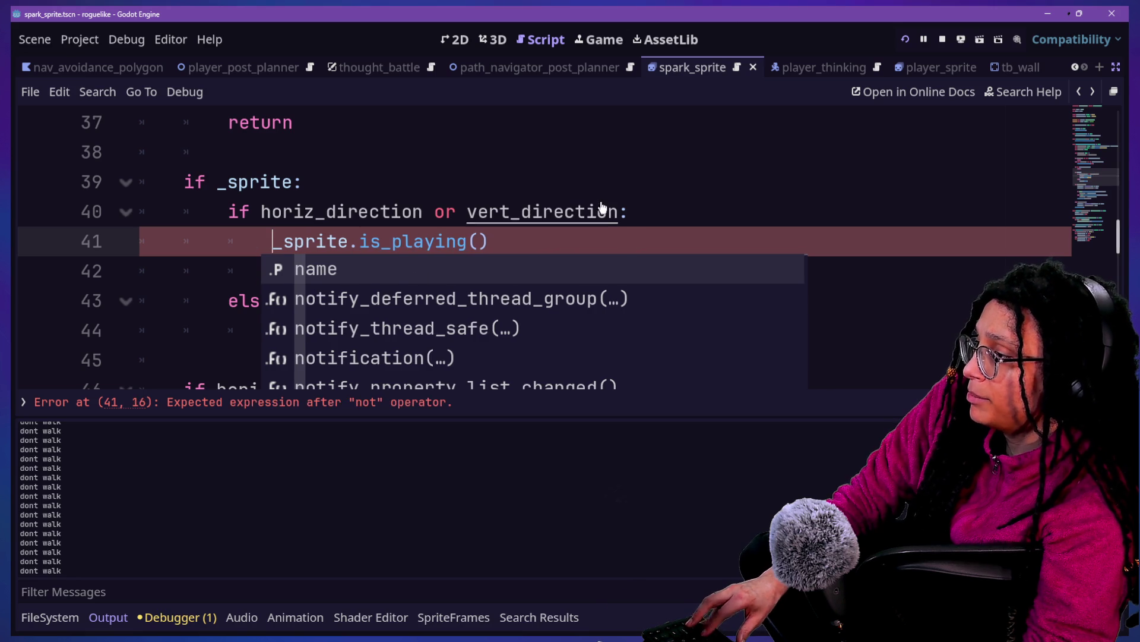
key("ctrl+shift+z")
key("ctrl+shift+z")
key("ctrl+shift+z")
key("BackSpace")
key("BackSpace")
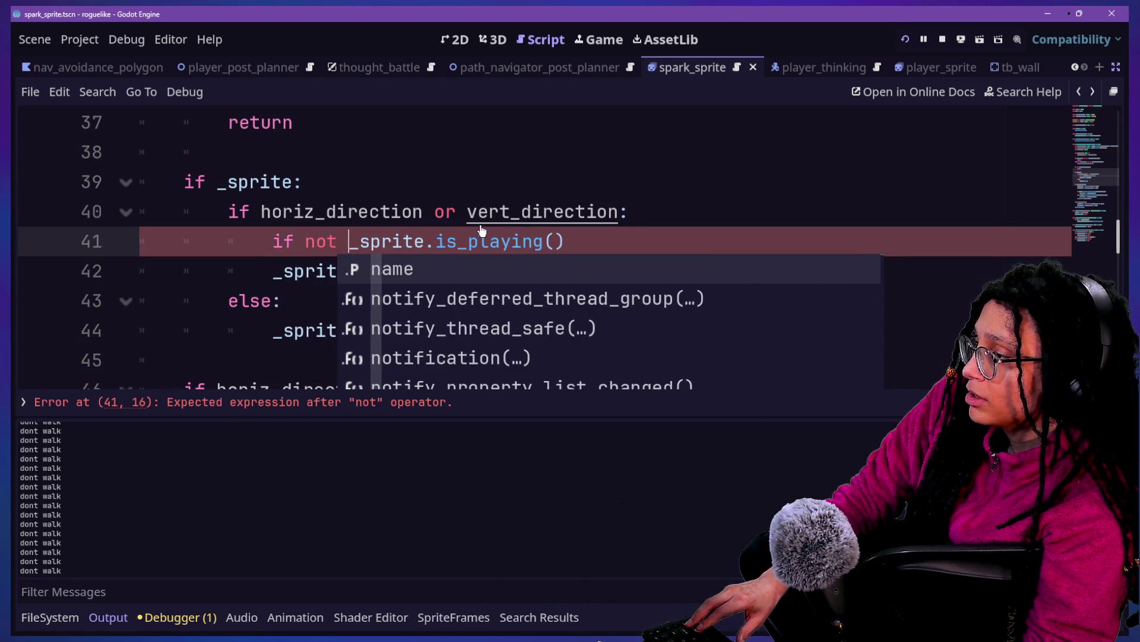
left_click(350, 262)
left_click(372, 290)
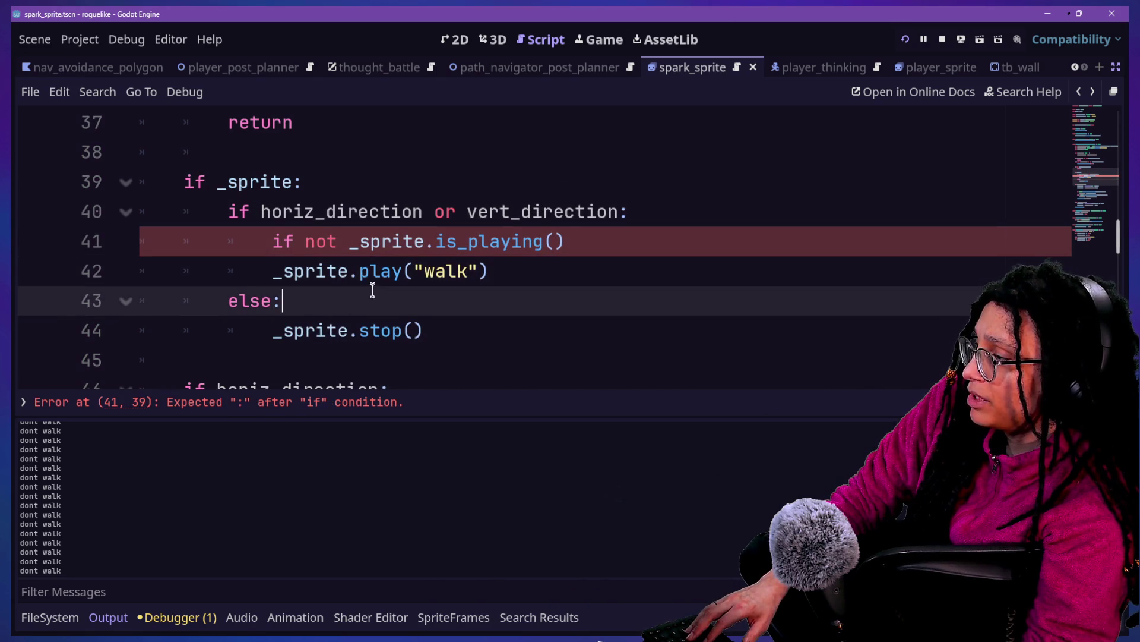
left_click(267, 271)
key("Tab")
Step: Add the missing colon to end the line 41 is_playing check
left_click(433, 240)
left_click(428, 191)
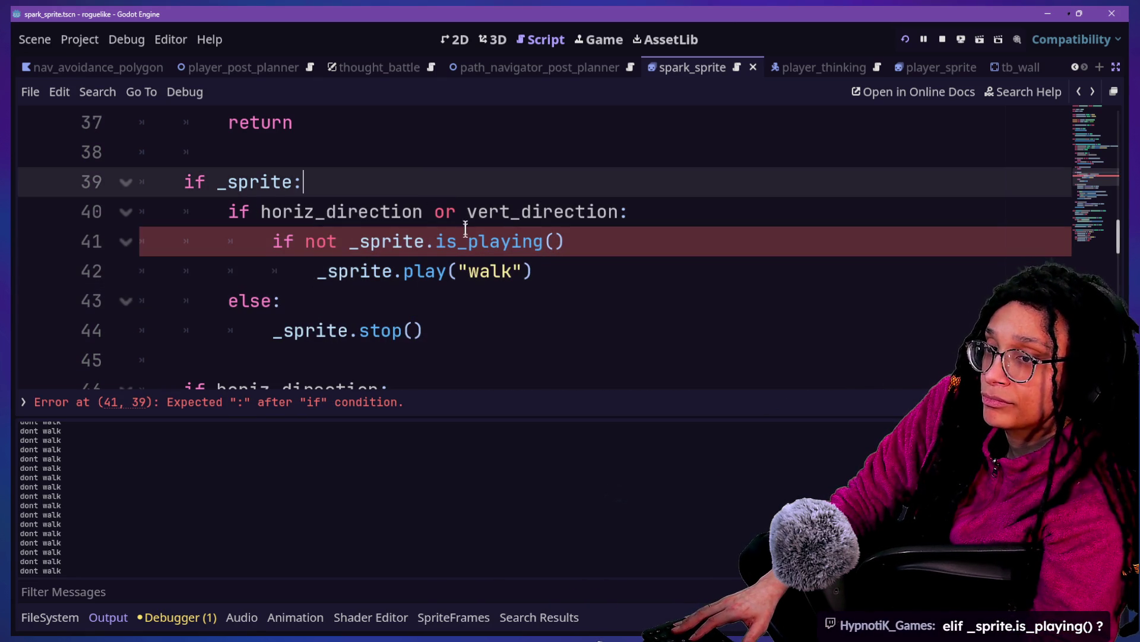
key("Down")
key("Down")
key("Down")
key("Up")
key("Up")
key("Up")
key("Down")
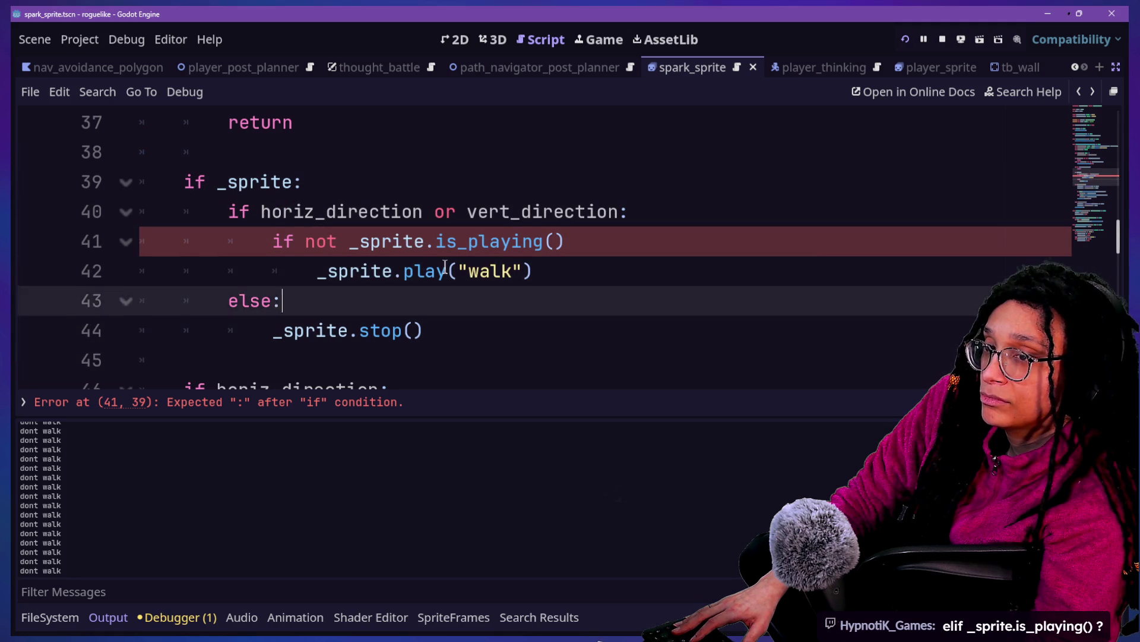
key("Down")
key("Down")
key("Down")
key("Up")
key("Up")
key("Down")
key("Down")
key("Down")
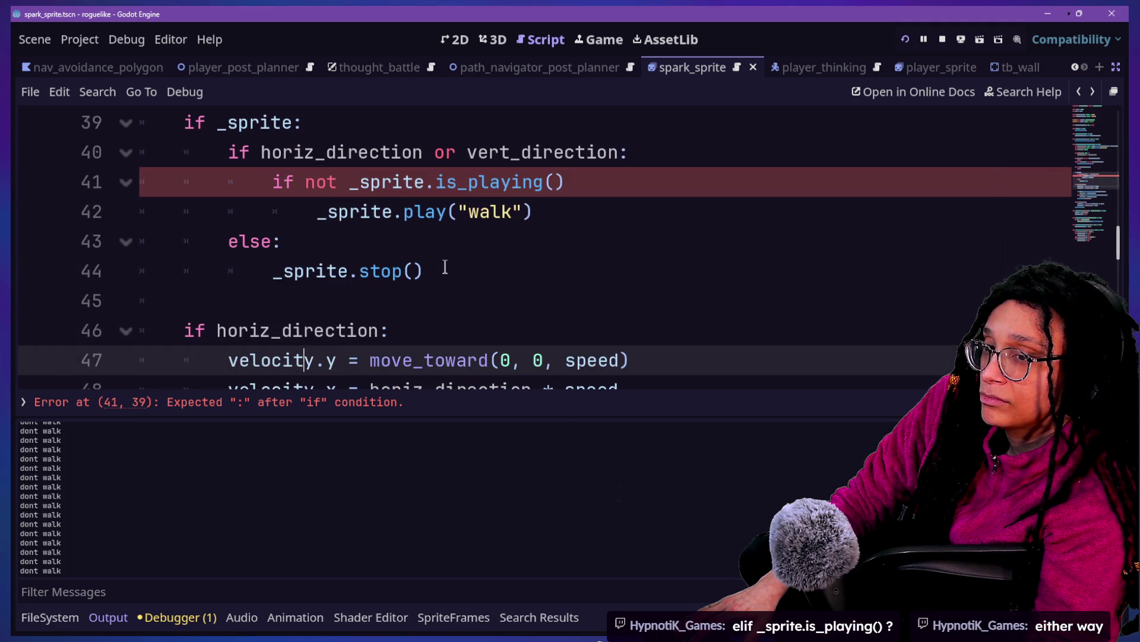
left_click(408, 241)
left_click(591, 153)
key("Down")
type(":")
key("Down")
key("Down")
key("Up")
key("Up")
key("Up")
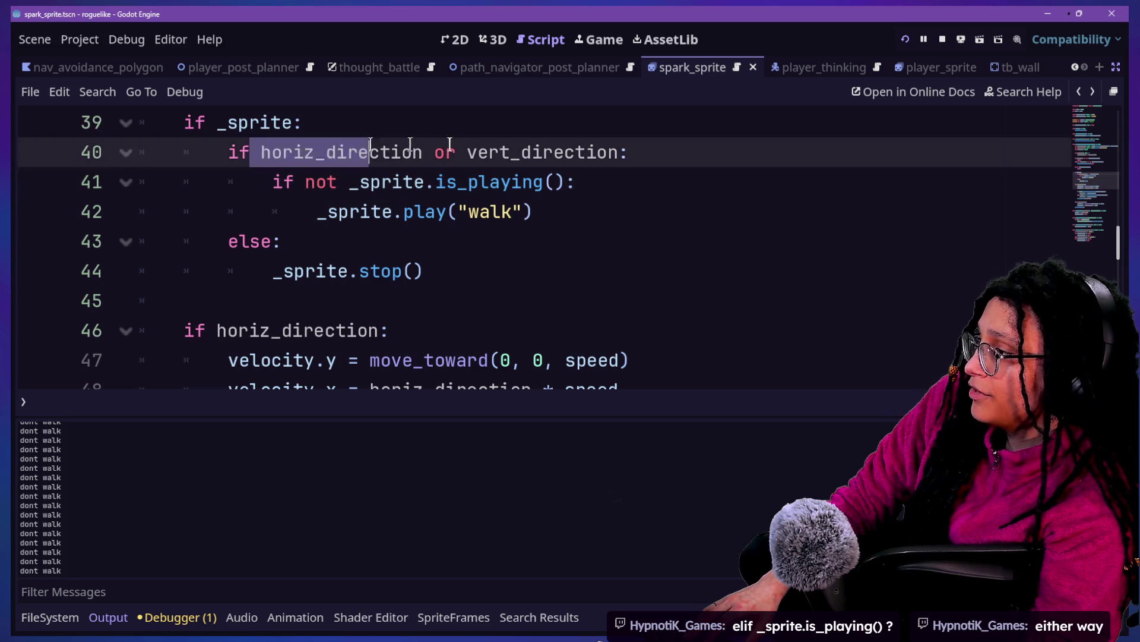
key("Down")
key("Down")
key("Down")
key("End")
key("Up")
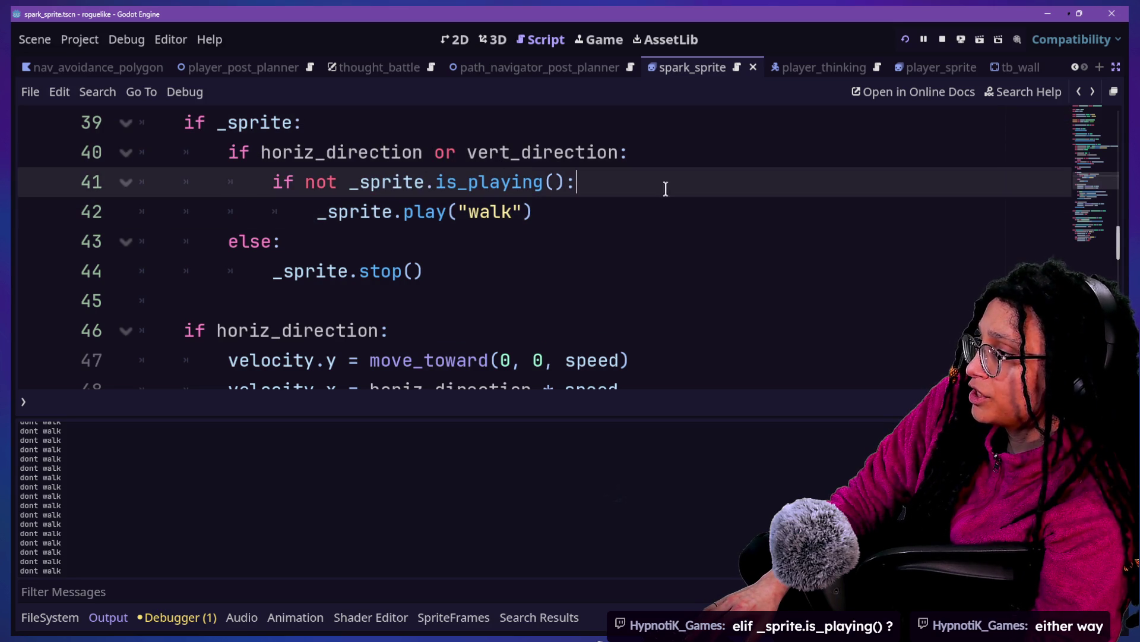
Step: Add 'if _sprite.is_playing():' under else, nest _sprite.stop() beneath it, and save
left_click(312, 249)
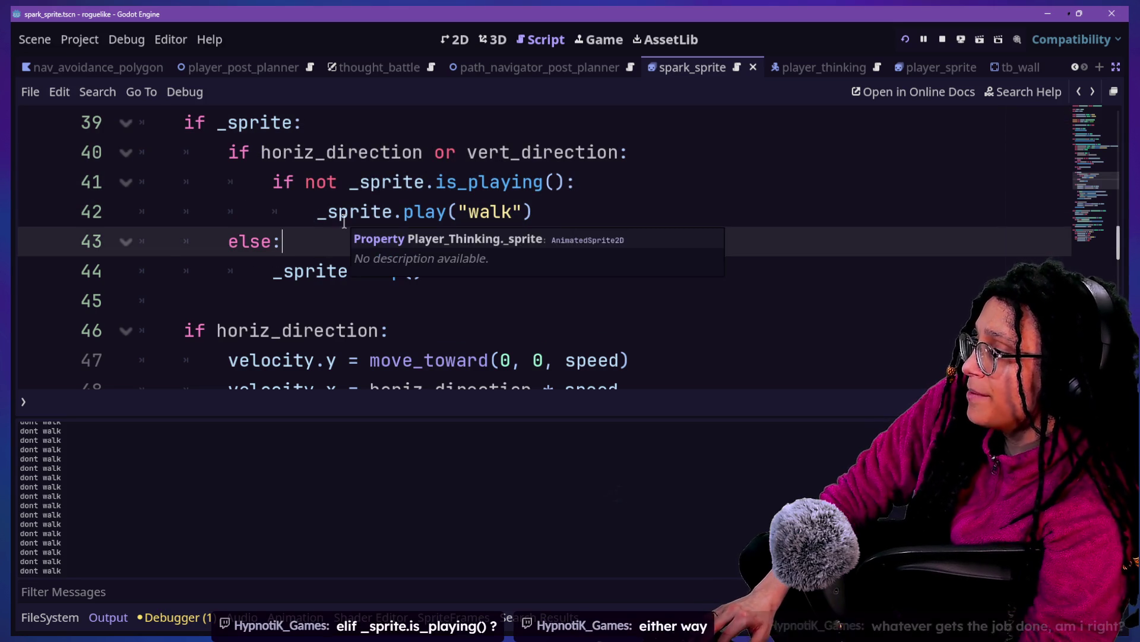
key("Return")
type("if ")
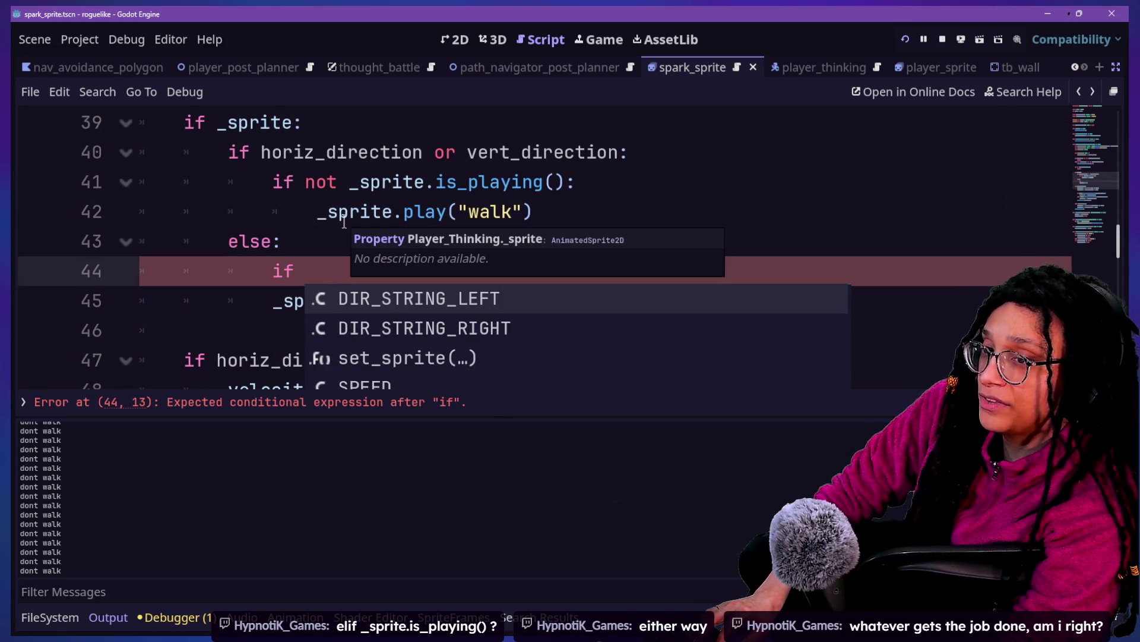
type("_s[")
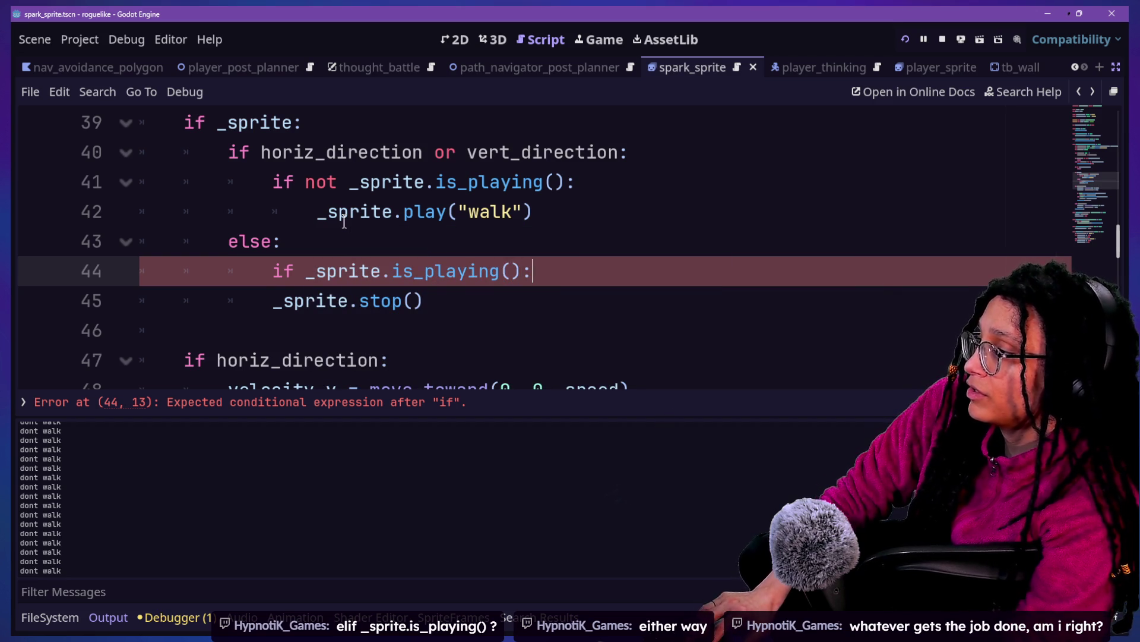
key("Down")
key("Home")
key("Tab")
scroll(594, 208, "up", 2)
key("ctrl+s")
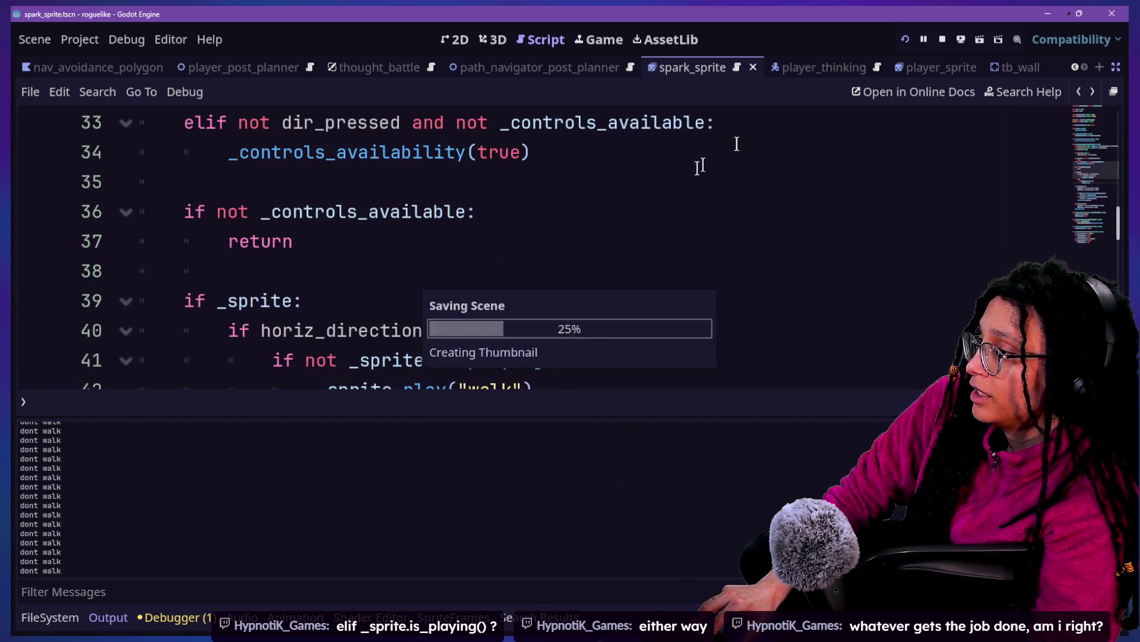
scroll(682, 252, "down", 3)
scroll(509, 241, "up", 1)
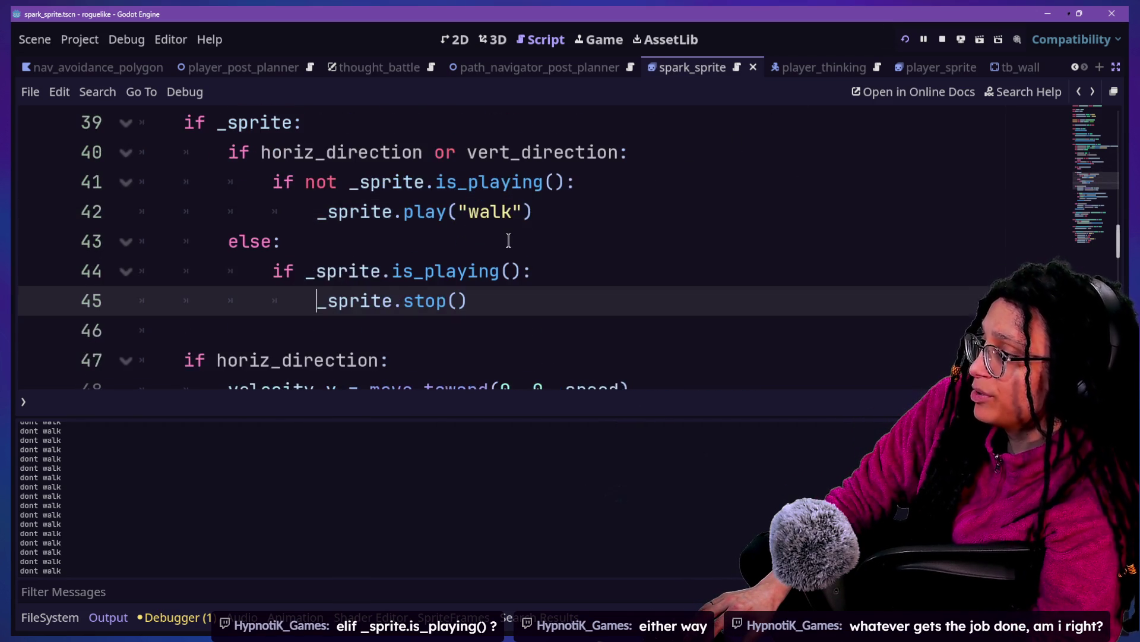
Step: Run the project through Start Planning and Catstagram into the brain level, then return to the script
left_click(899, 42)
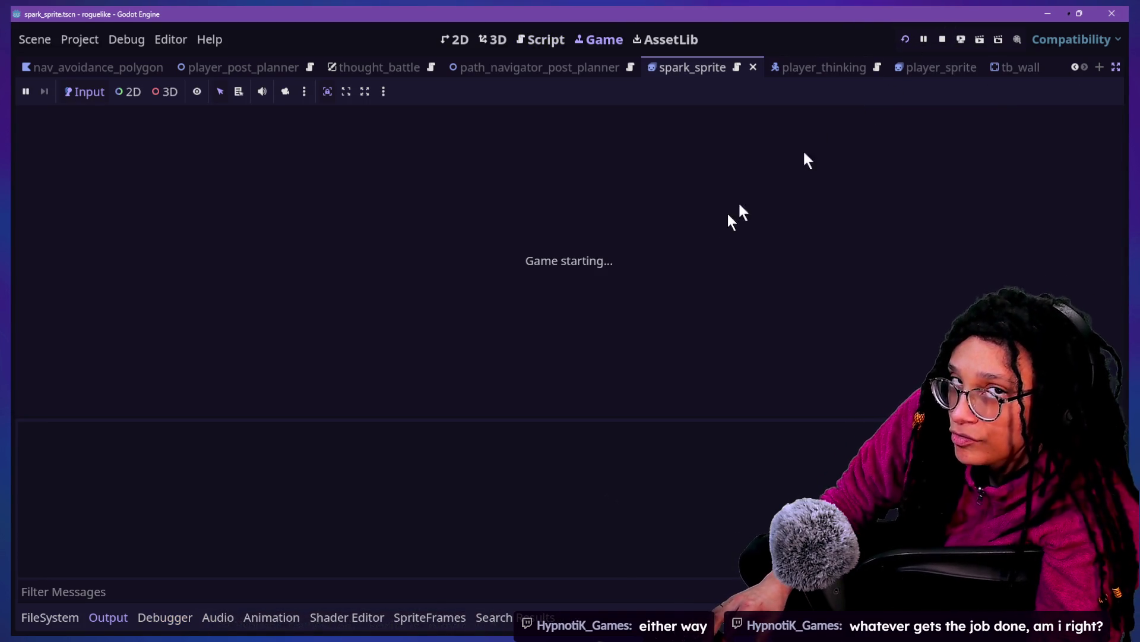
left_click(560, 248)
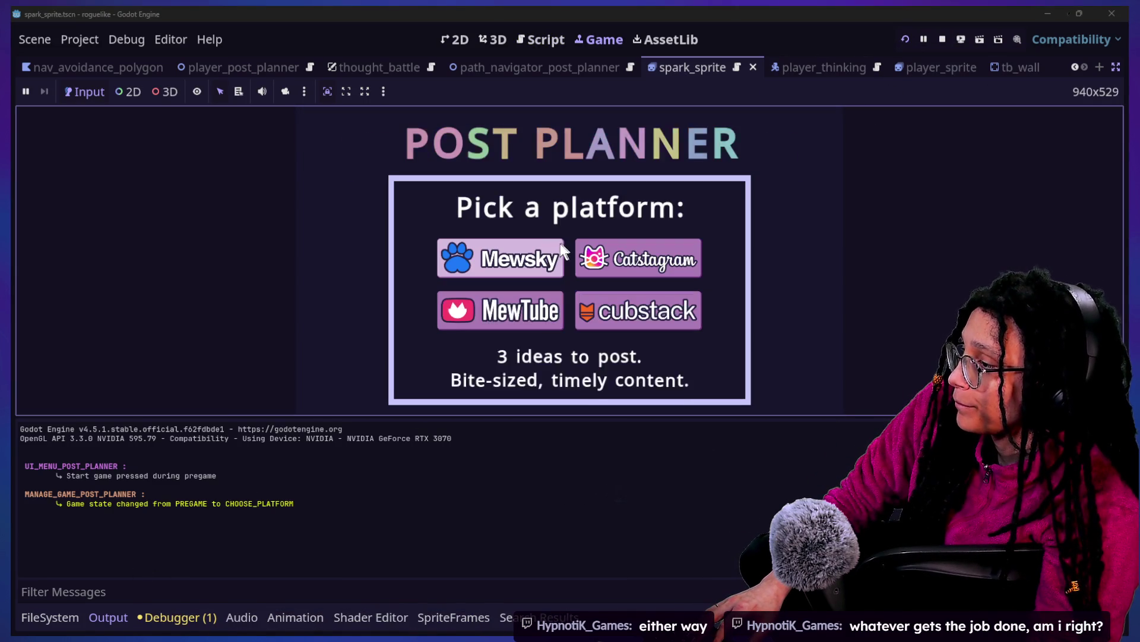
left_click(593, 256)
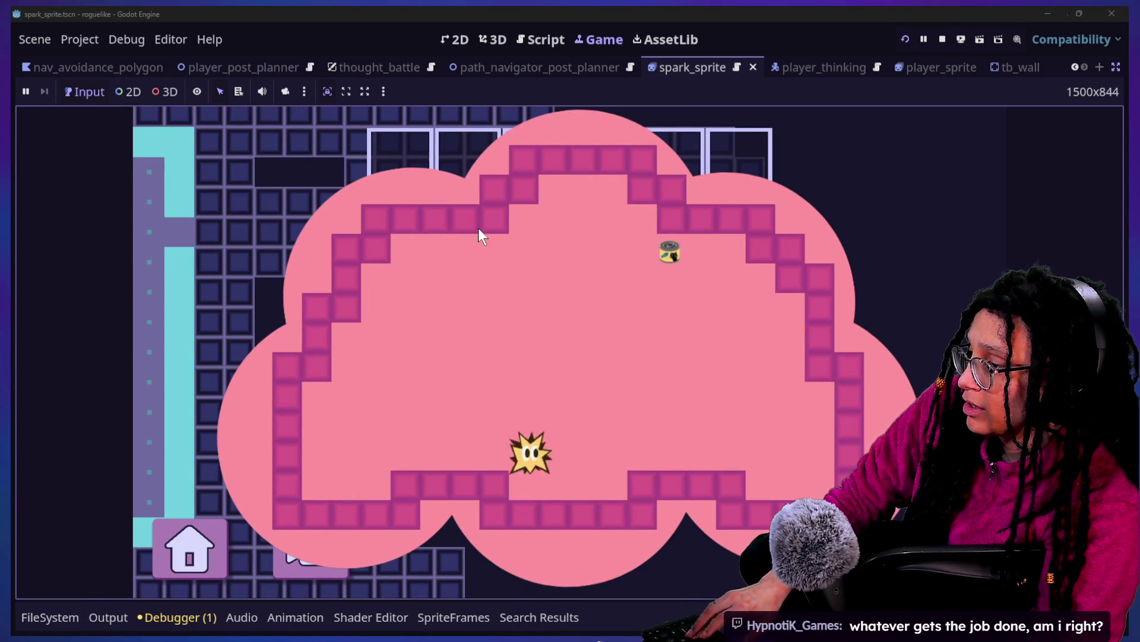
left_click(525, 44)
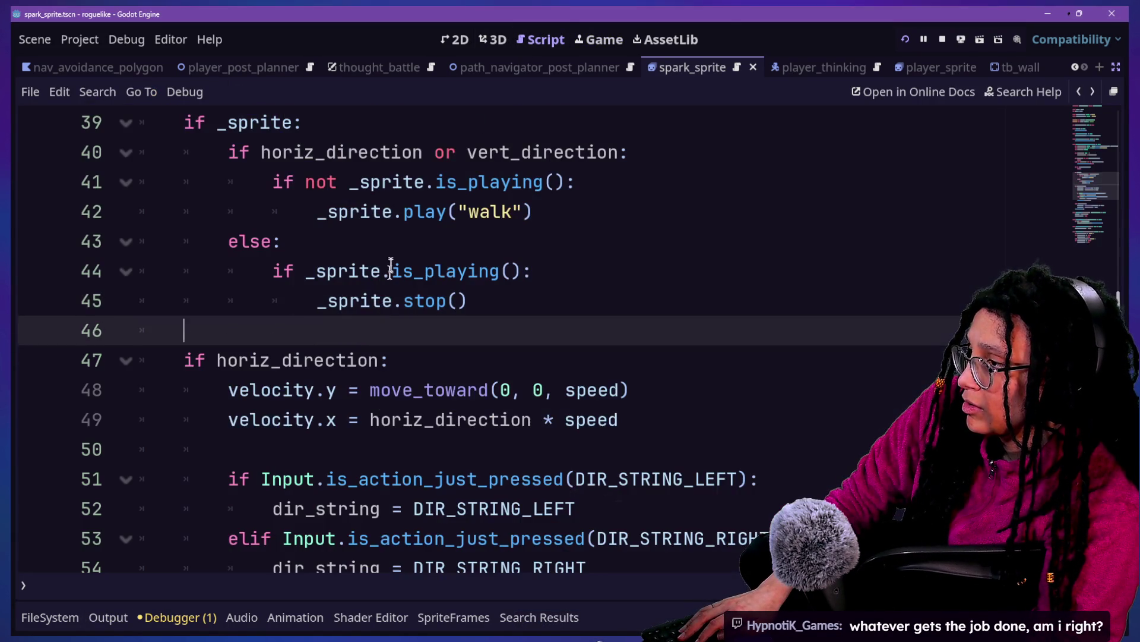
Step: Add print("walk") under line 41 and print("dont walk") before _sprite.stop(), then save and run
left_click(395, 214)
left_click(607, 184)
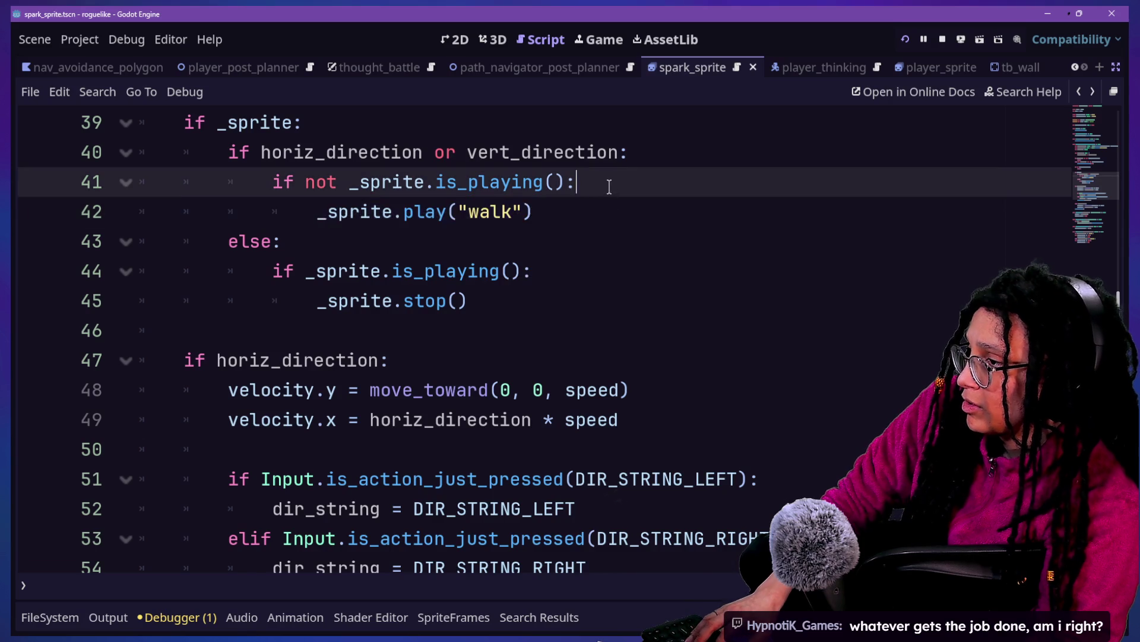
key("Return")
type("(\"")
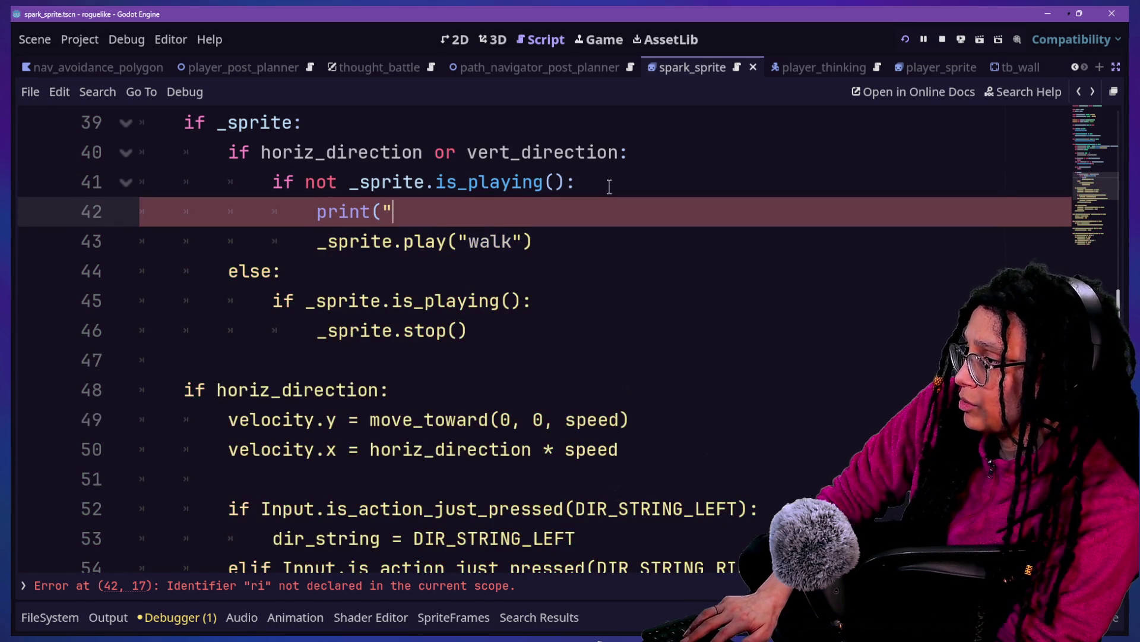
type("walk\")")
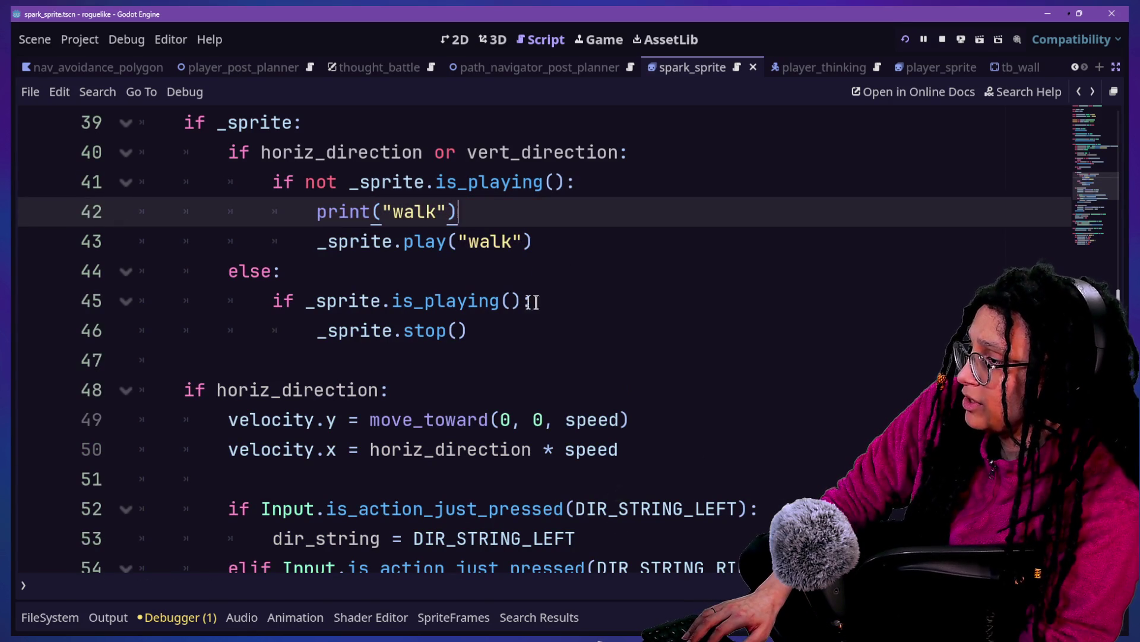
left_click(532, 302)
key("Return")
type("print(\"")
key("BackSpace")
type("(\"")
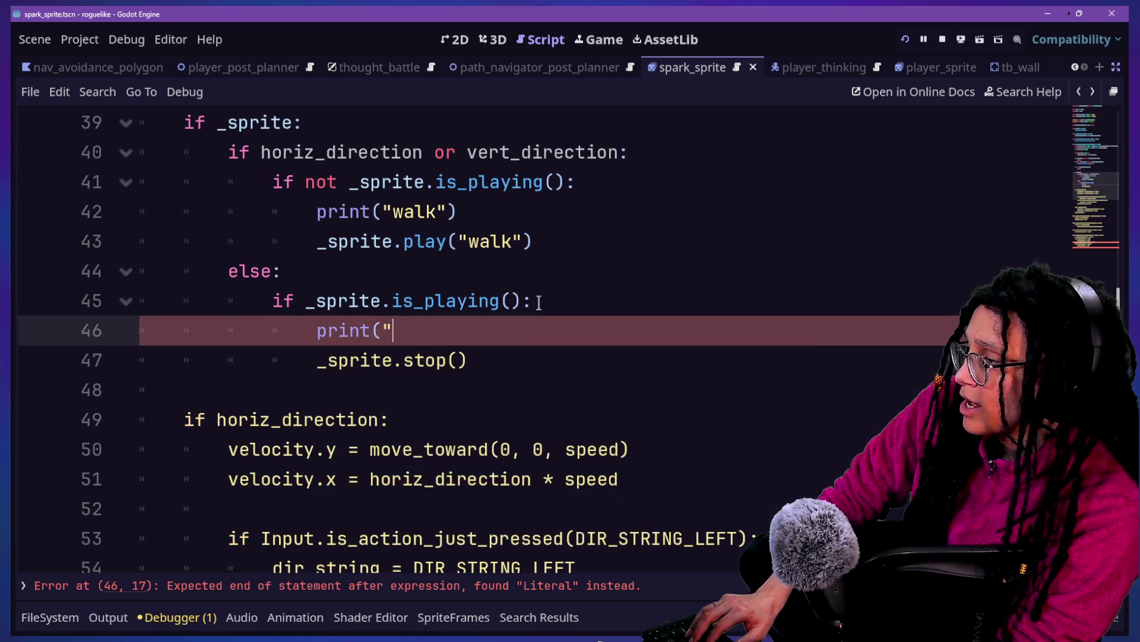
type("\"")
key("BackSpace")
key("BackSpace")
key("BackSpace")
type("alk\"")
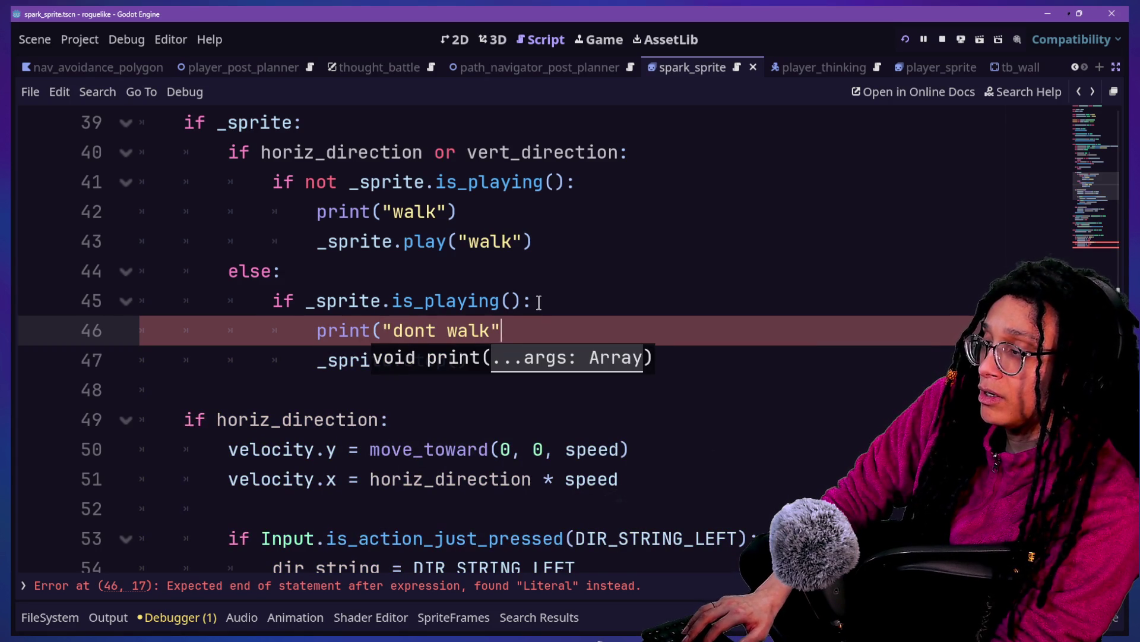
type(")")
key("F5")
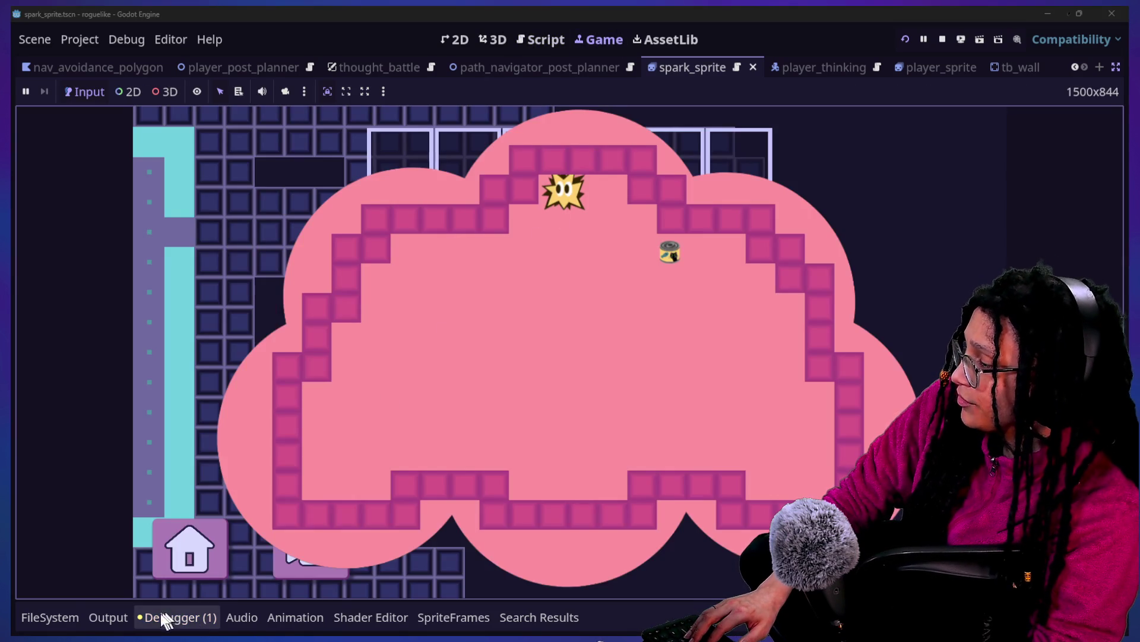
Step: Watch the Output log fill with alternating walk and dont walk lines, then return to the script
left_click(109, 617)
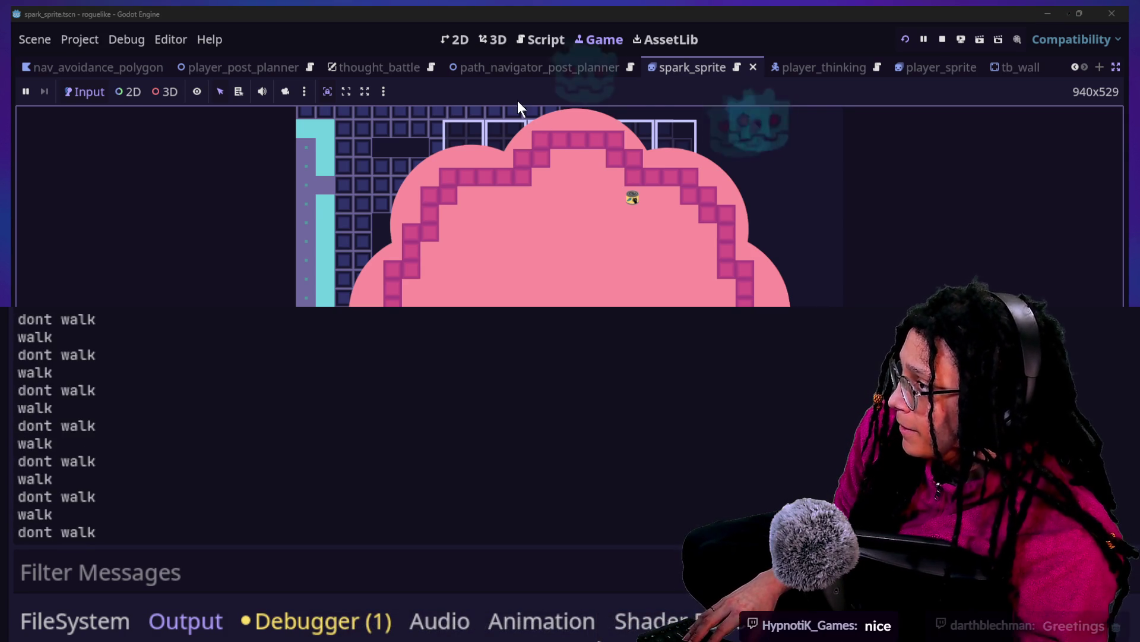
left_click(532, 40)
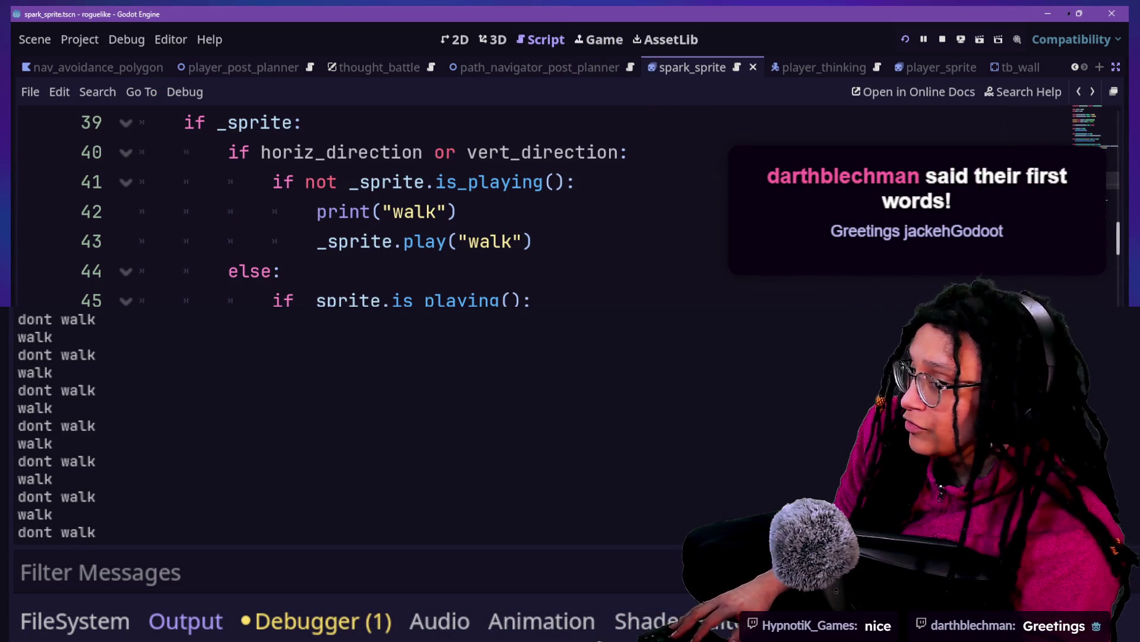
Step: Change line 42's print to print_debug, run, pause and resume the game, then stop it
left_click(374, 211)
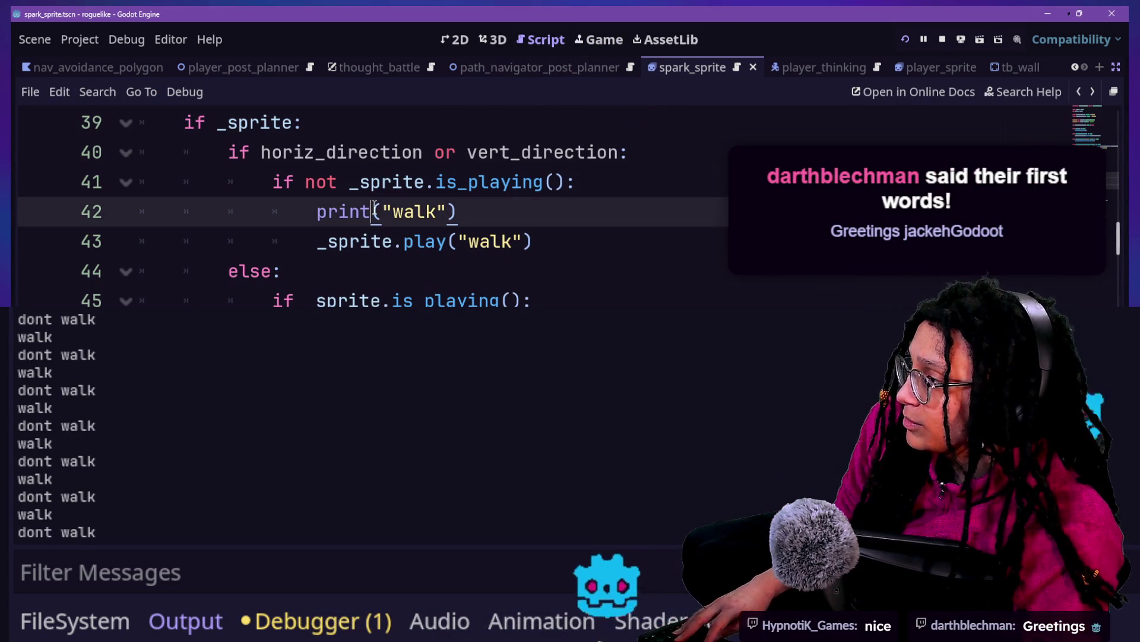
type("_debug")
key("F5")
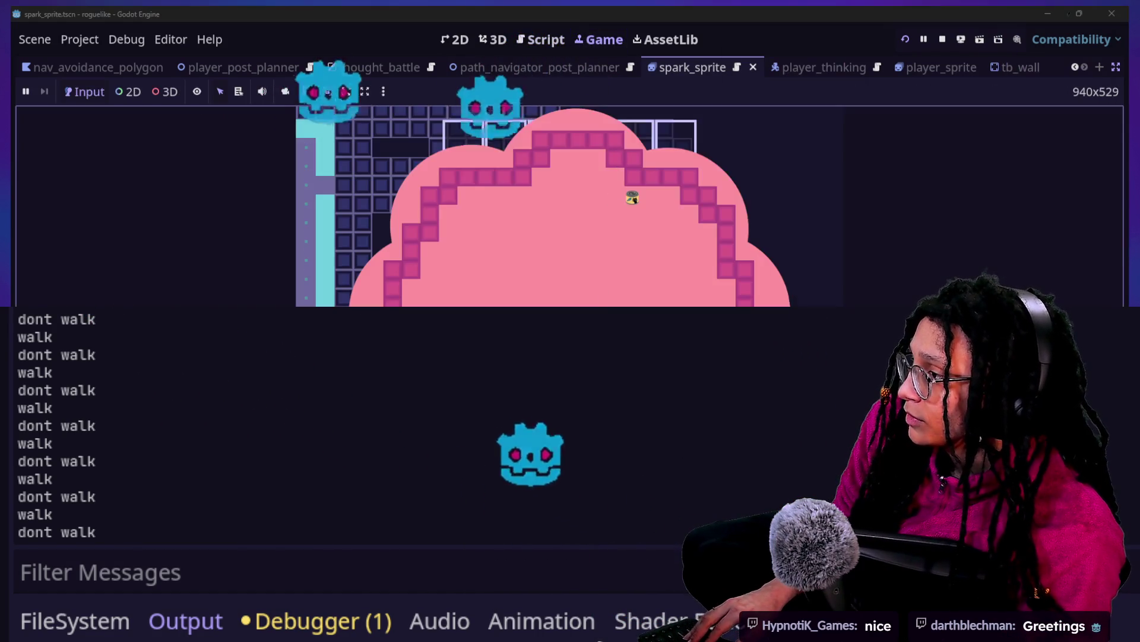
key("Escape")
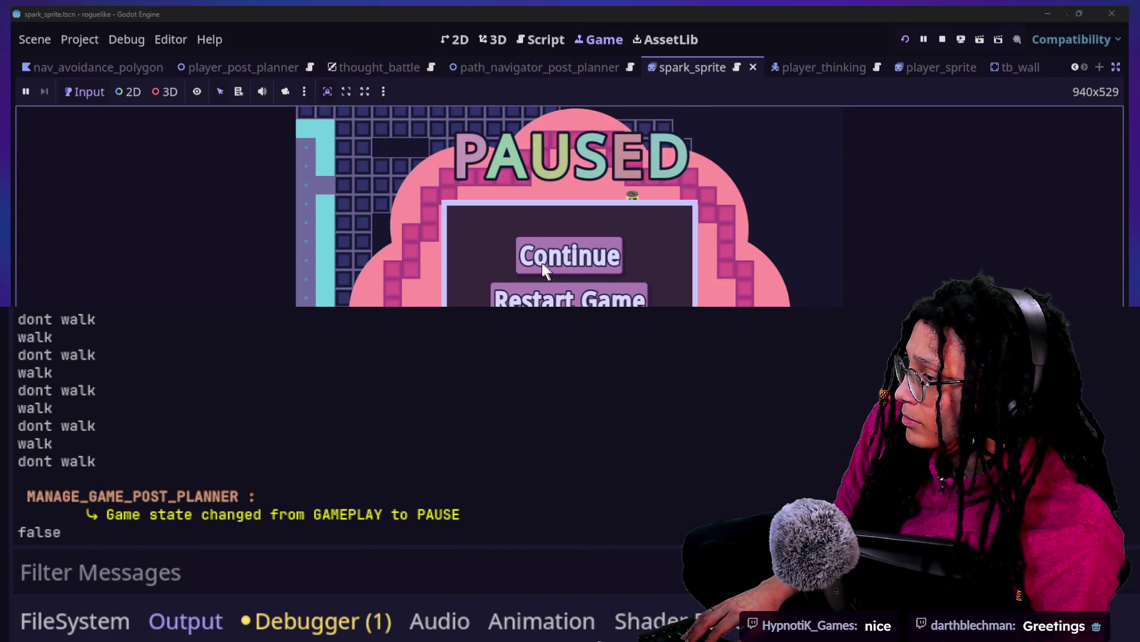
left_click(583, 271)
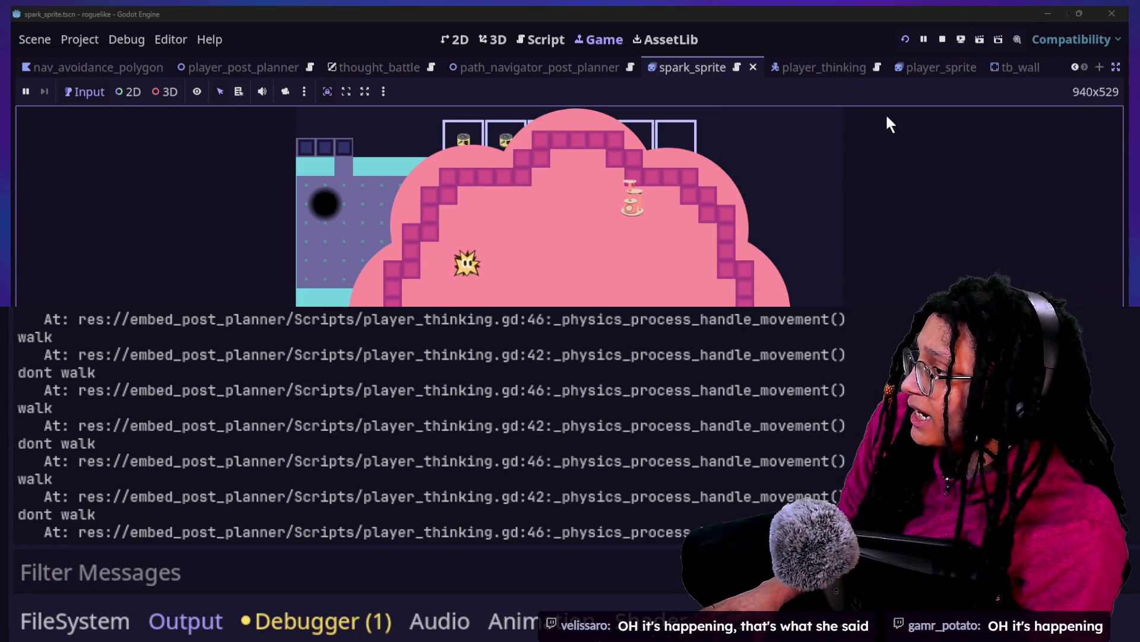
left_click(943, 40)
left_click(544, 205)
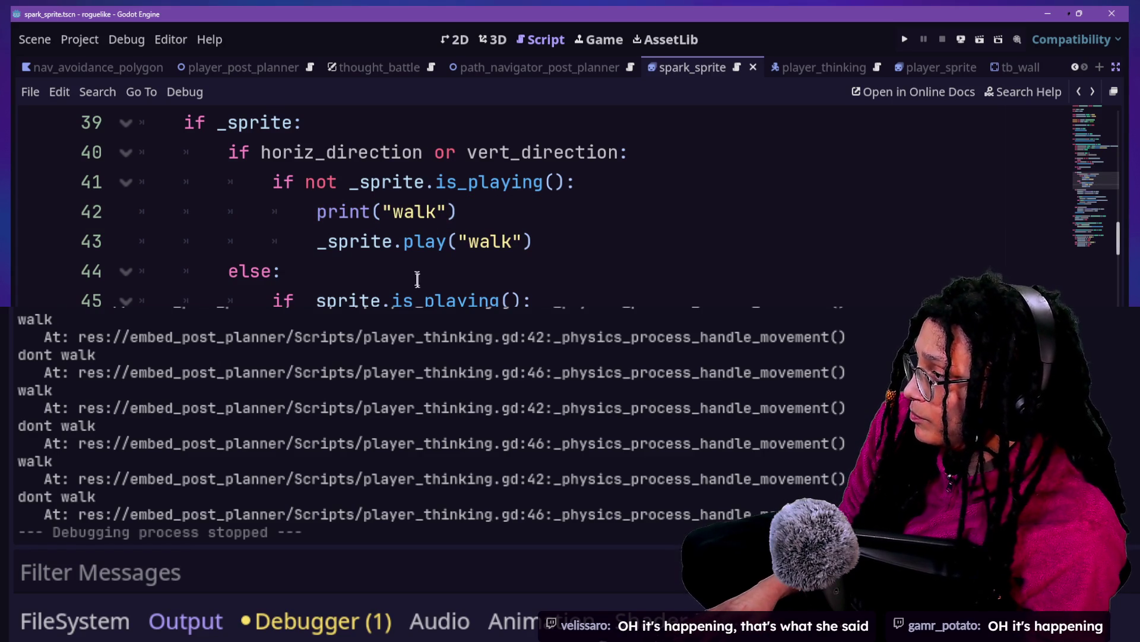
Step: Change line 42 to print.fancy([FFX.FUNCTION],"walk") using the fancy completion, then run the game
left_click(371, 215)
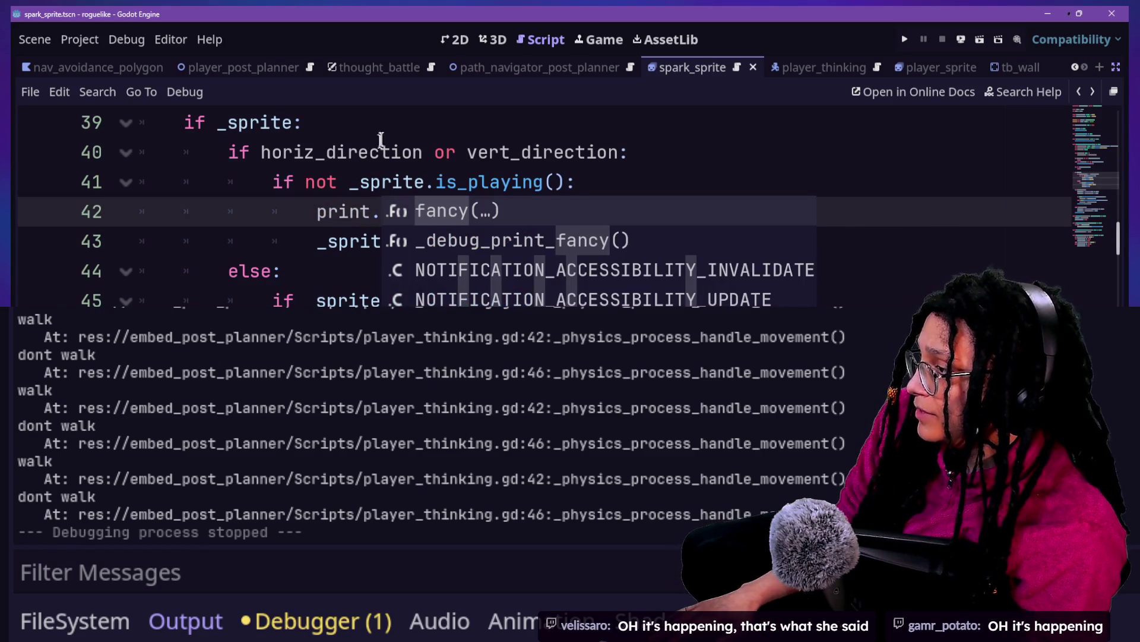
left_click(443, 212)
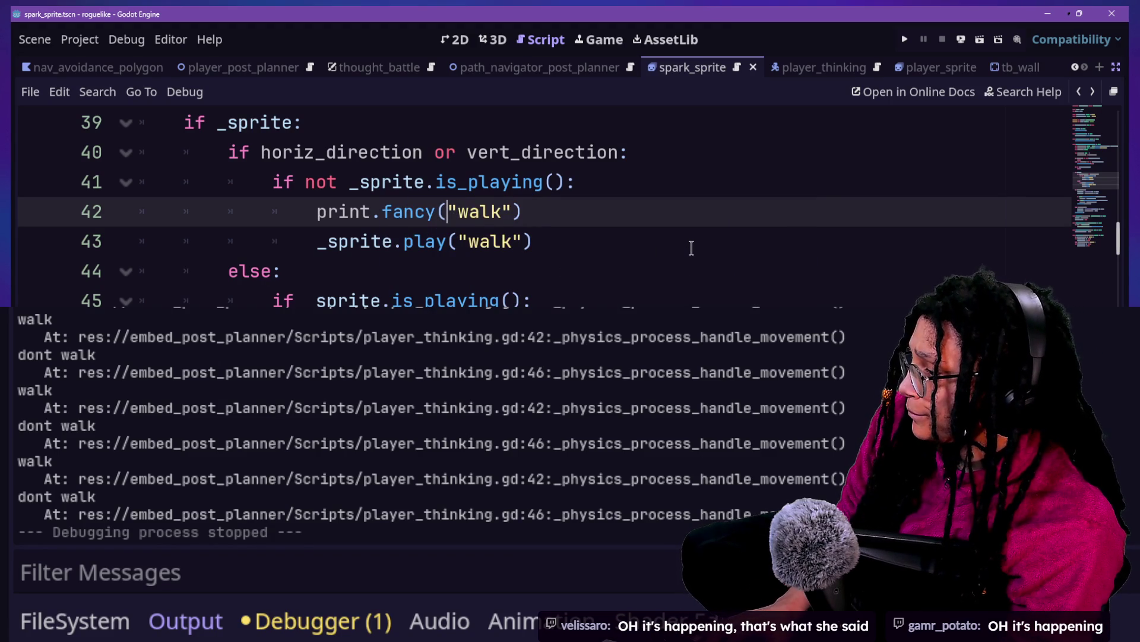
type("[FFX/")
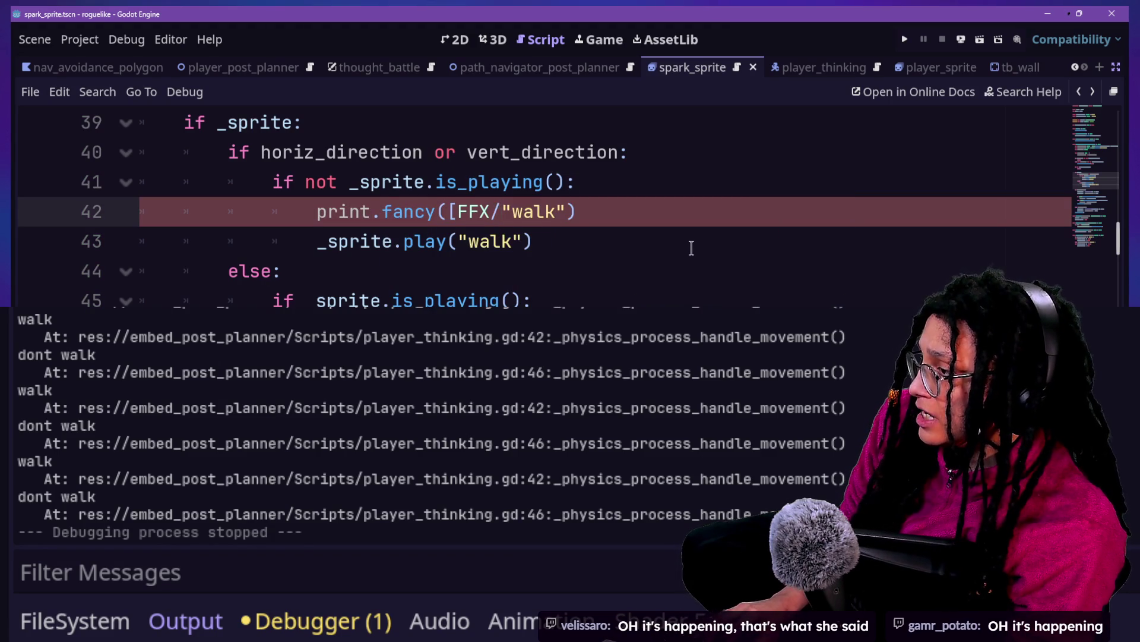
key("BackSpace")
type(".")
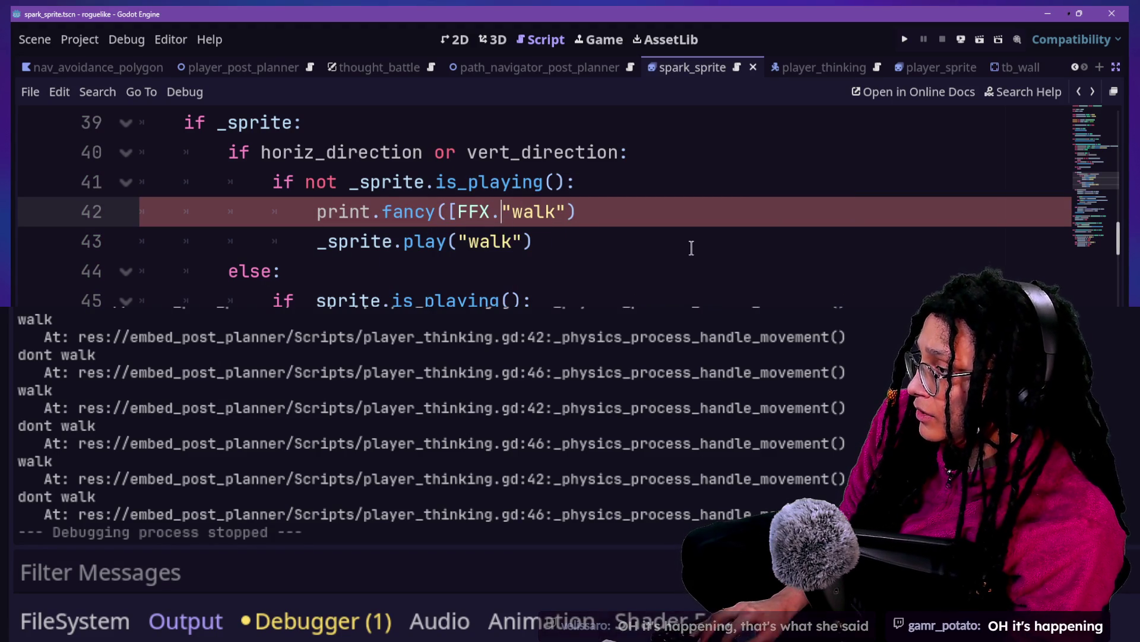
type("func")
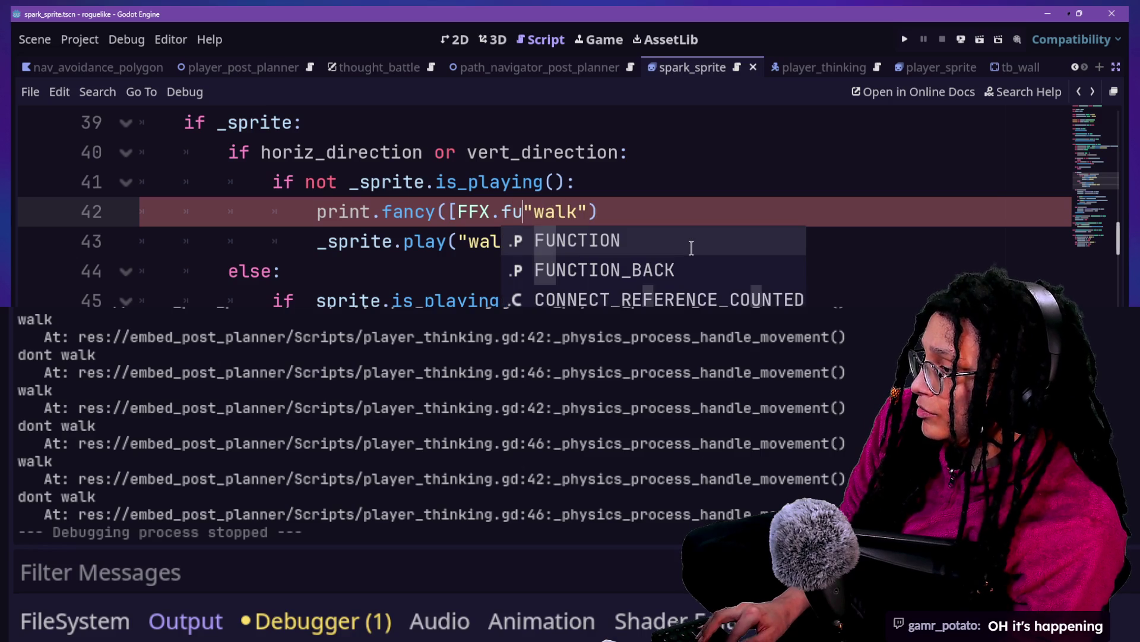
key("BackSpace")
key("BackSpace")
key("BackSpace")
type("FUNCTION],")
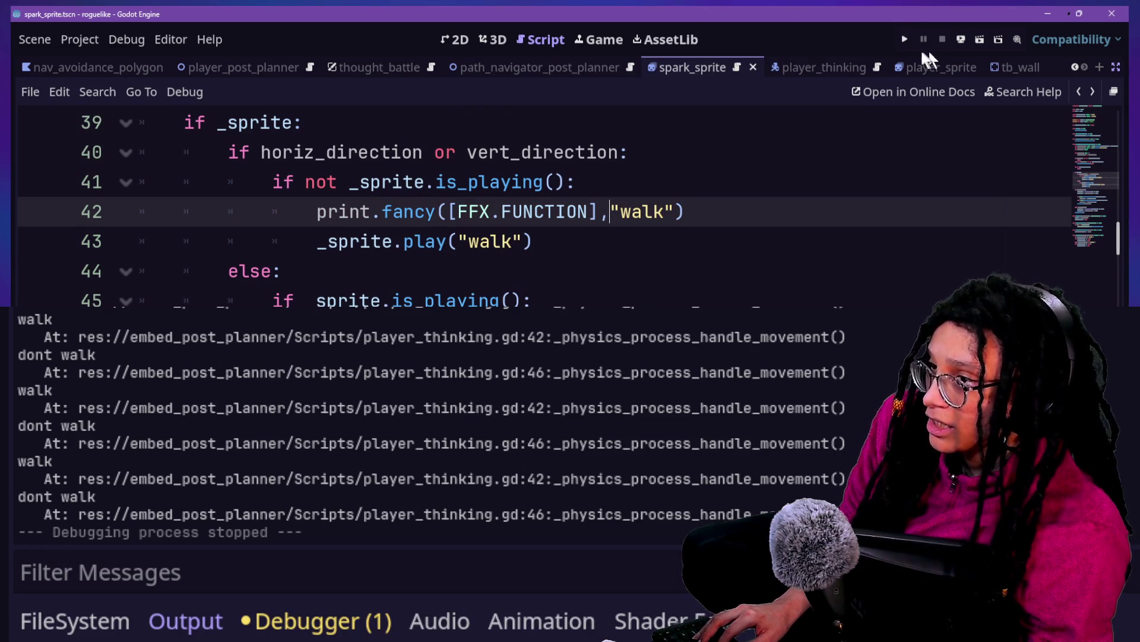
left_click(911, 41)
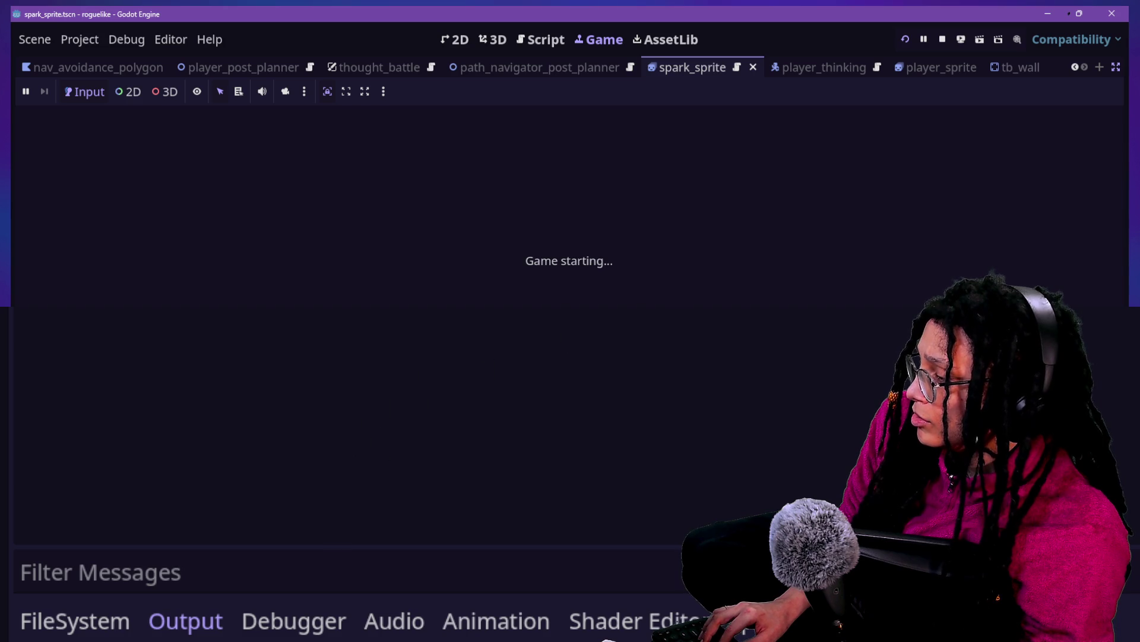
Step: Start the game from the title menu with Mewsky as the platform
left_click(500, 261)
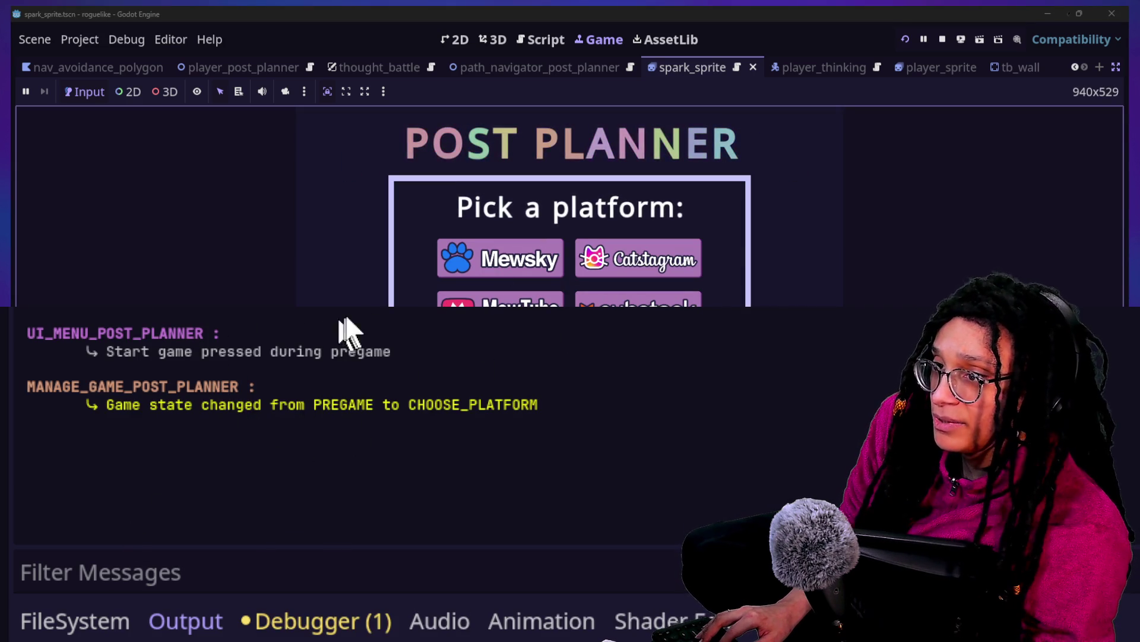
left_click(443, 272)
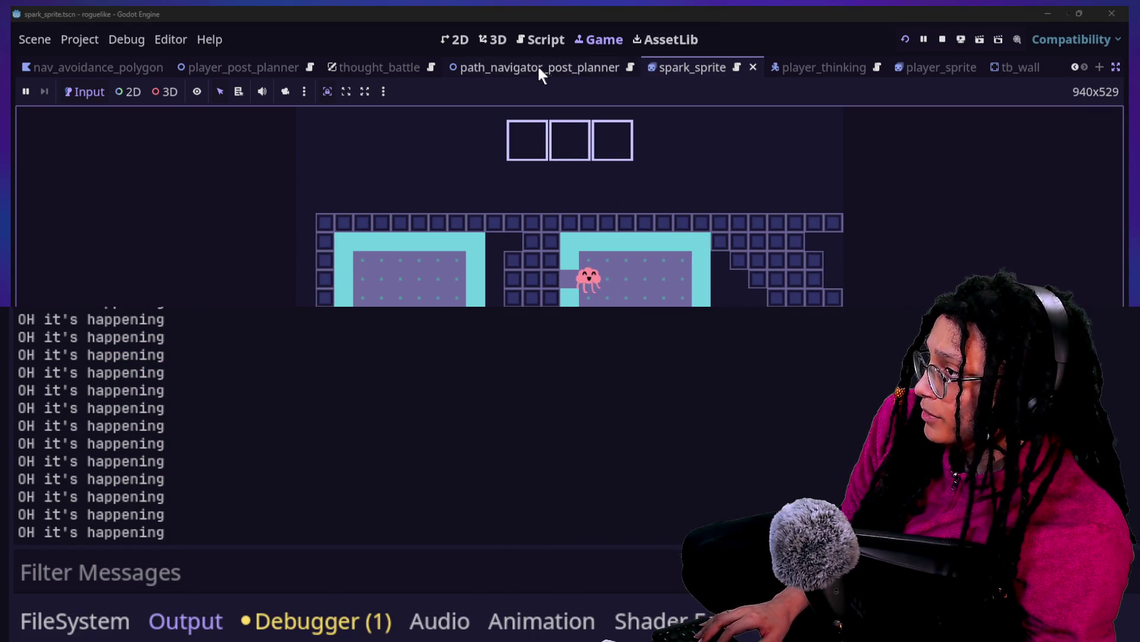
left_click(540, 39)
Step: Search all project files for "it's happening" and open the line 174 match
left_click_drag(523, 212, 534, 241)
key("ctrl+shift+f")
type("it's happening")
key("Return")
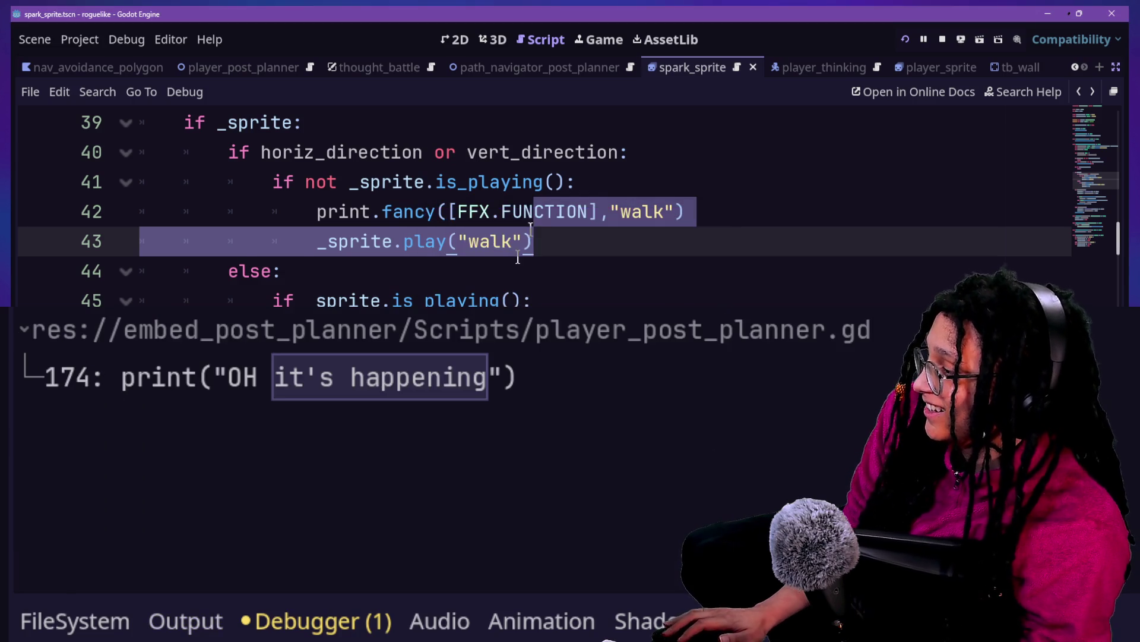
left_click(547, 382)
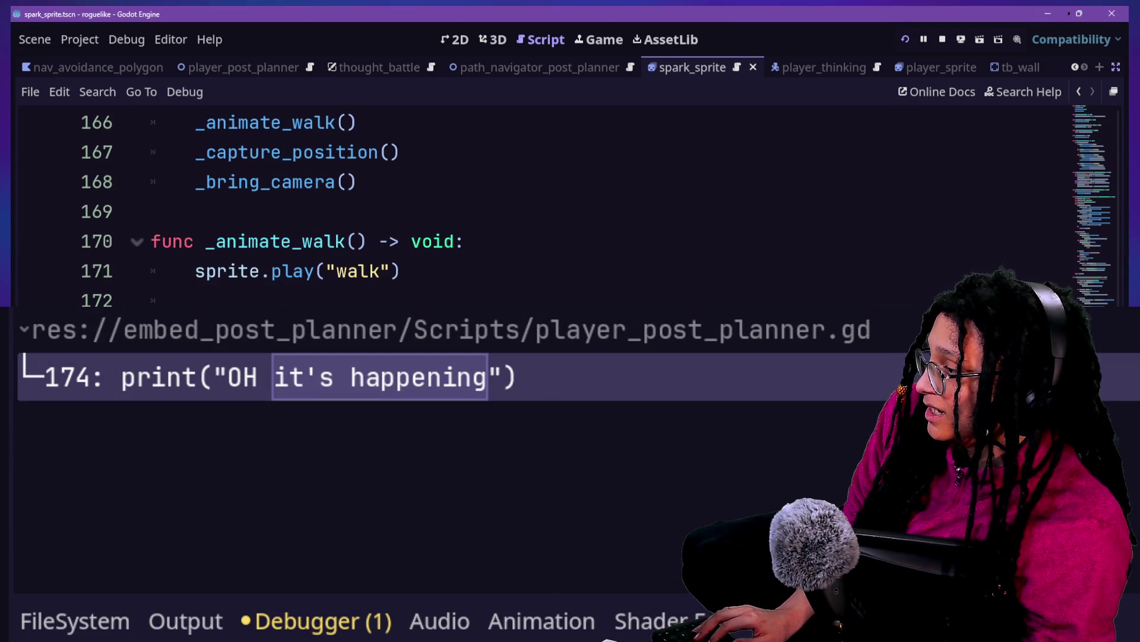
Step: Return to the running game with the Output log shown and play in the arena
left_click(621, 46)
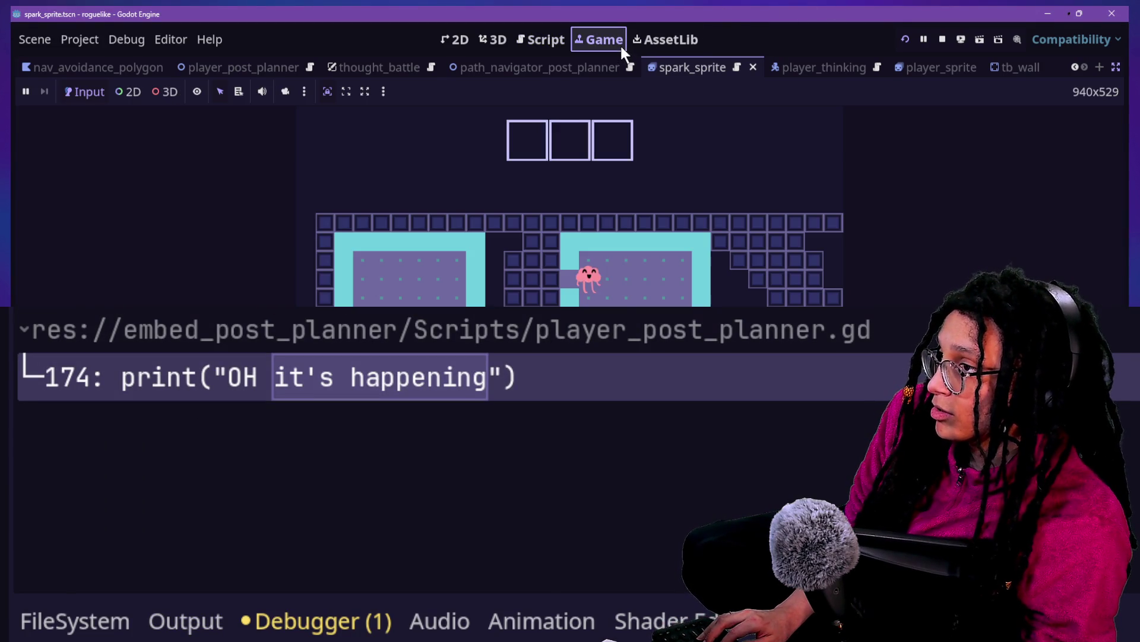
left_click(159, 618)
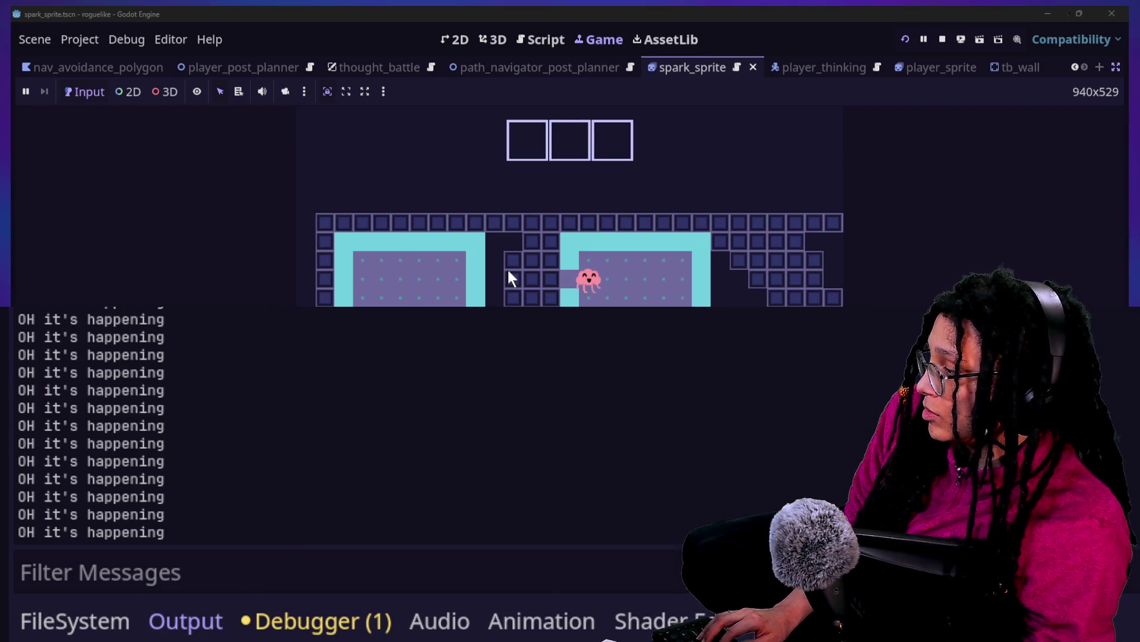
left_click(761, 266)
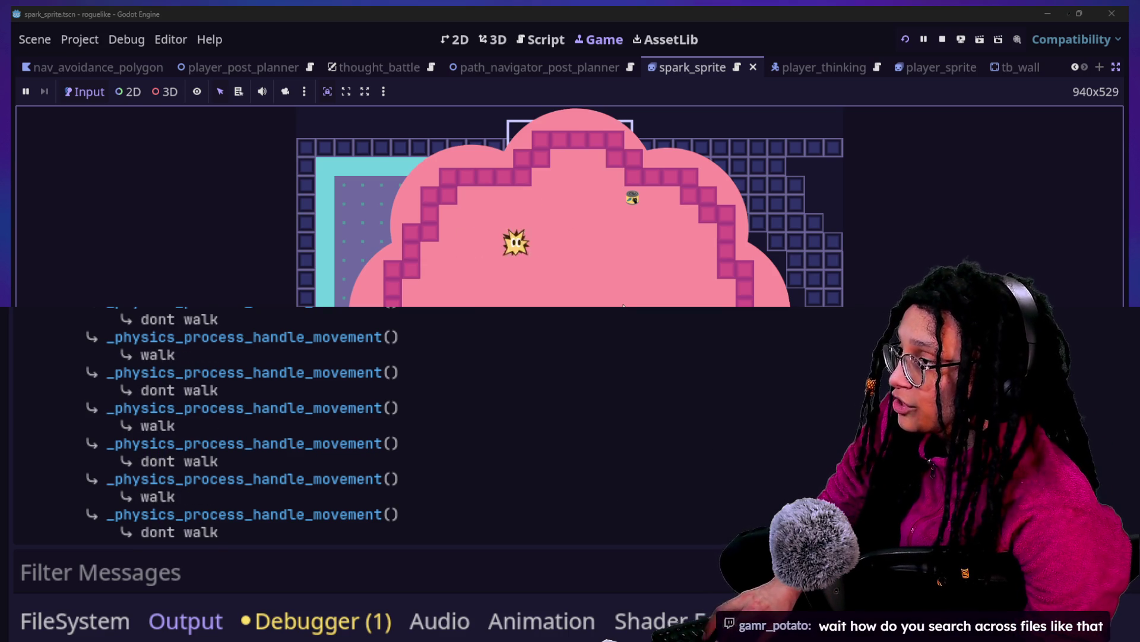
left_click(542, 40)
Step: Run a Find in Files search for print( across the whole project
key("ctrl+shift+f")
key("Escape")
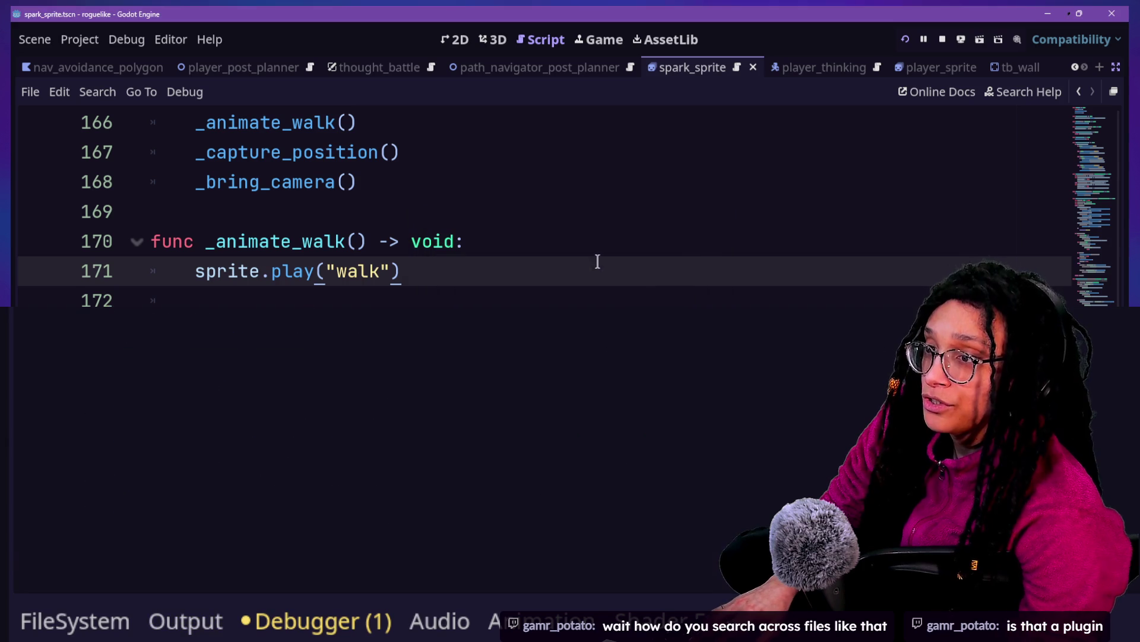
key("ctrl+shift+f")
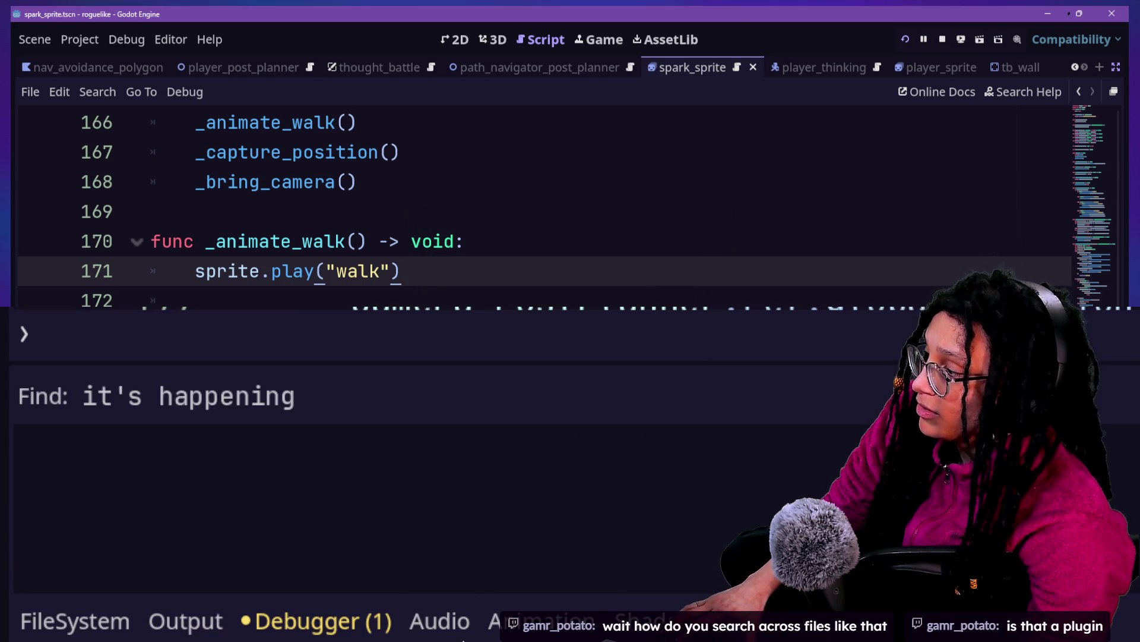
left_click_drag(417, 240, 423, 241)
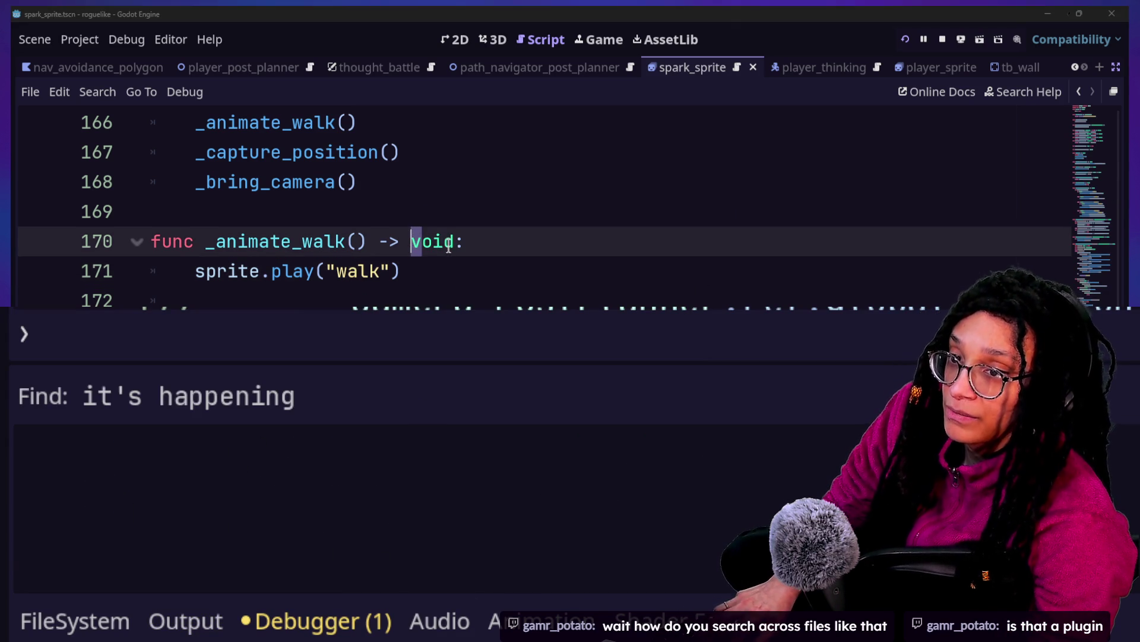
key("ctrl+shift+f")
left_click(706, 217)
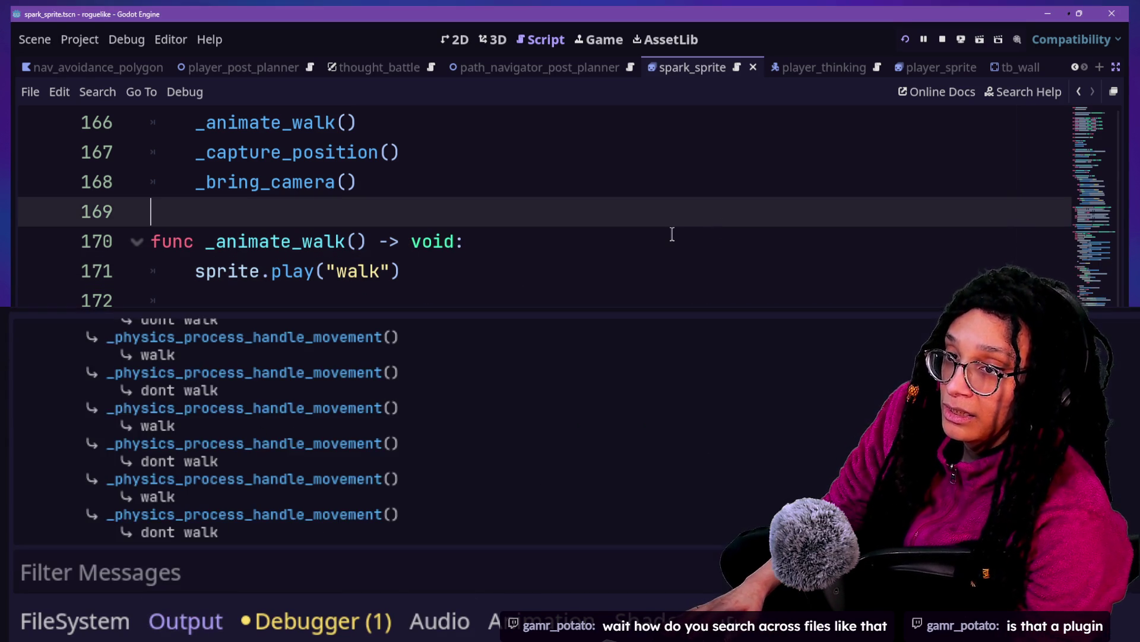
left_click(669, 234)
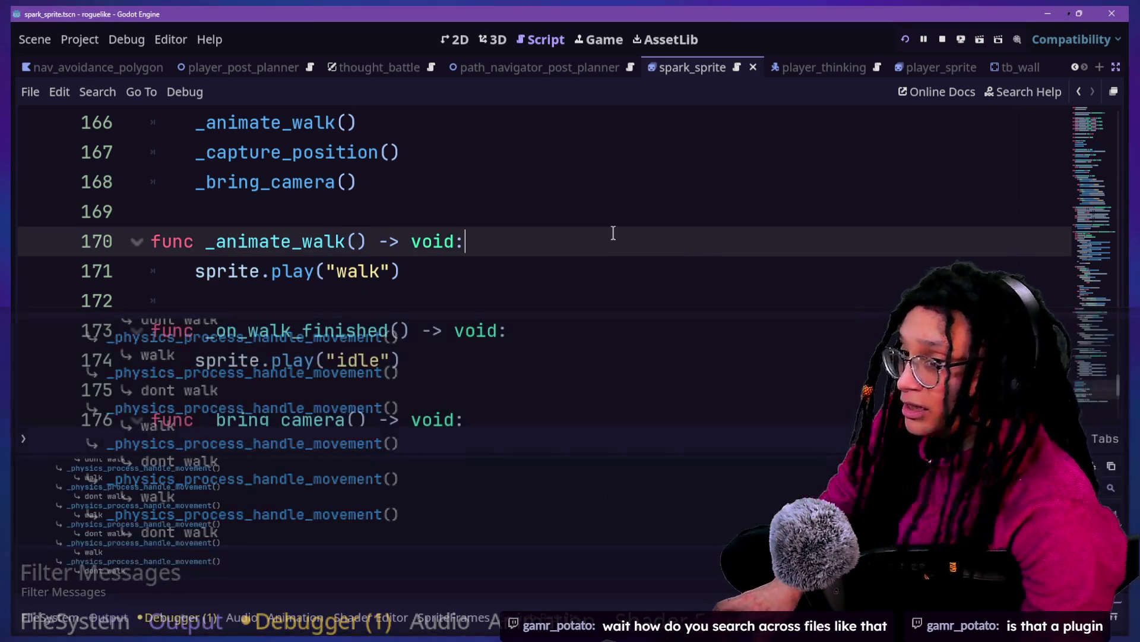
key("ctrl+shift+f")
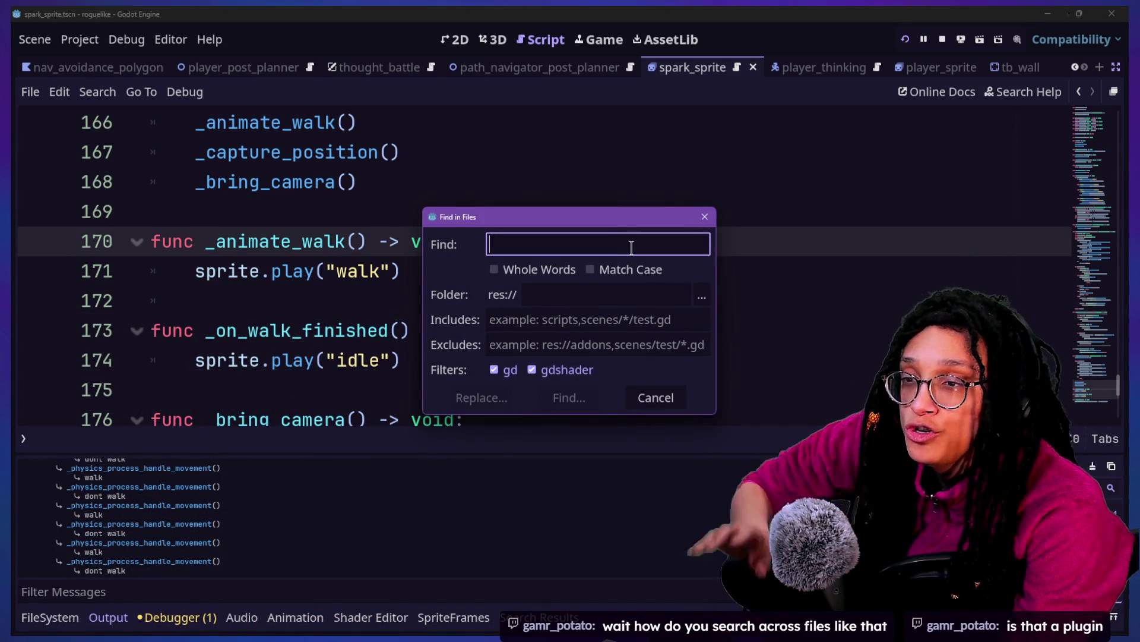
type("print(")
key("Return")
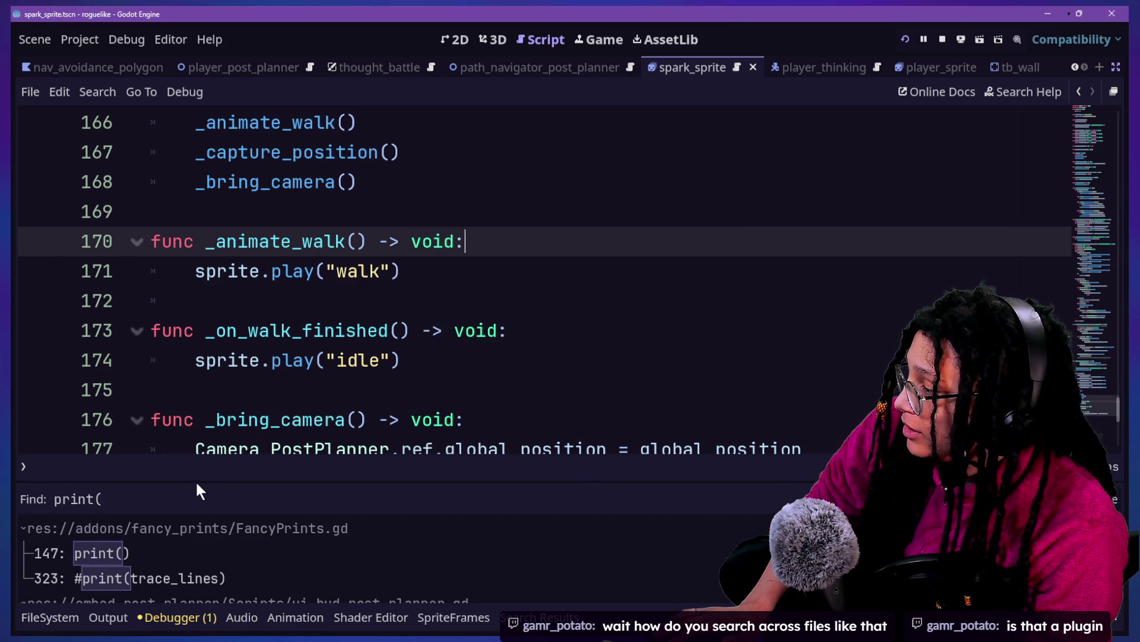
Step: Enlarge the Search Results panel and scroll through the print( matches
left_click_drag(197, 482, 189, 406)
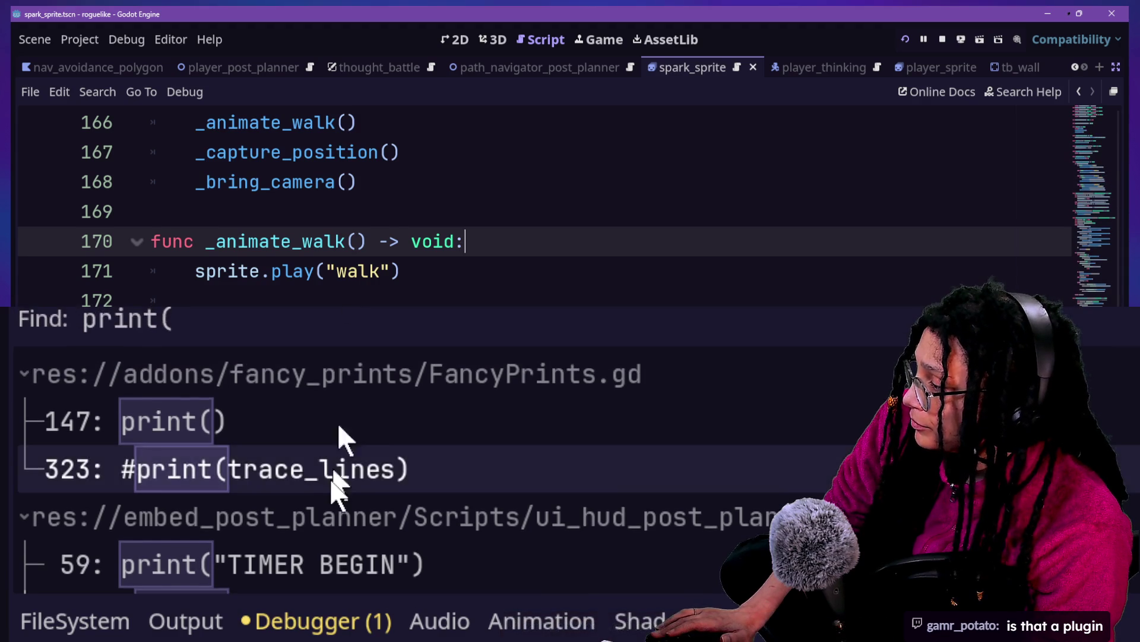
scroll(338, 437, "down", 5)
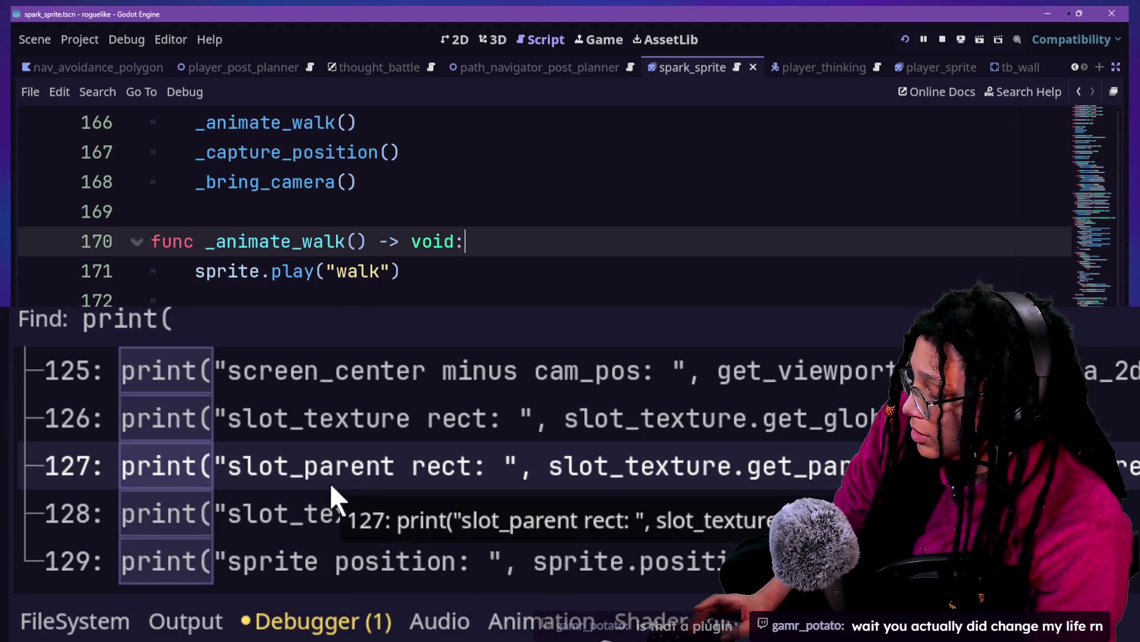
scroll(336, 509, "up", 6)
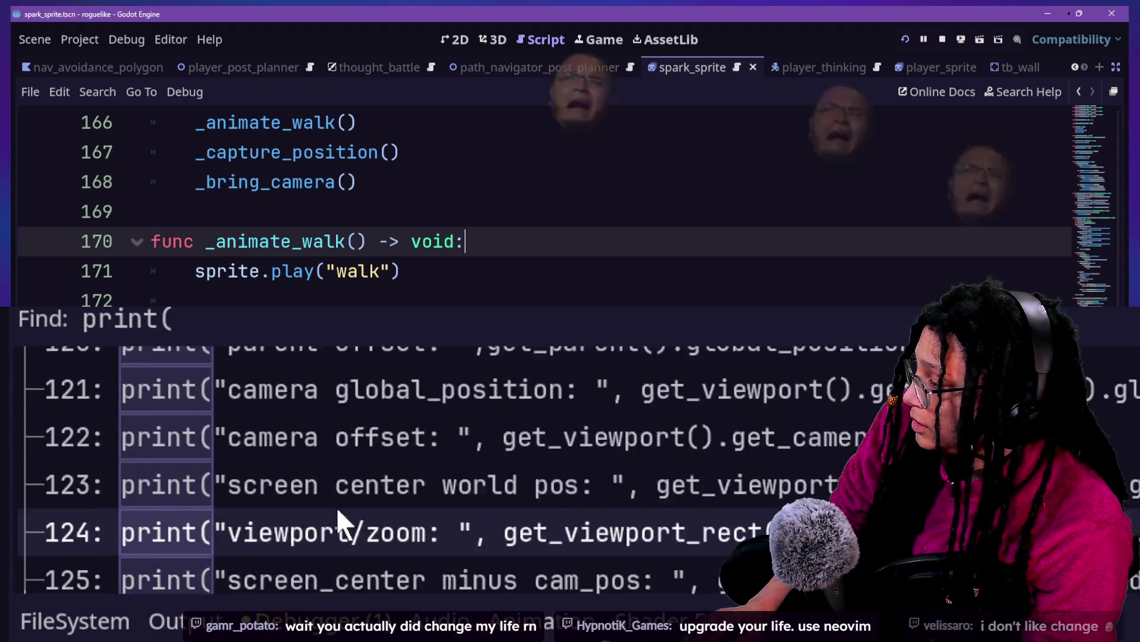
scroll(336, 508, "up", 5)
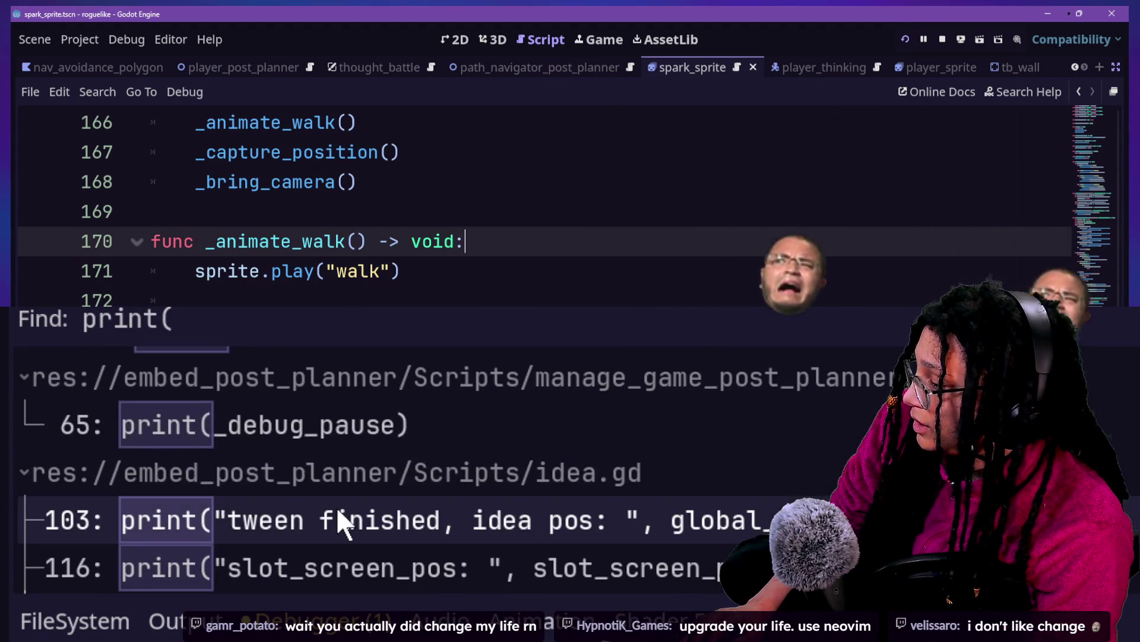
scroll(336, 508, "up", 1)
scroll(337, 508, "down", 6)
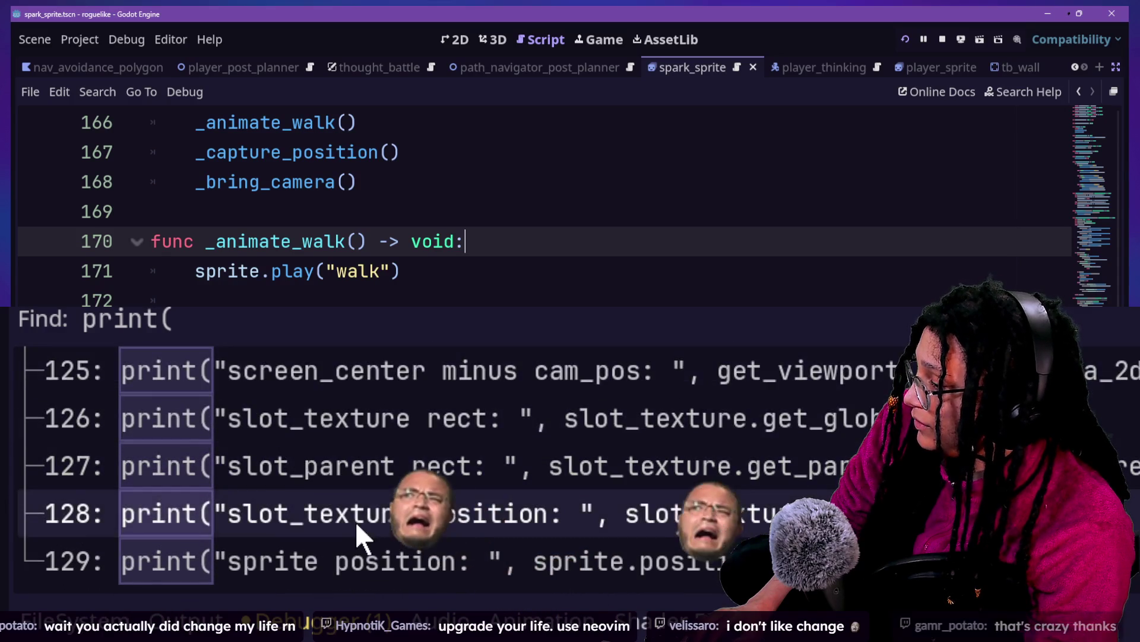
scroll(355, 522, "up", 2)
scroll(356, 521, "up", 10)
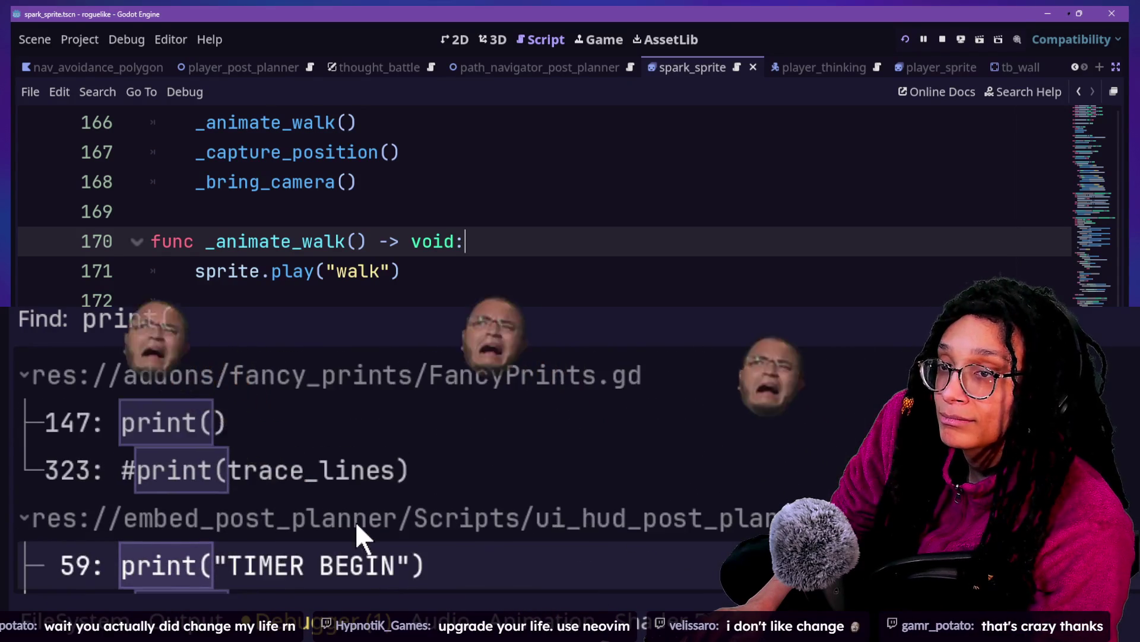
left_click(556, 207)
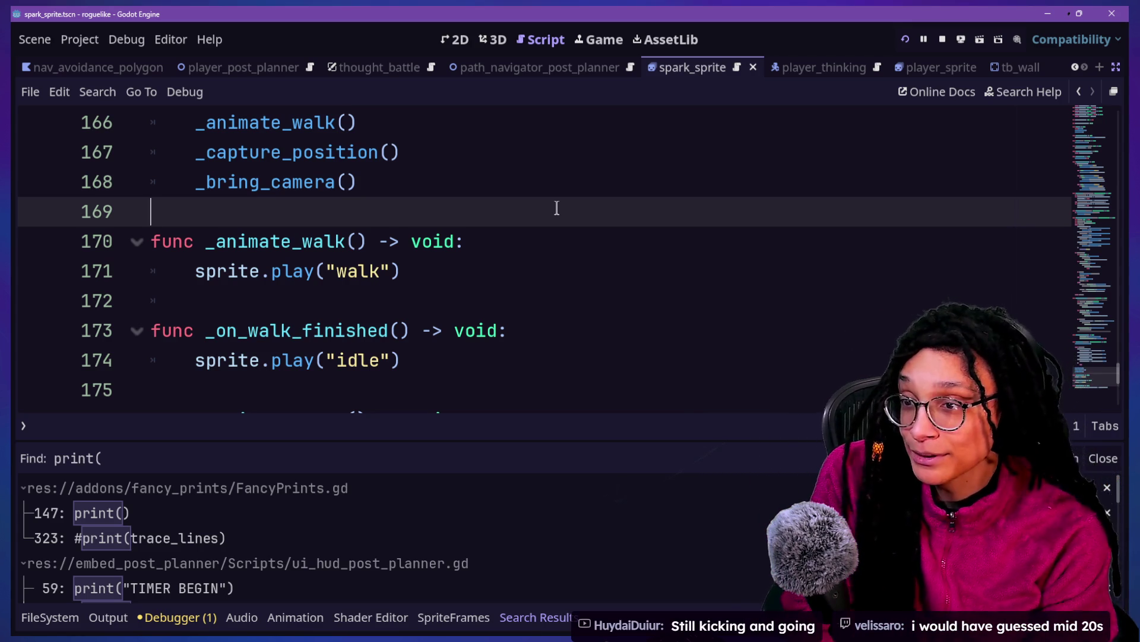
left_click(629, 392)
left_click(615, 294)
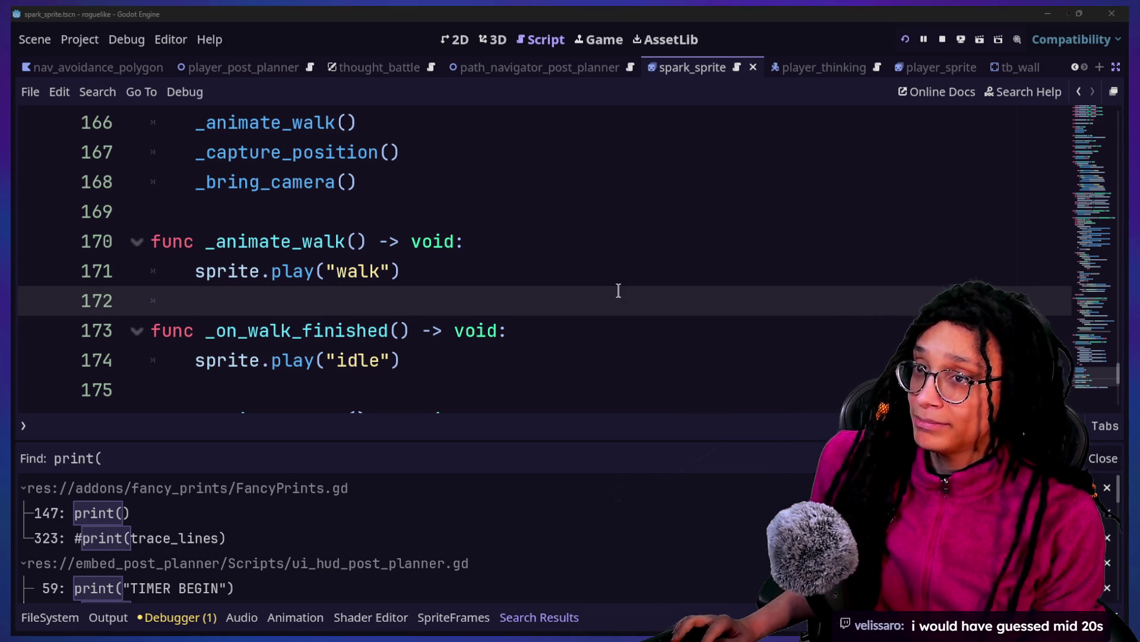
key("alt+Tab")
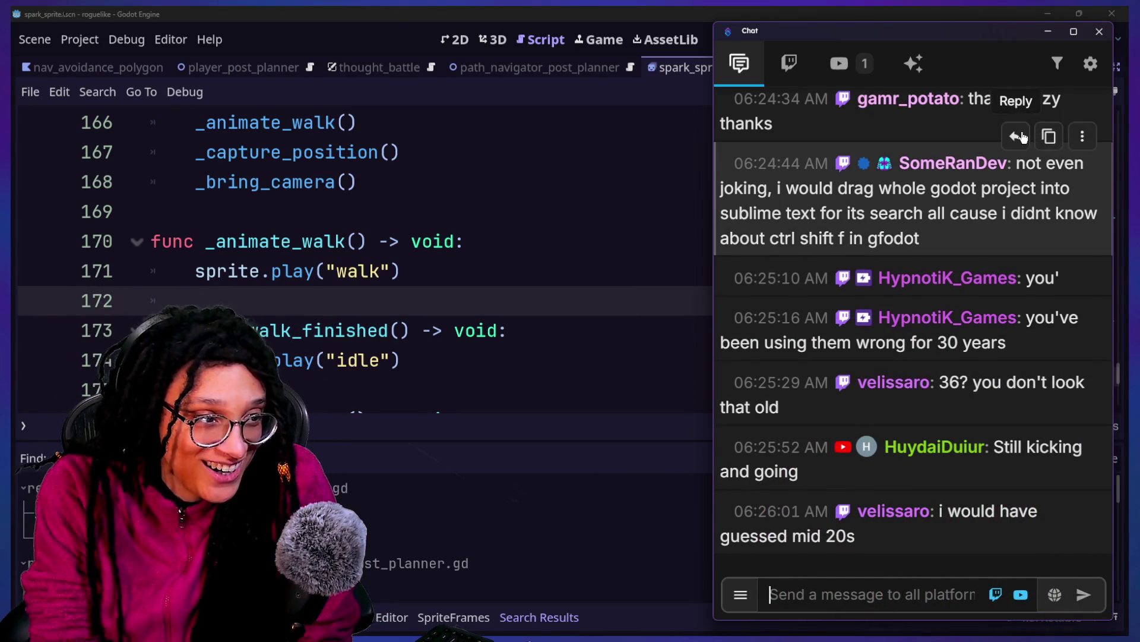
scroll(1023, 137, "up", 5)
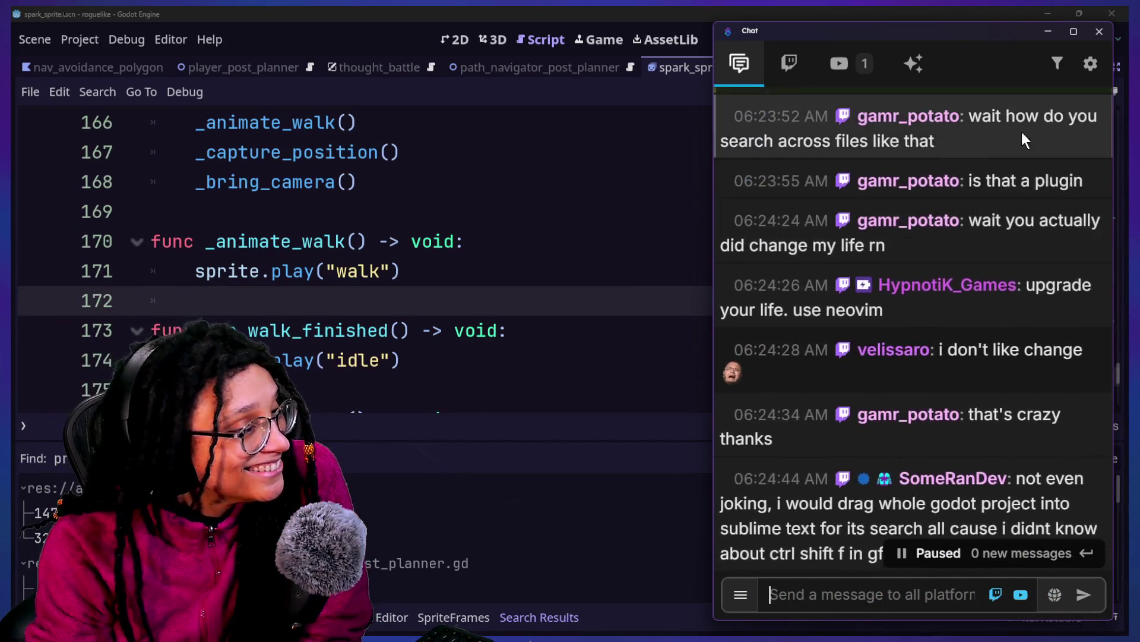
scroll(1022, 141, "up", 2)
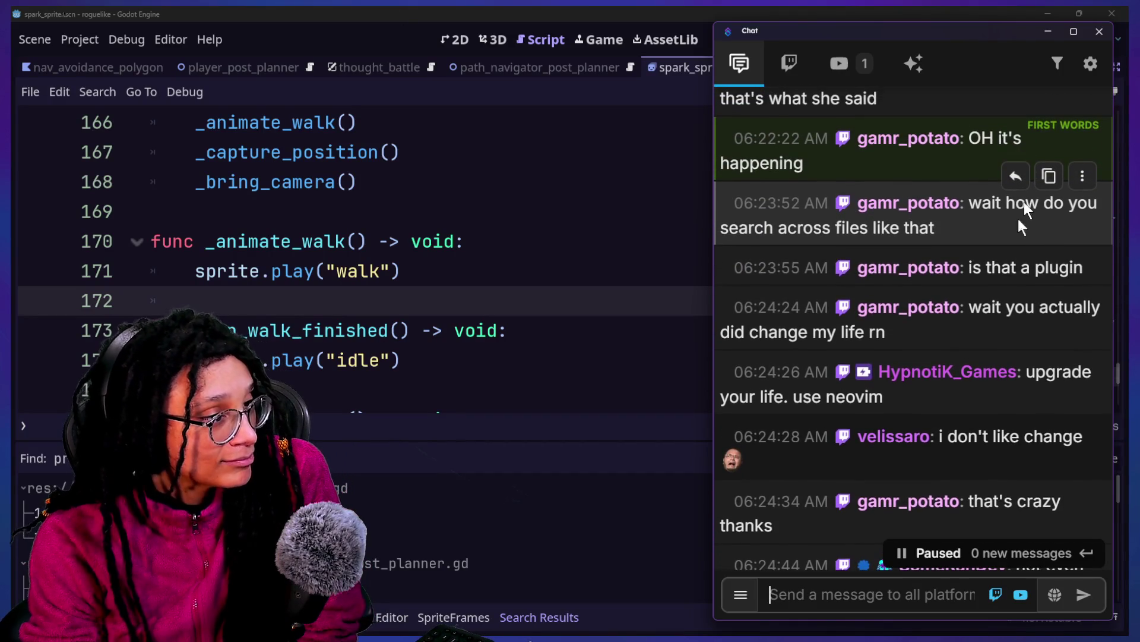
scroll(986, 296, "down", 6)
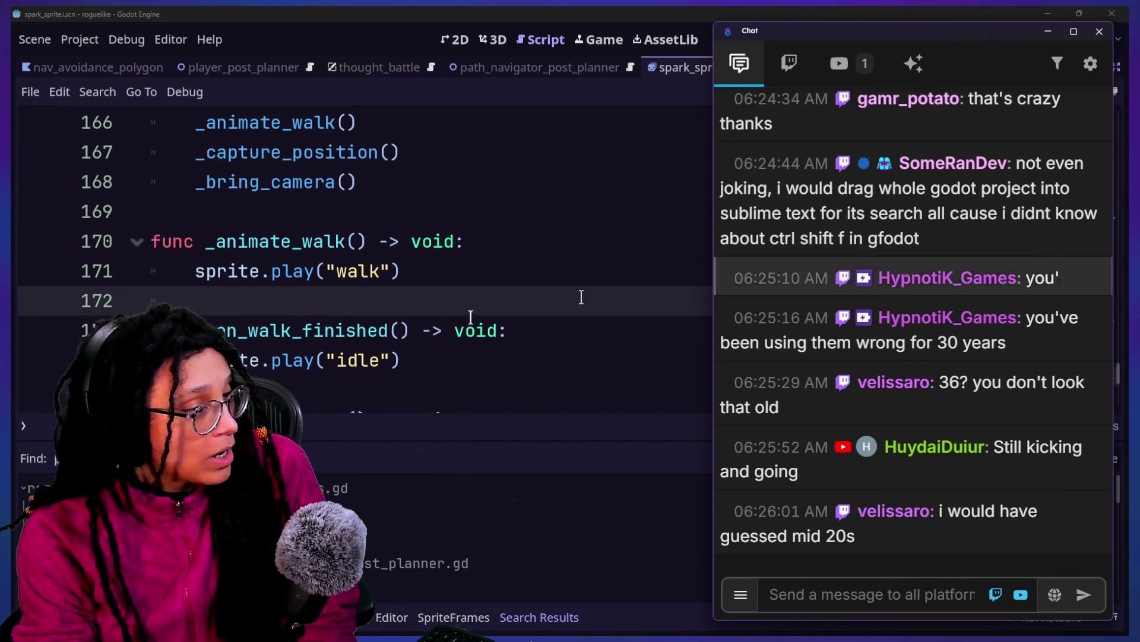
left_click(367, 325)
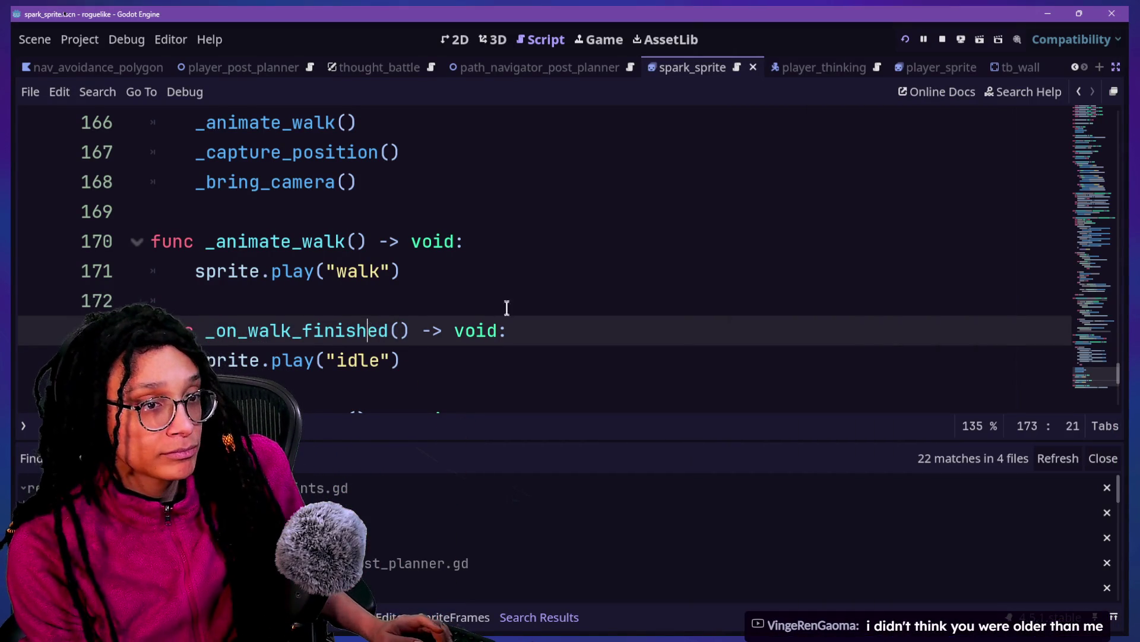
Step: Open the manage_depth.gd script through Quick Open by searching 'manage'
left_click(507, 307)
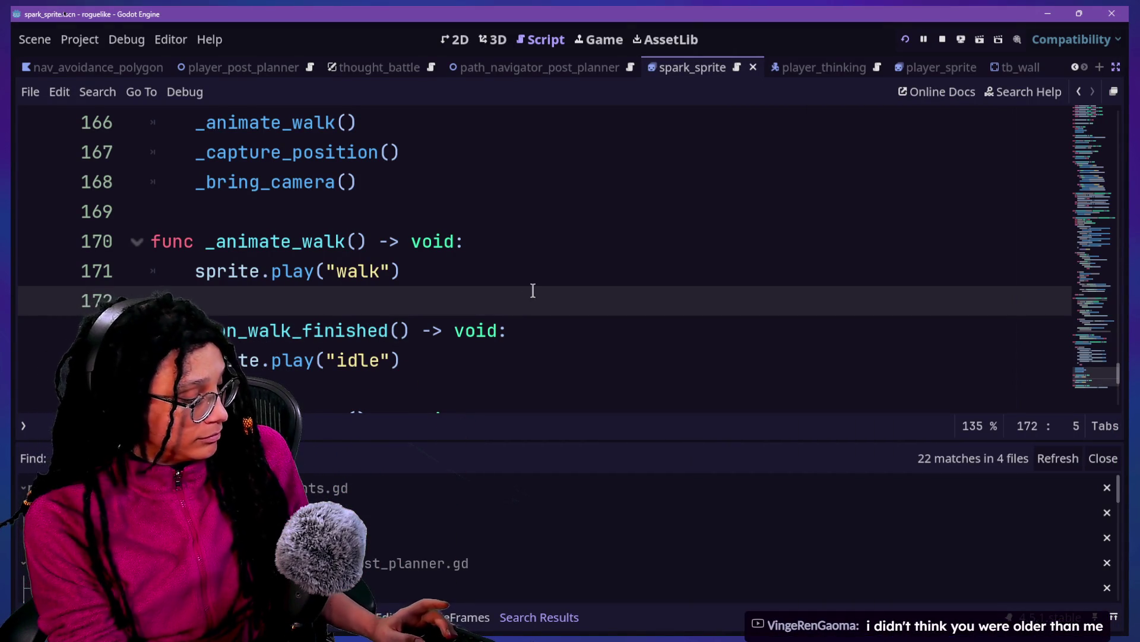
key("shift+alt+o")
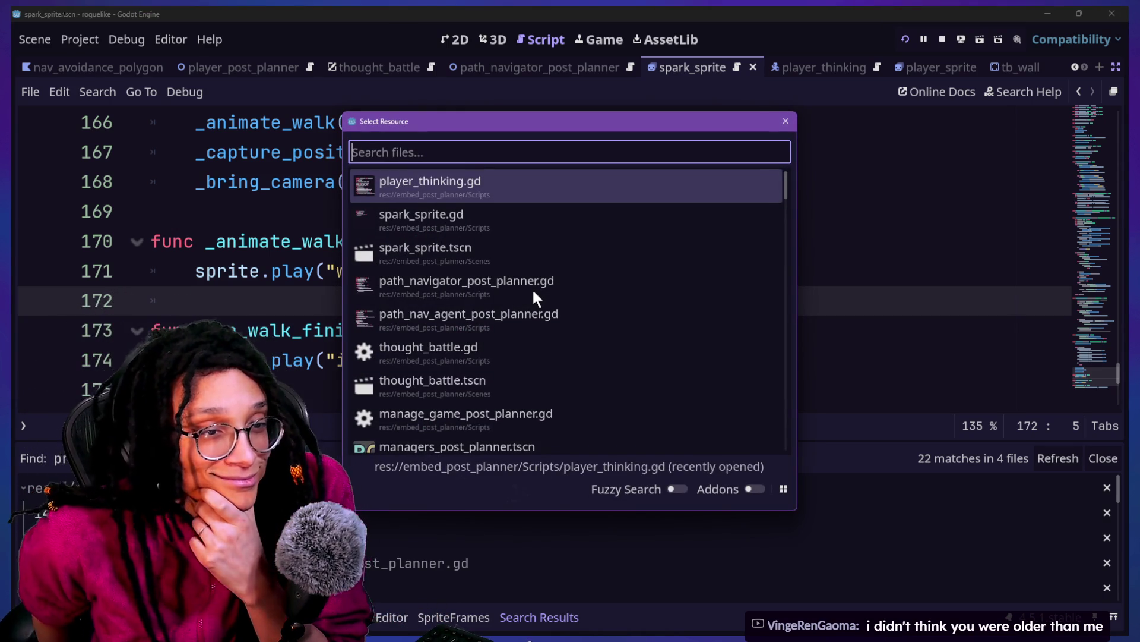
left_click_drag(412, 121, 484, 125)
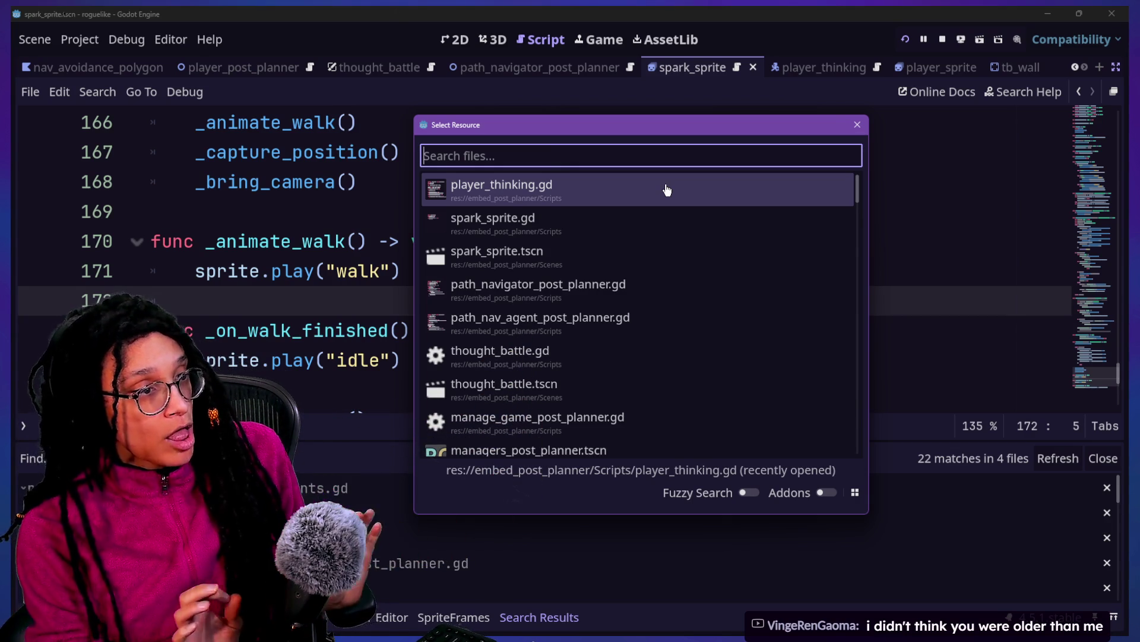
key("Escape")
left_click(515, 261)
key("shift+alt+o")
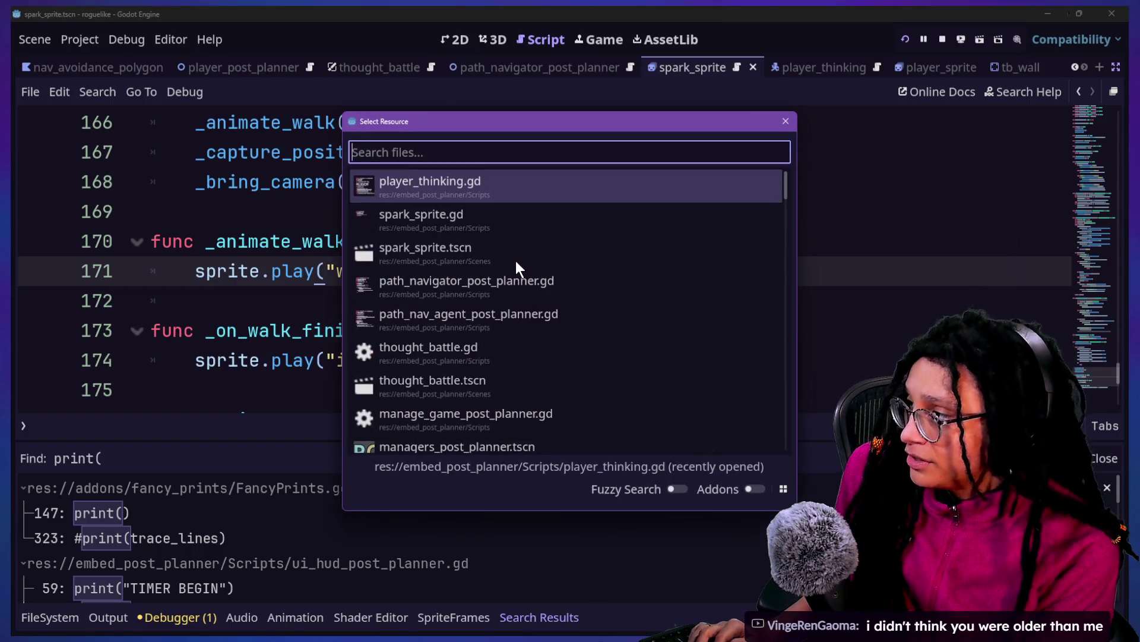
type("manage")
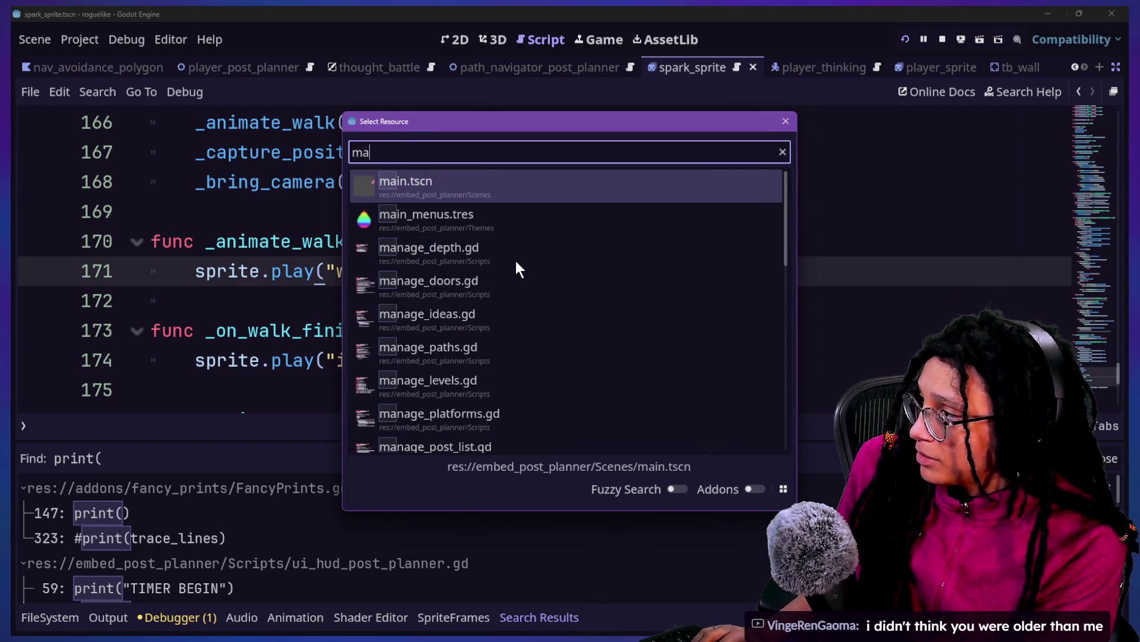
key("Return")
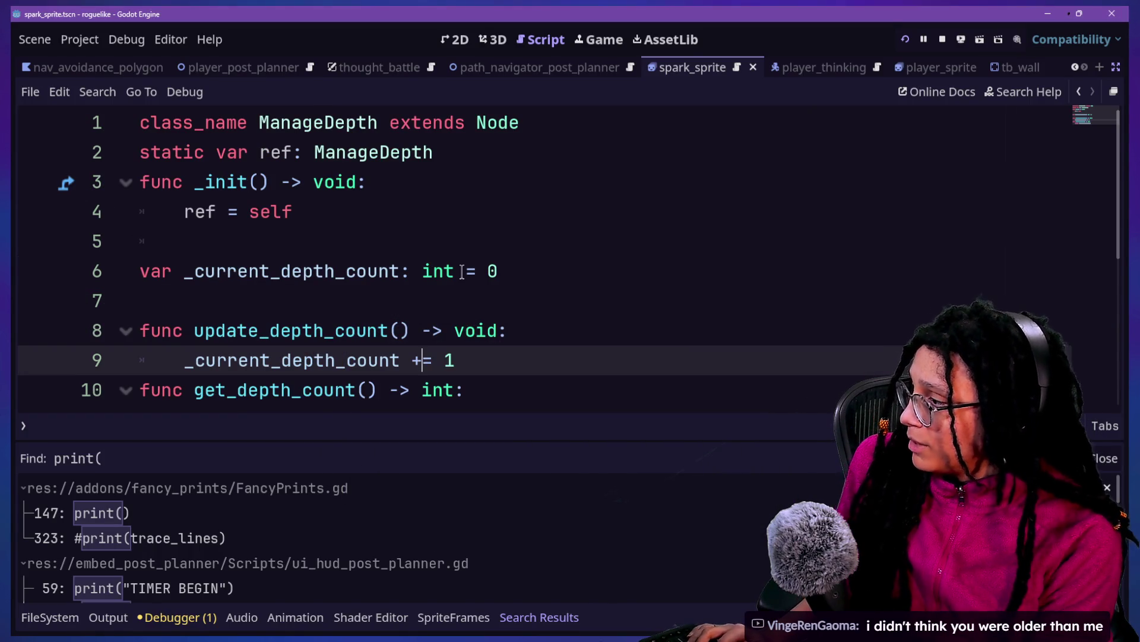
Step: Add 'return _current_depth_count' as the body of get_depth_count
key("Down")
key("End")
key("Return")
type("return _current_depth_count")
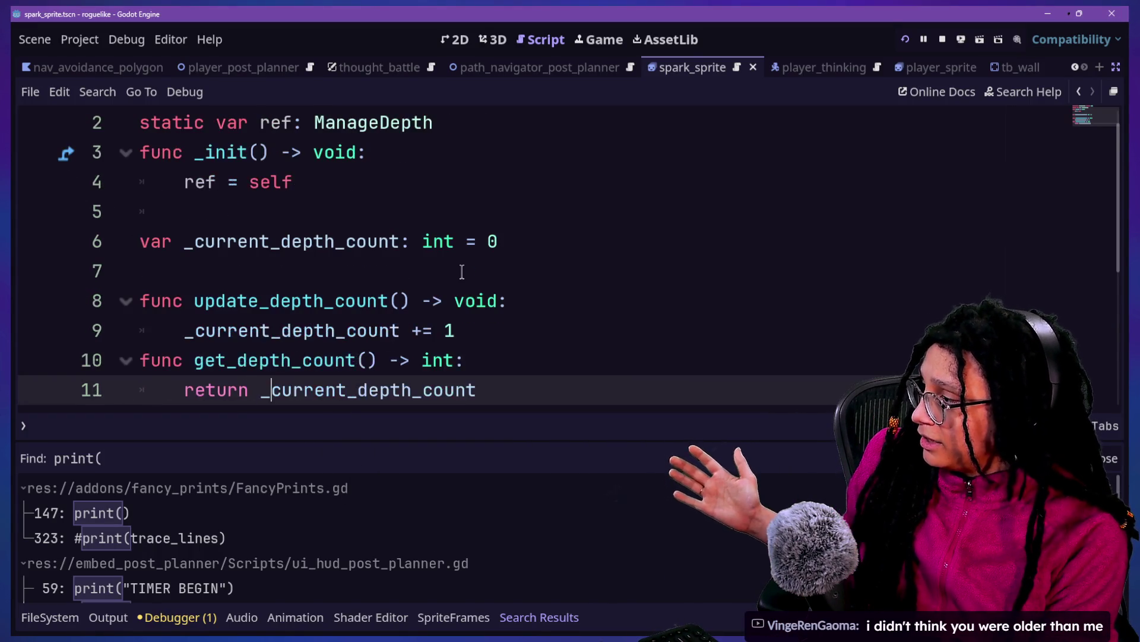
key("Return")
key("Up")
key("Home")
key("Up")
key("Up")
key("Up")
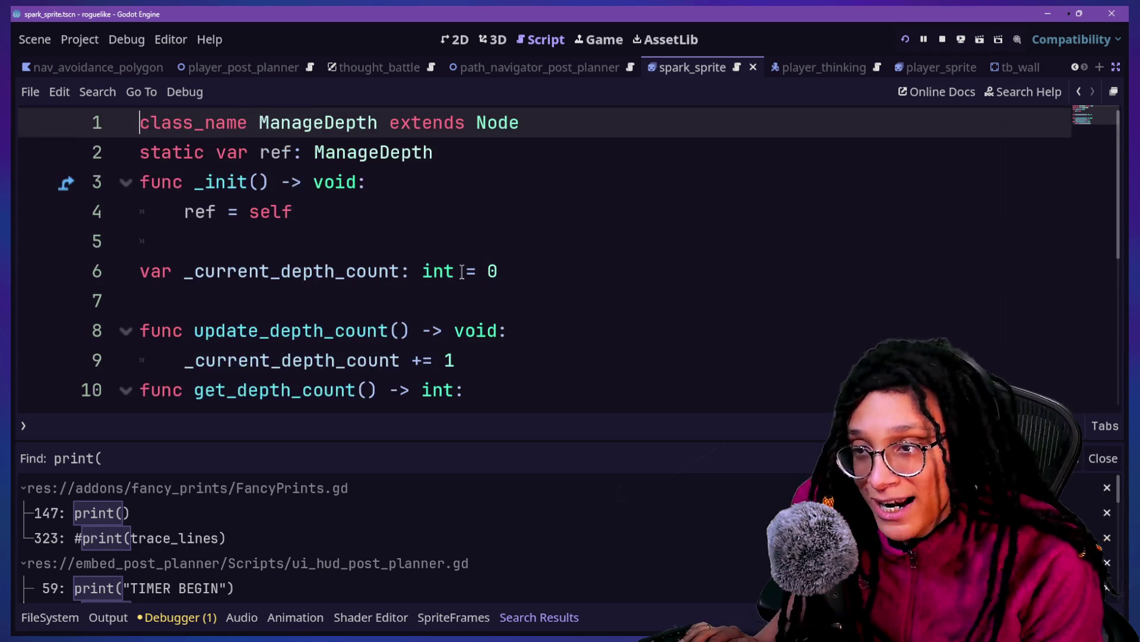
key("Down")
key("Down")
Step: Abandon a 'thought' Quick Open search and open spark_sprite.gd from recent files instead
key("shift+alt+o")
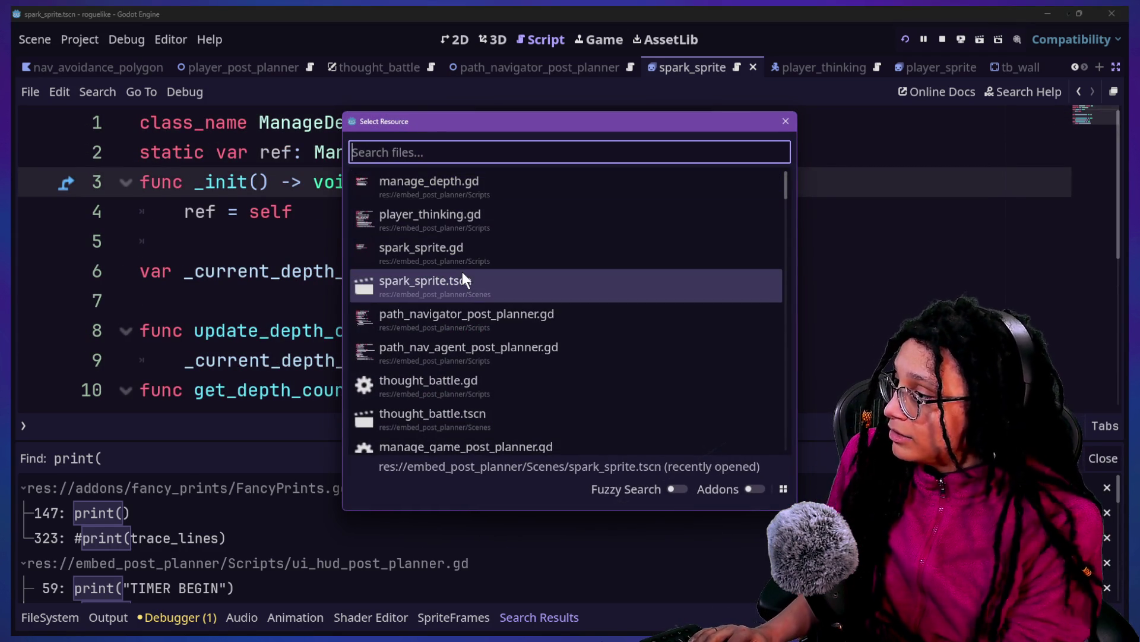
type("thought")
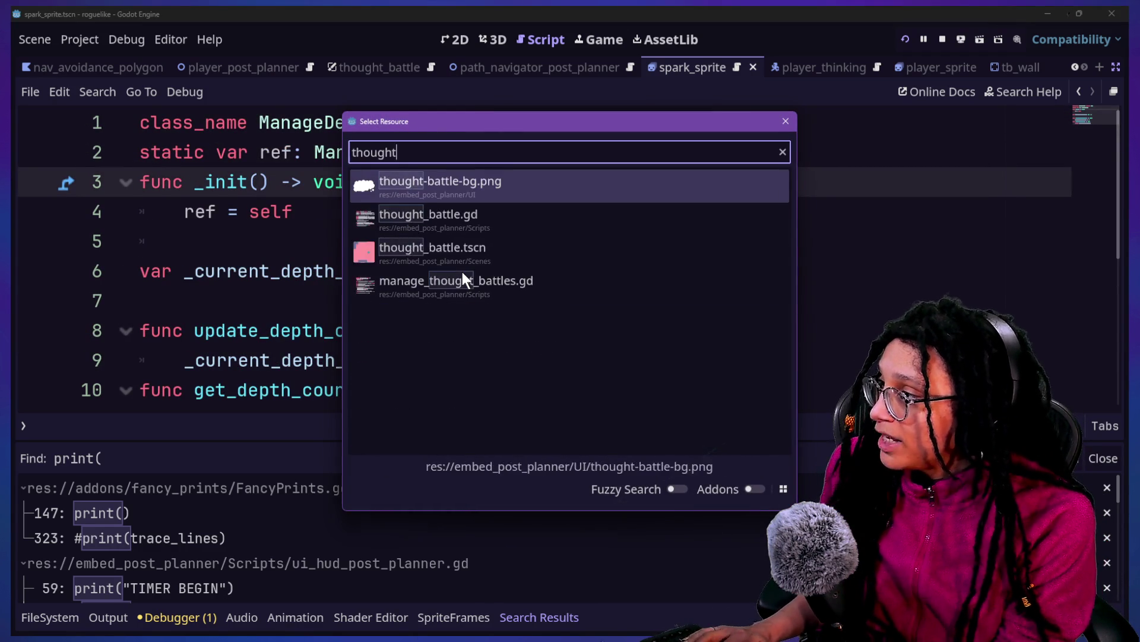
key("Escape")
key("Down")
key("shift+alt+o")
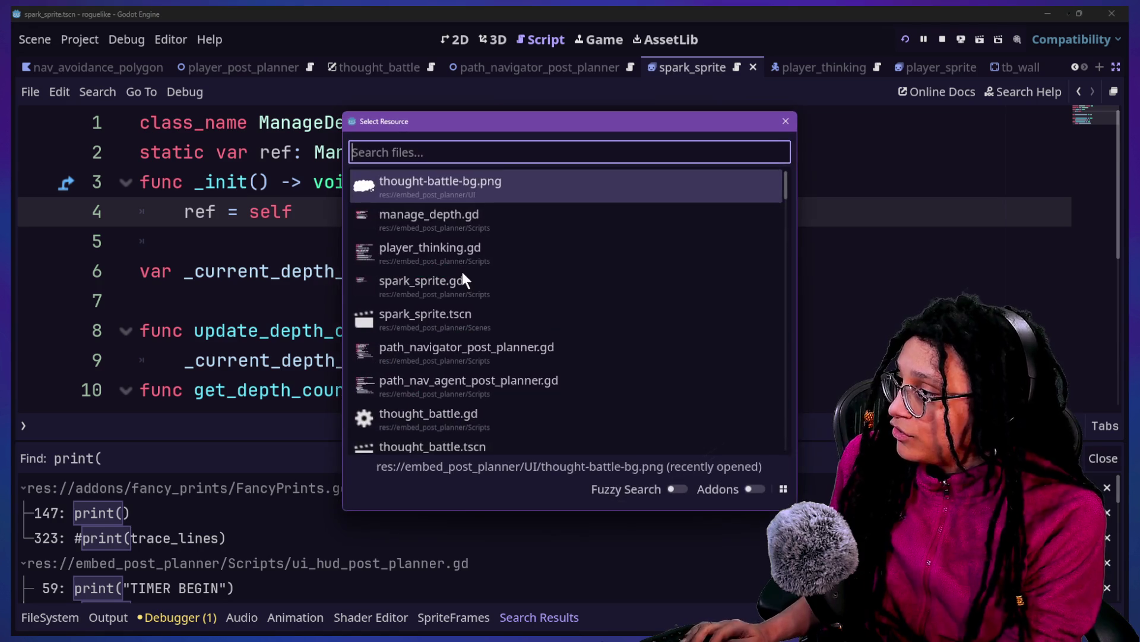
key("Down")
key("Down")
key("Down")
key("Return")
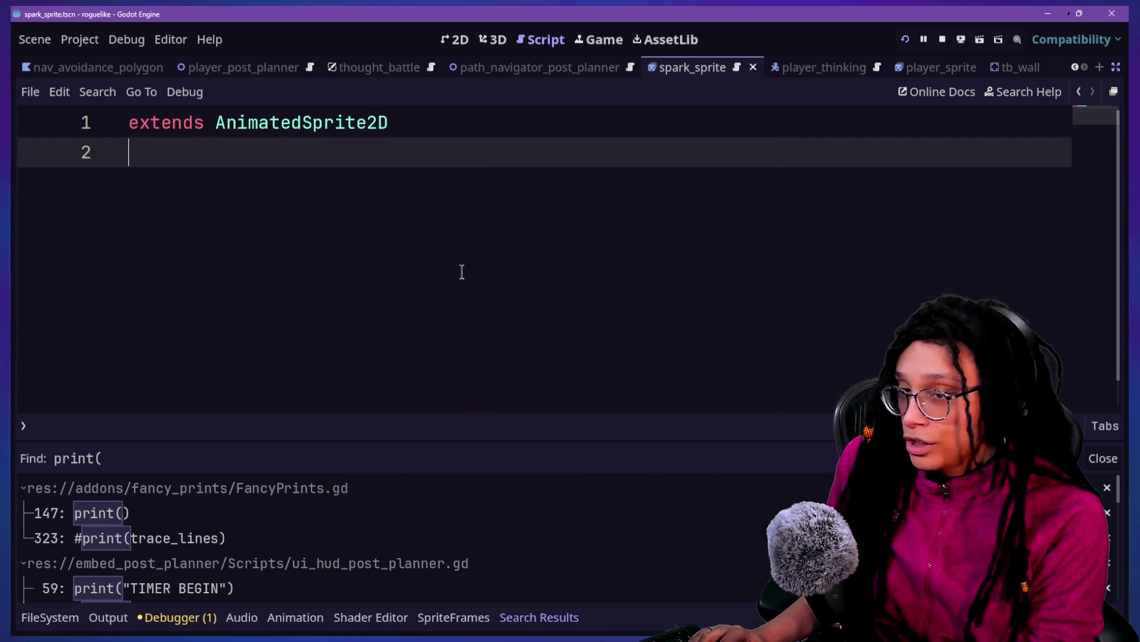
Step: Open idea_thinking.gd, then manage_game_post_planner.gd, from the Quick Open recent list
key("shift+alt+o")
key("Down")
key("Down")
key("Down")
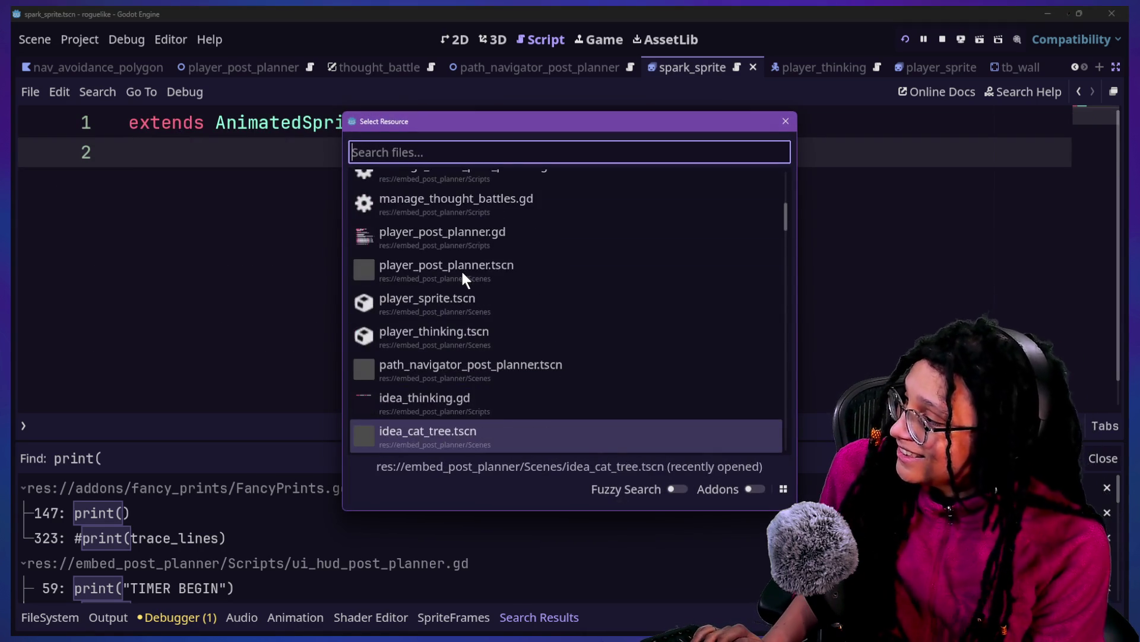
key("Up")
key("Return")
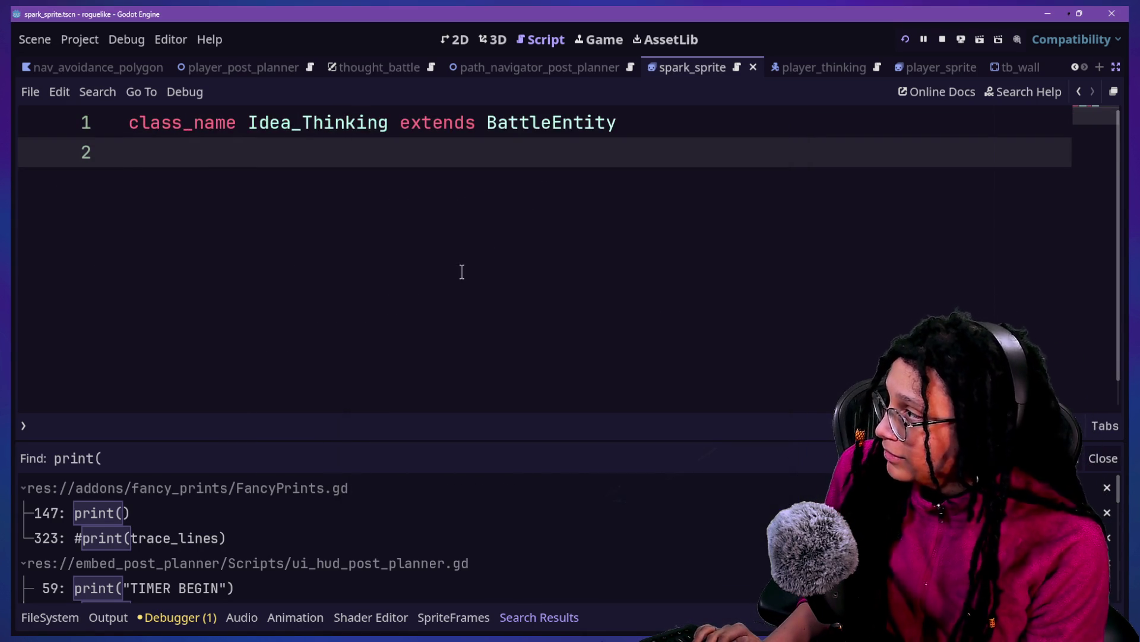
key("shift+alt+o")
key("Down")
key("Down")
key("Down")
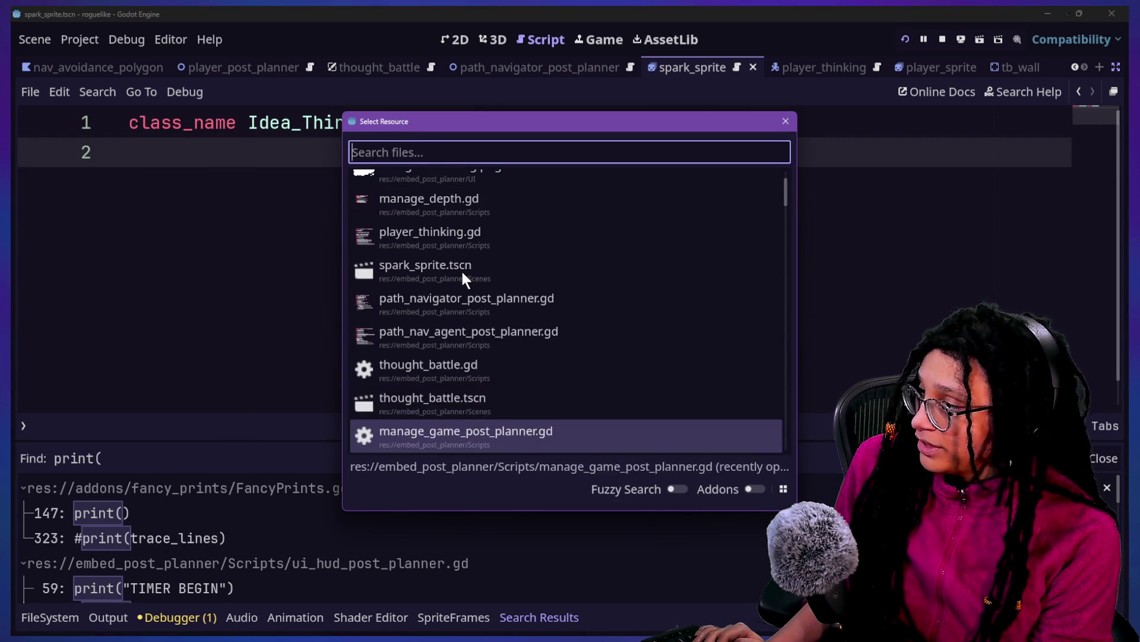
key("Up")
key("Down")
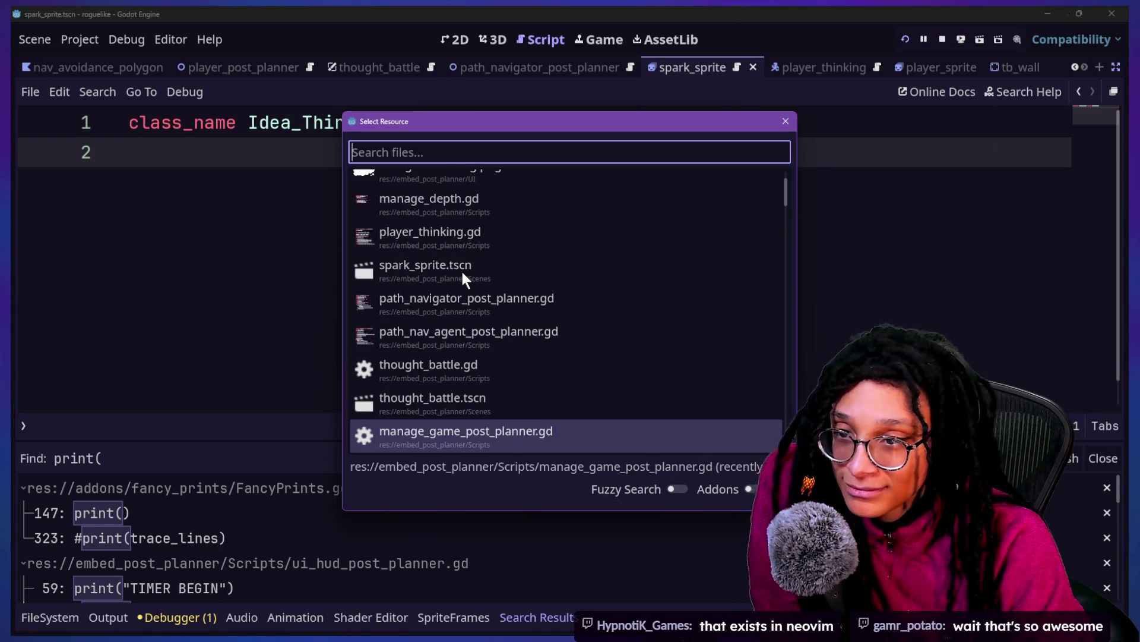
key("Return")
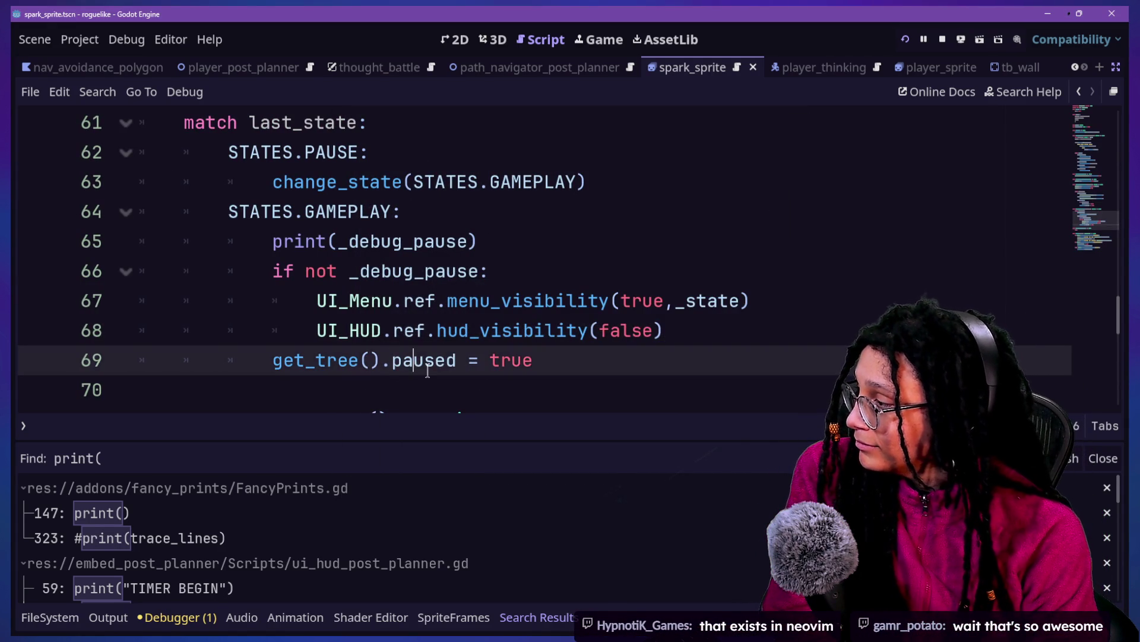
Step: Return to spark_sprite.gd, then open player_thinking.gd from the recent files list
key("Down")
key("Down")
key("Down")
key("Down")
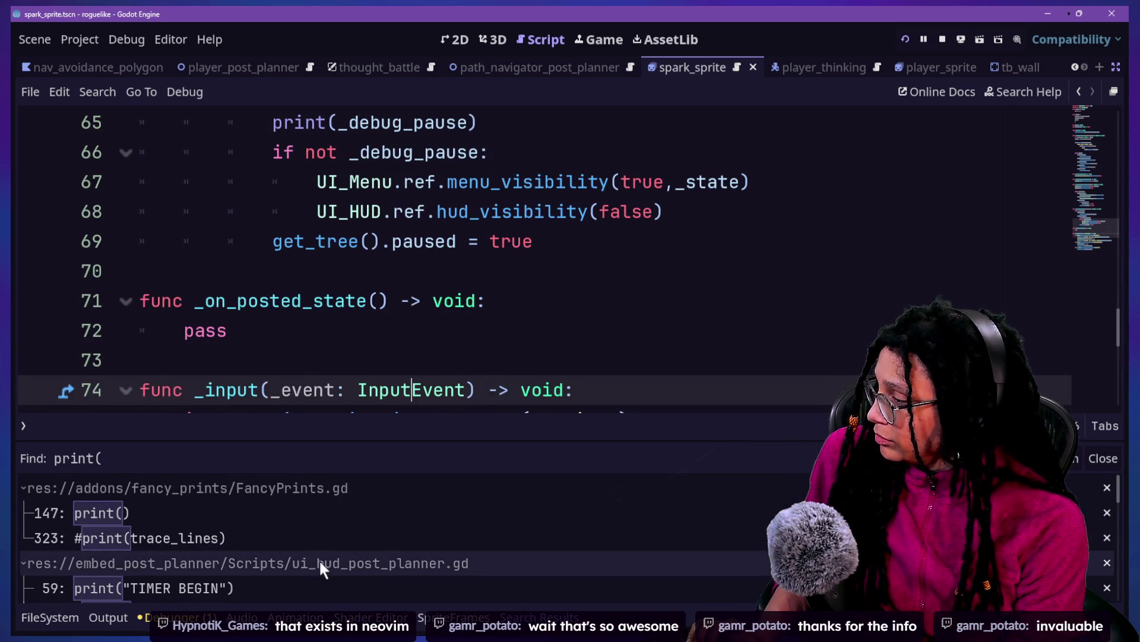
key("shift+alt+o")
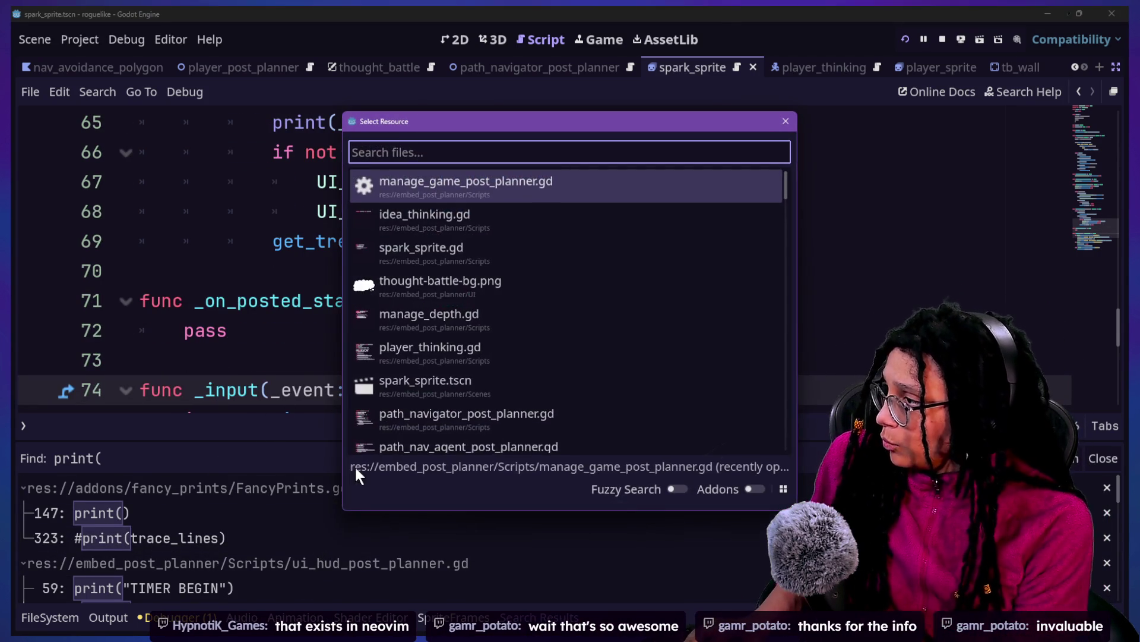
key("Down")
key("Down")
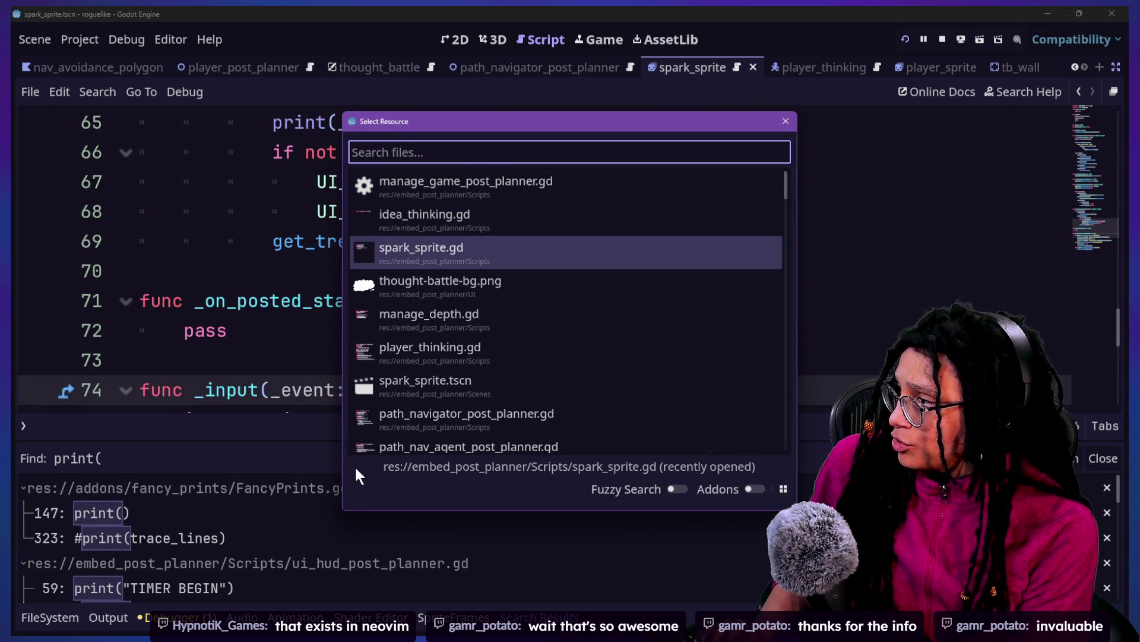
key("Return")
key("shift+alt+o")
key("Down")
key("Down")
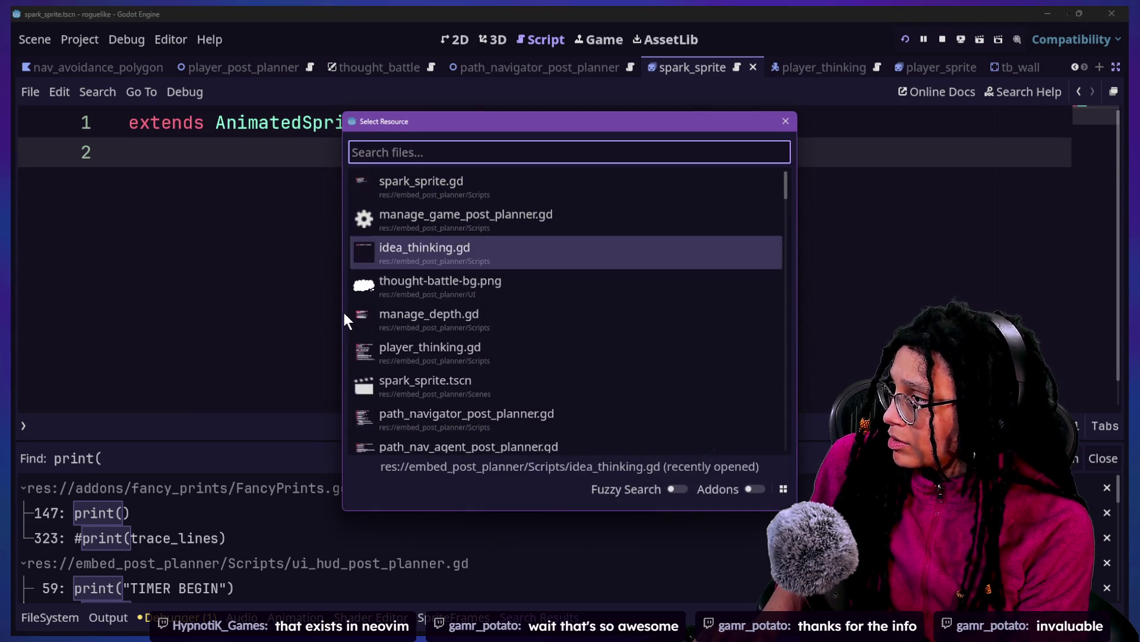
key("Down")
key("Down")
key("Down")
key("Return")
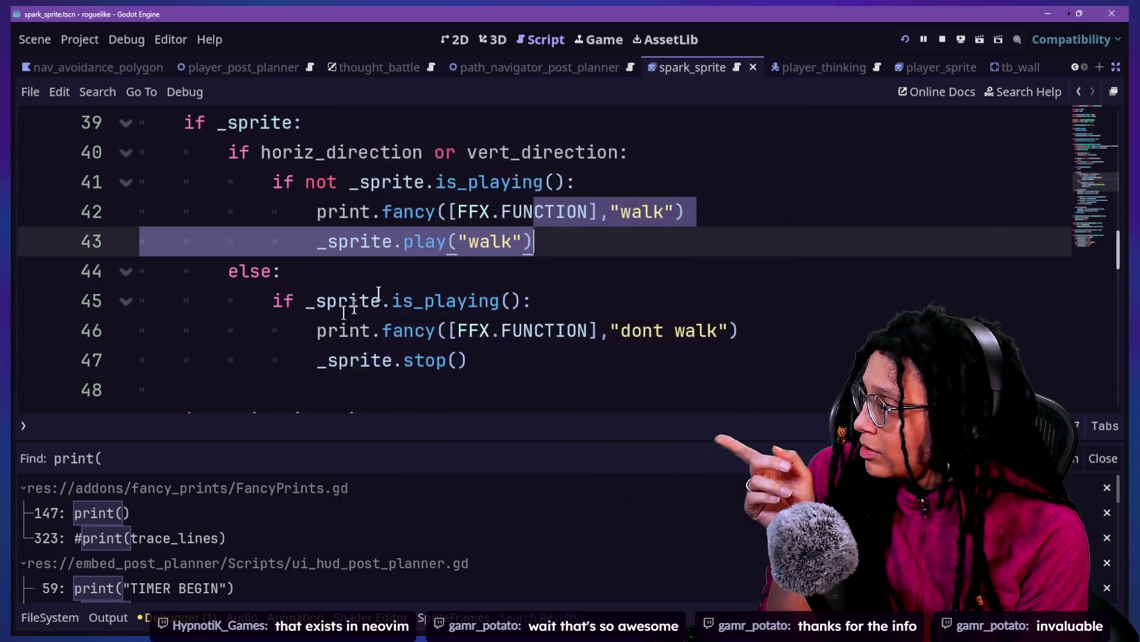
Step: Hide the print( search results and review the walk animation logic on lines 39–49
left_click(521, 187)
key("ctrl+j")
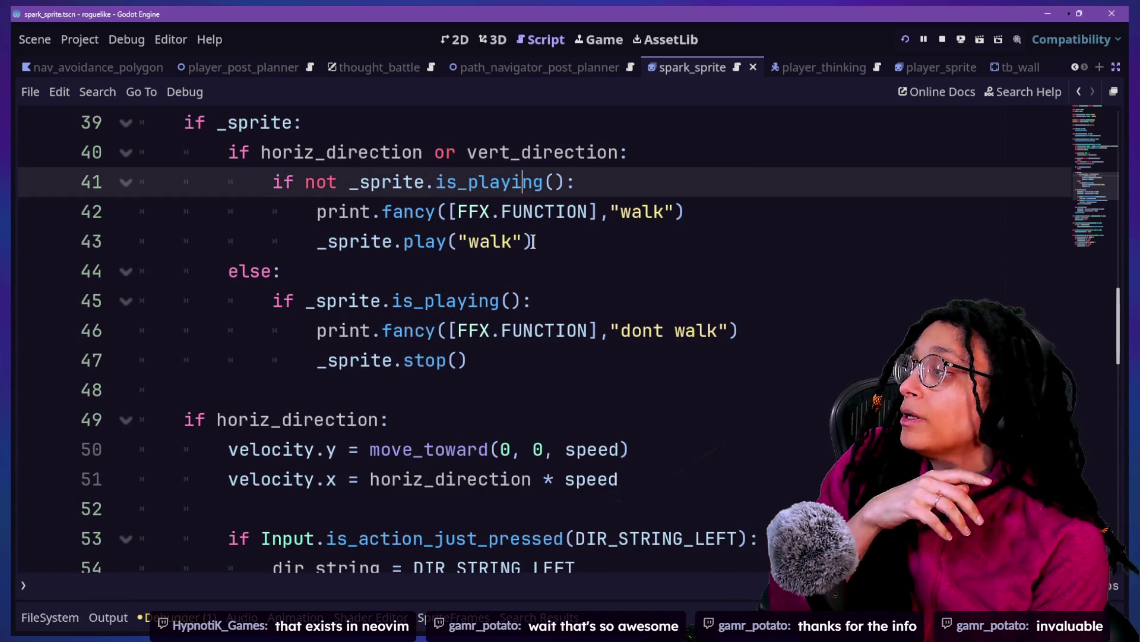
mouse_move(310, 531)
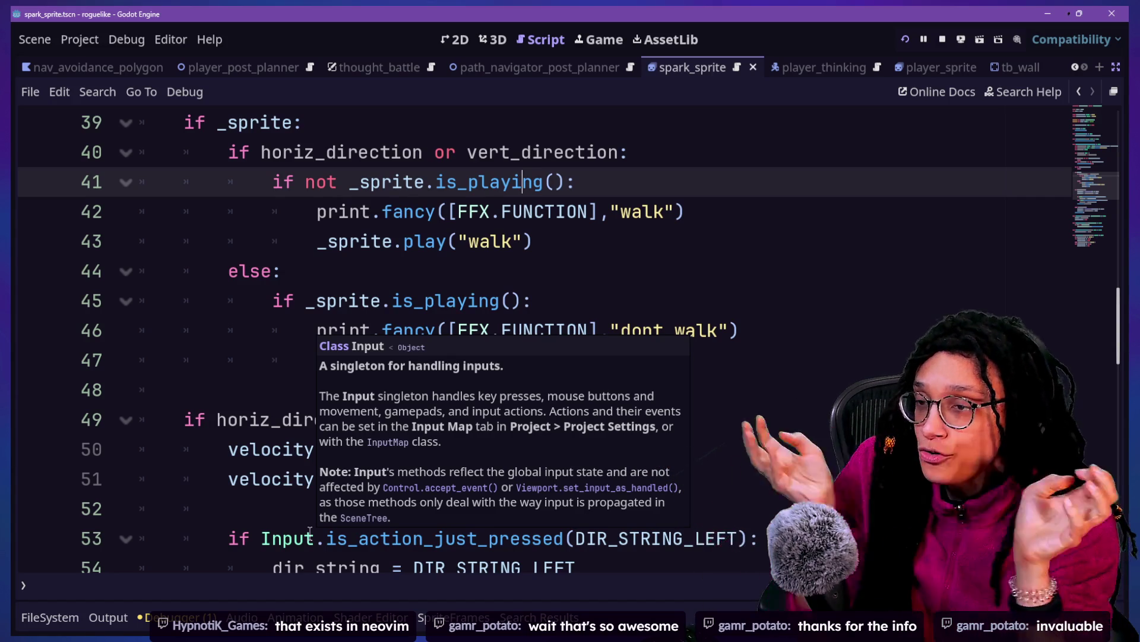
mouse_move(143, 122)
left_mouse_down()
mouse_move(661, 148)
mouse_move(143, 122)
left_mouse_up()
left_click(674, 153)
left_click(272, 152)
left_click_drag(273, 152, 433, 153)
left_click(437, 153)
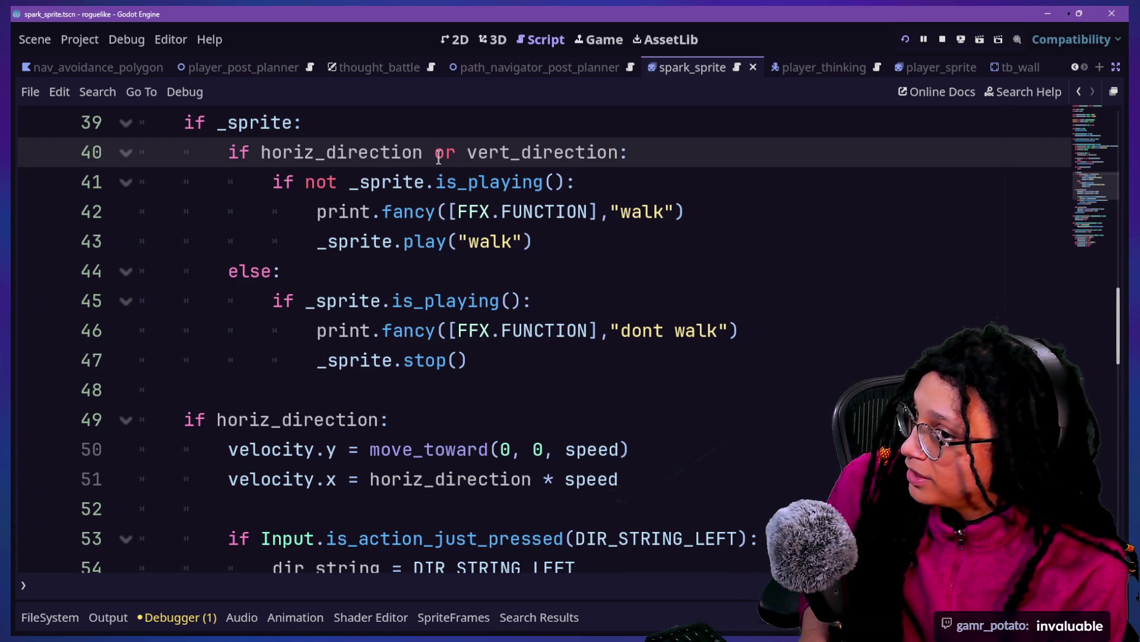
left_click(532, 247)
left_click(538, 258)
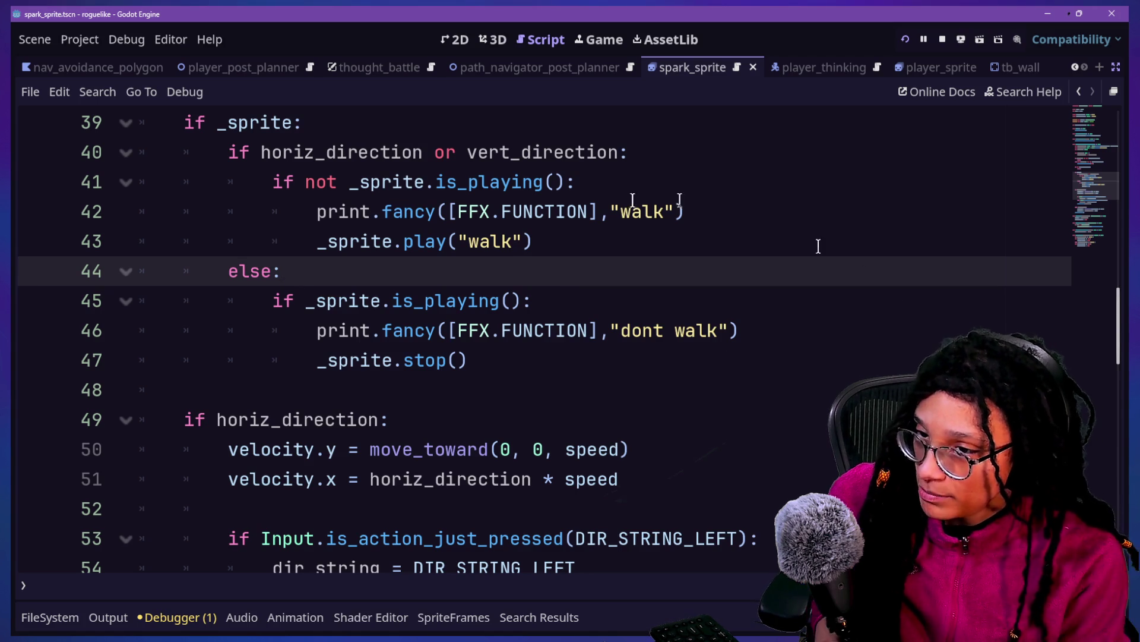
left_click(484, 410)
Step: Review the walk play and stop blocks, highlighting lines 43–47
key("Up")
key("Up")
key("Up")
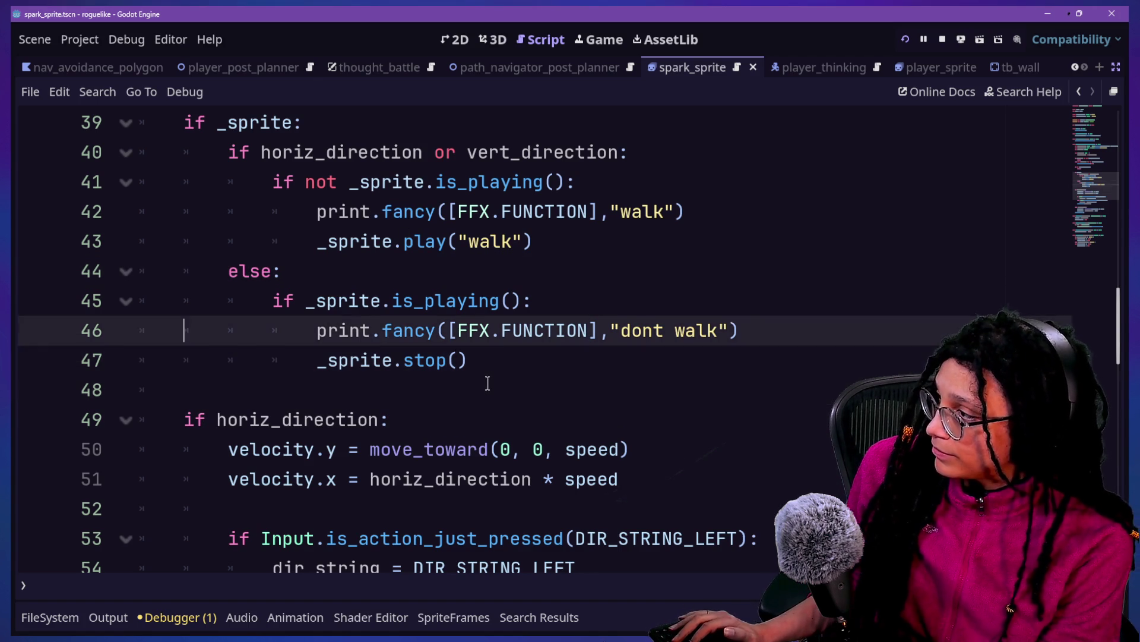
key("Up")
key("Up")
key("Up")
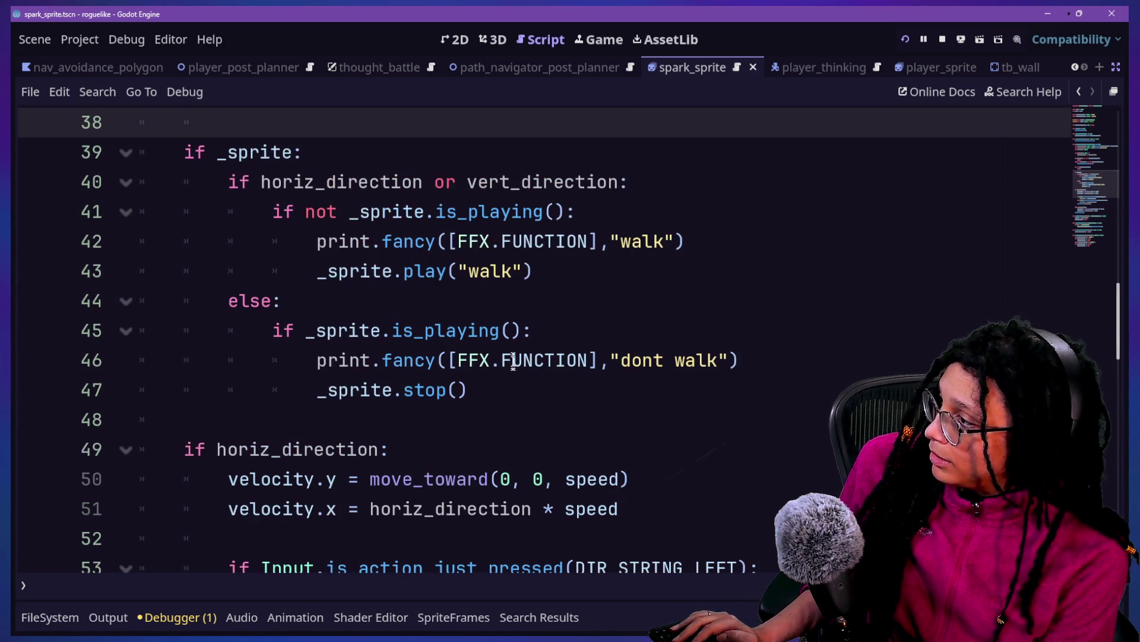
left_click(473, 213)
left_click(564, 330)
left_click(600, 405)
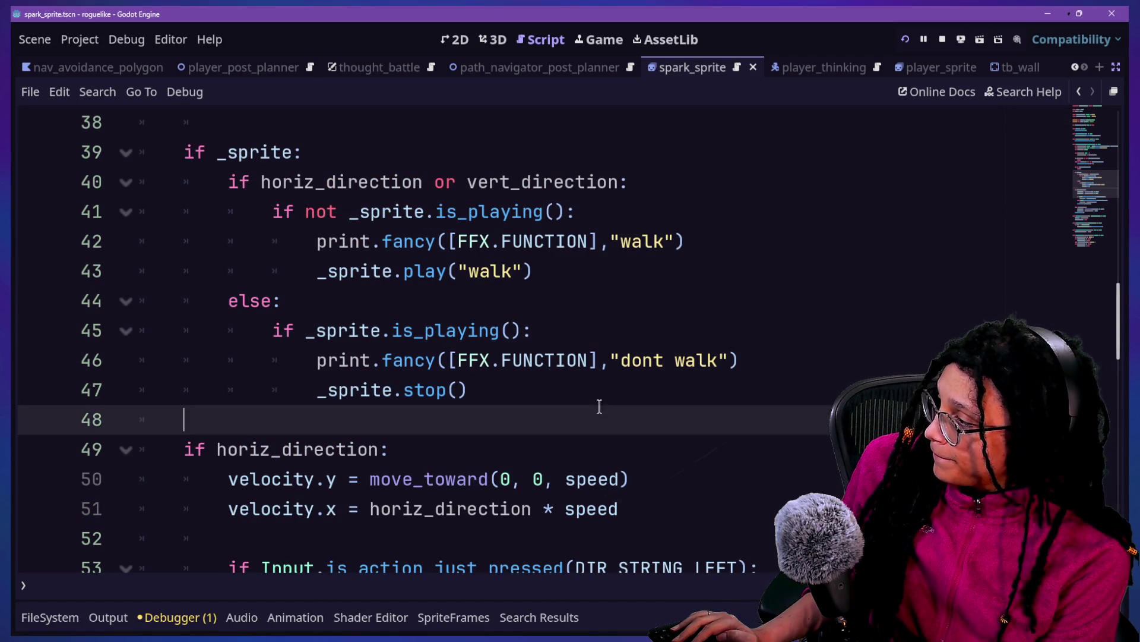
left_click(363, 271)
left_click(718, 285)
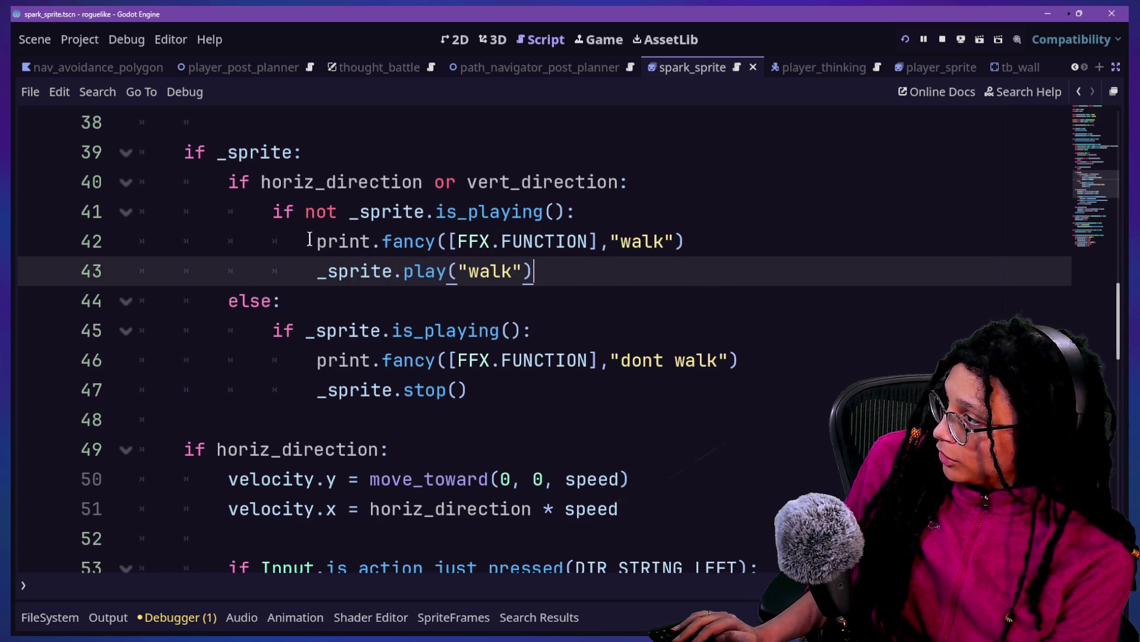
left_click(372, 329)
left_click_drag(371, 329, 472, 392)
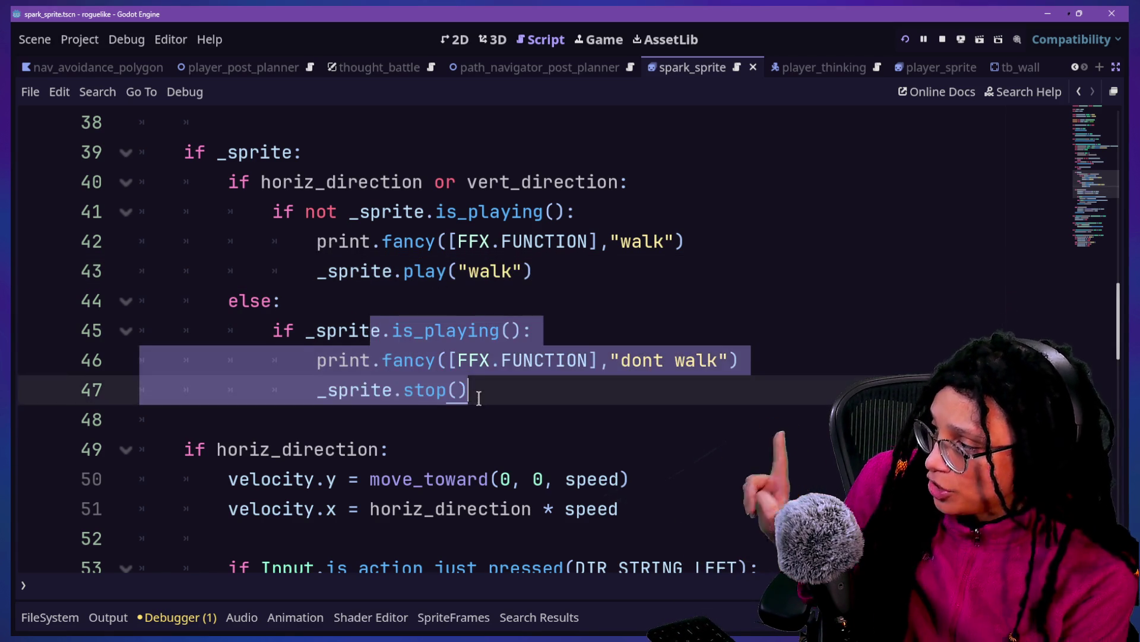
left_click(478, 393)
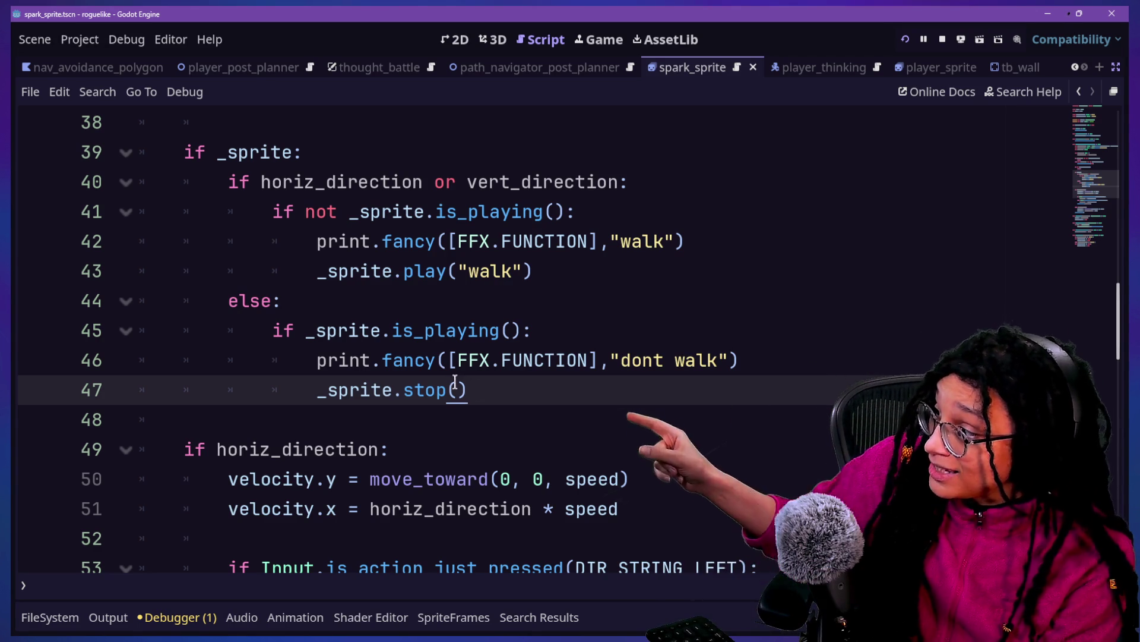
left_click_drag(458, 389, 454, 271)
left_click(454, 244)
Step: Look over the movement code and inspect horiz_direction's Input documentation
left_click_drag(530, 418, 565, 153)
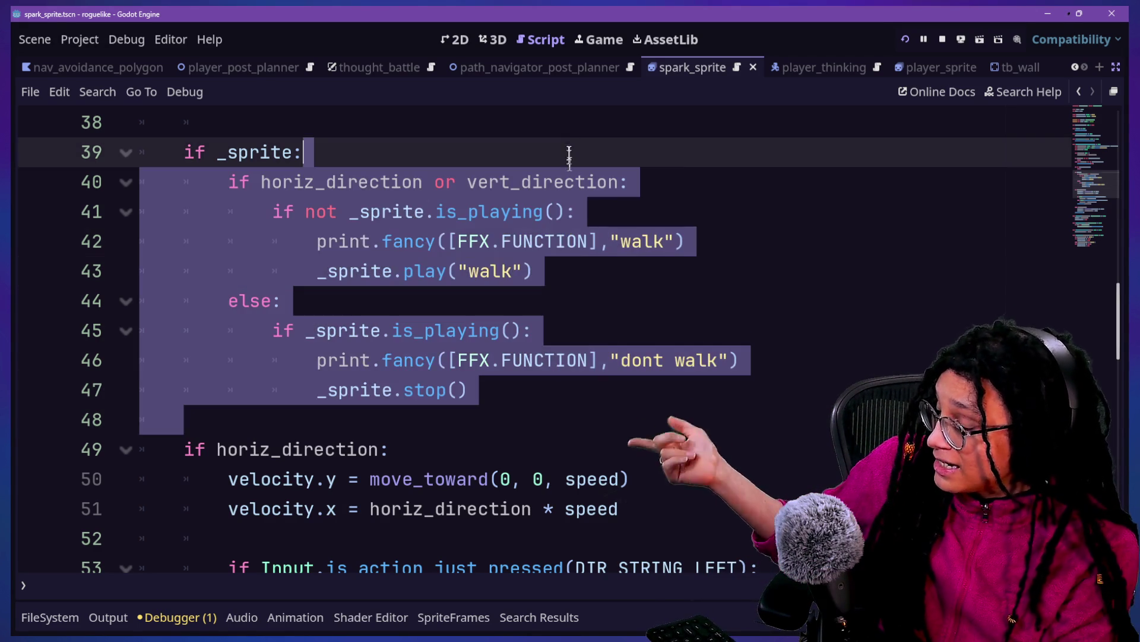
scroll(565, 152, "down", 2)
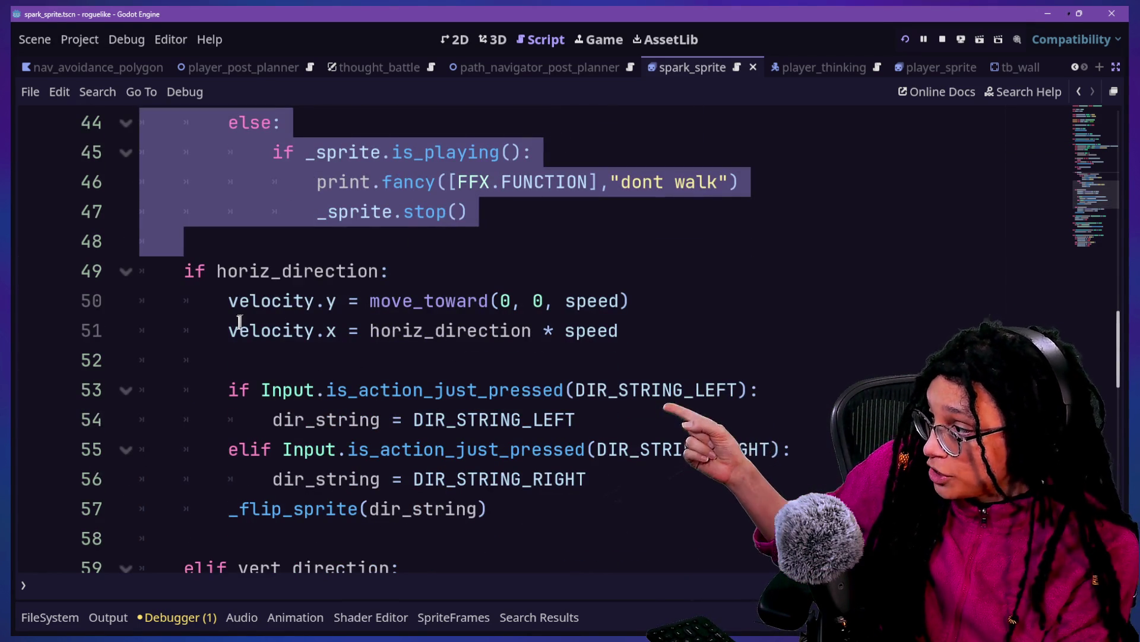
left_click(238, 330)
scroll(493, 216, "up", 3)
mouse_move(235, 211)
left_mouse_down()
mouse_move(540, 254)
mouse_move(662, 457)
left_mouse_up()
scroll(662, 459, "down", 2)
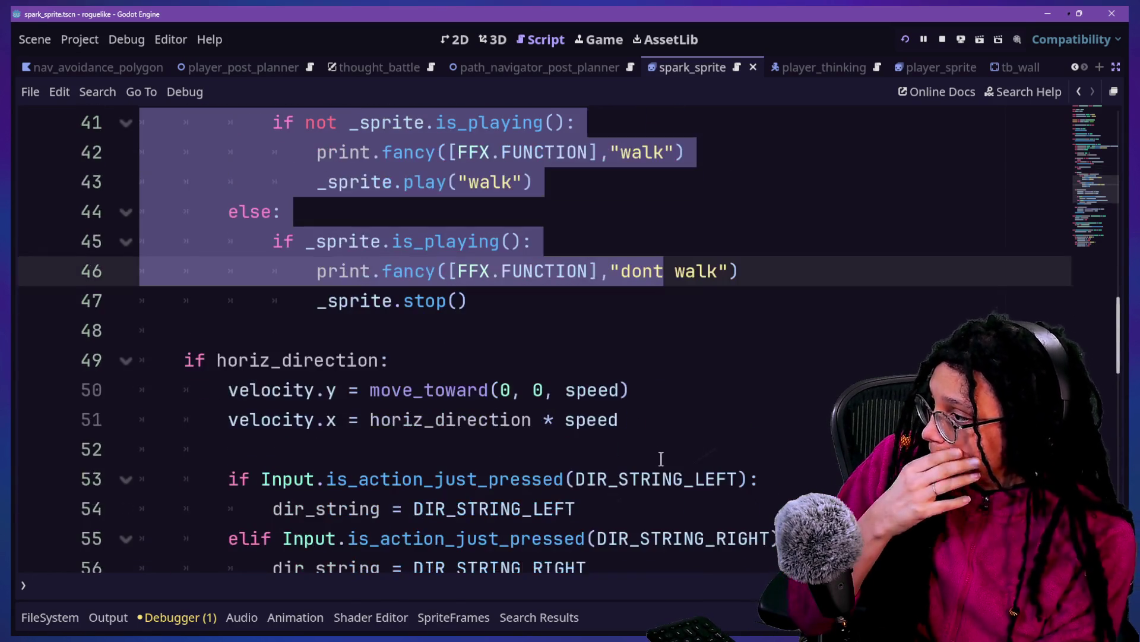
scroll(650, 420, "down", 2)
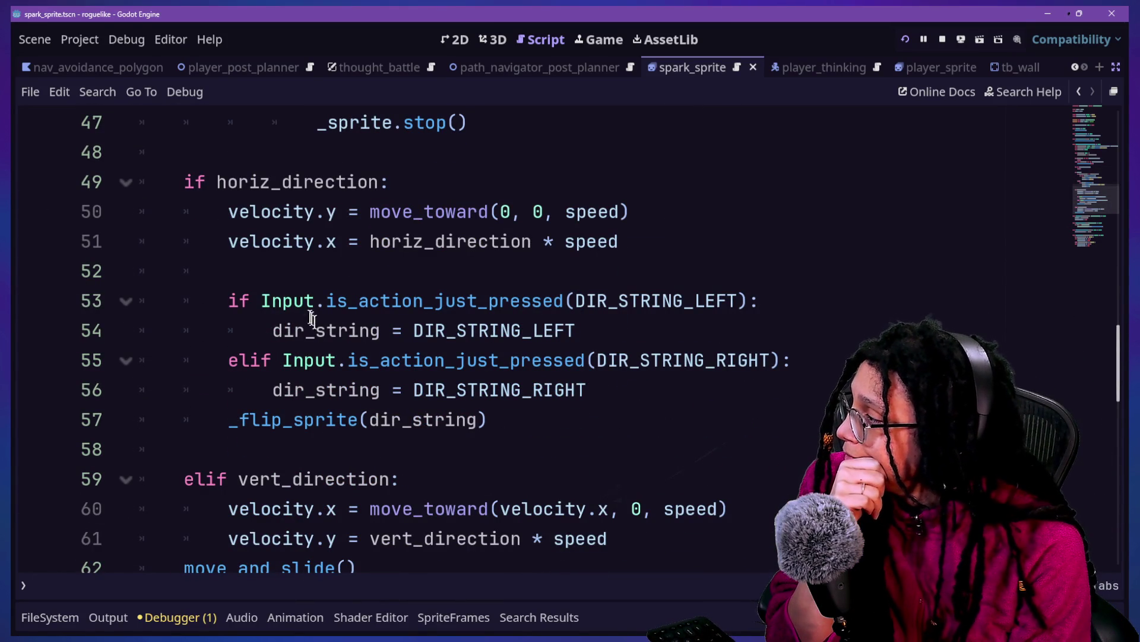
mouse_move(272, 299)
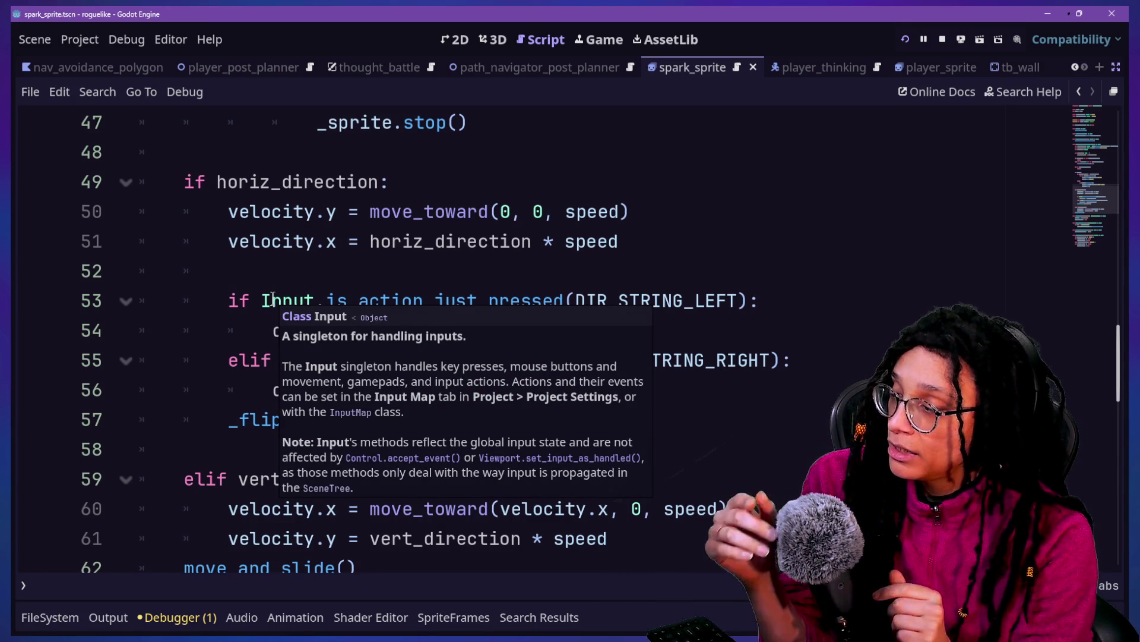
left_click(489, 242)
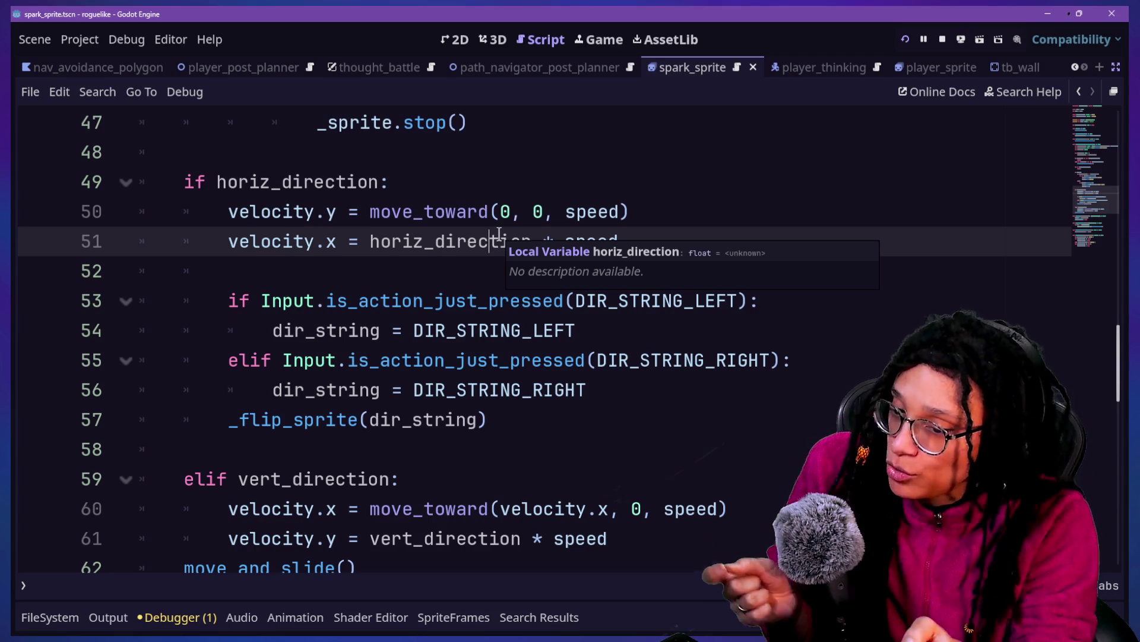
Step: Insert an empty line after the velocity.y line, just before move_and_slide()
left_click(540, 302)
key("Up")
key("Up")
key("Up")
key("Up")
left_click_drag(541, 301, 479, 179)
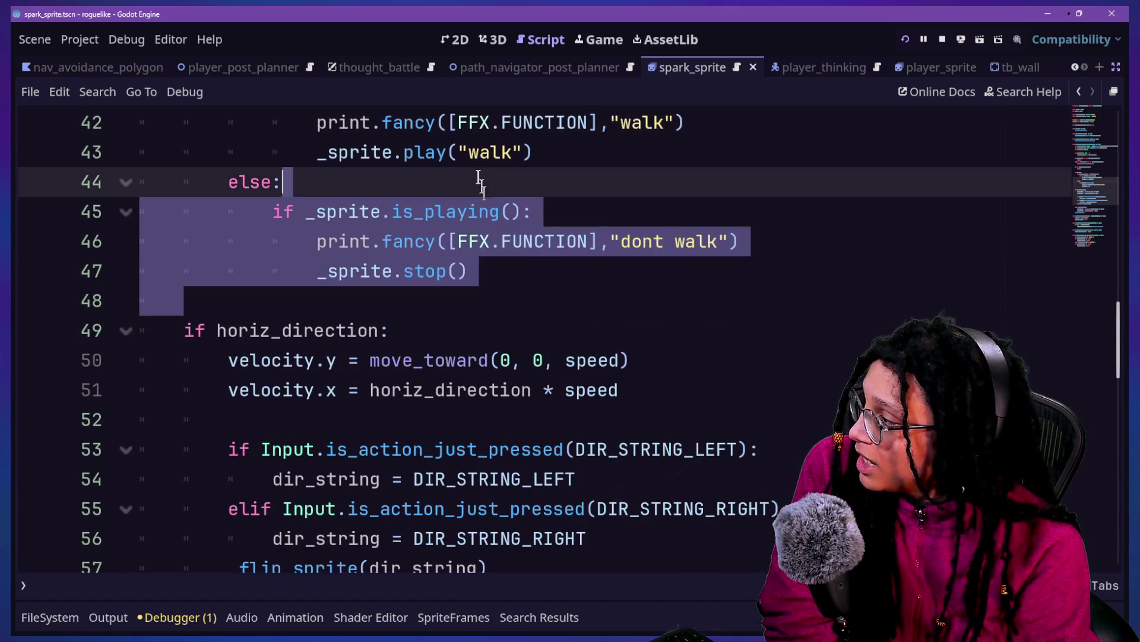
scroll(479, 175, "up", 2)
left_click(591, 252)
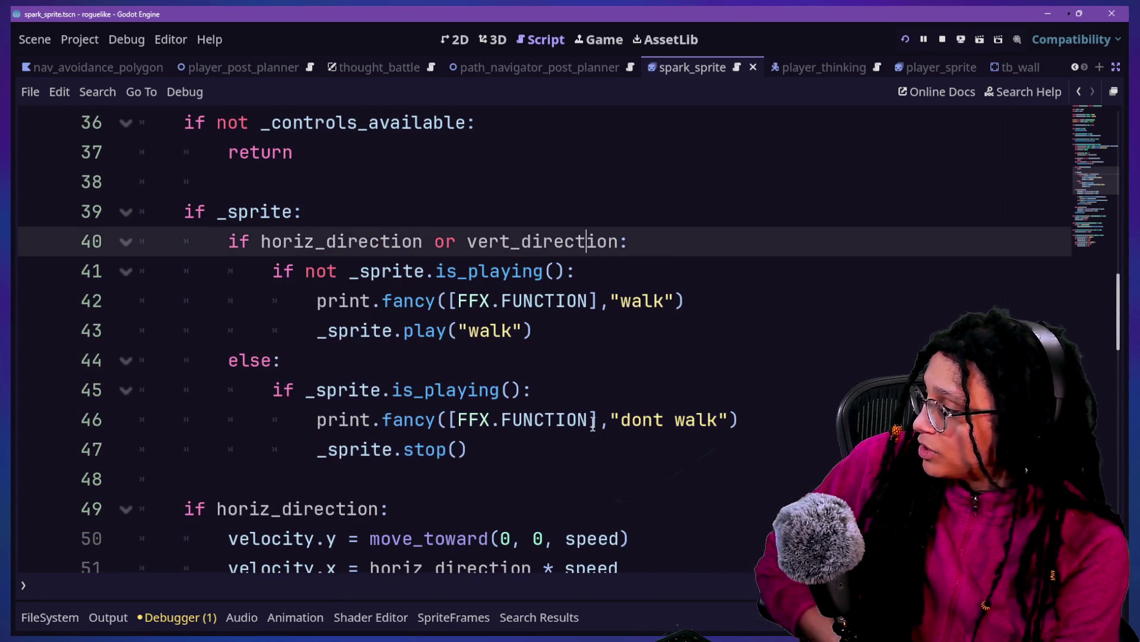
key("Down")
key("Down")
key("Down")
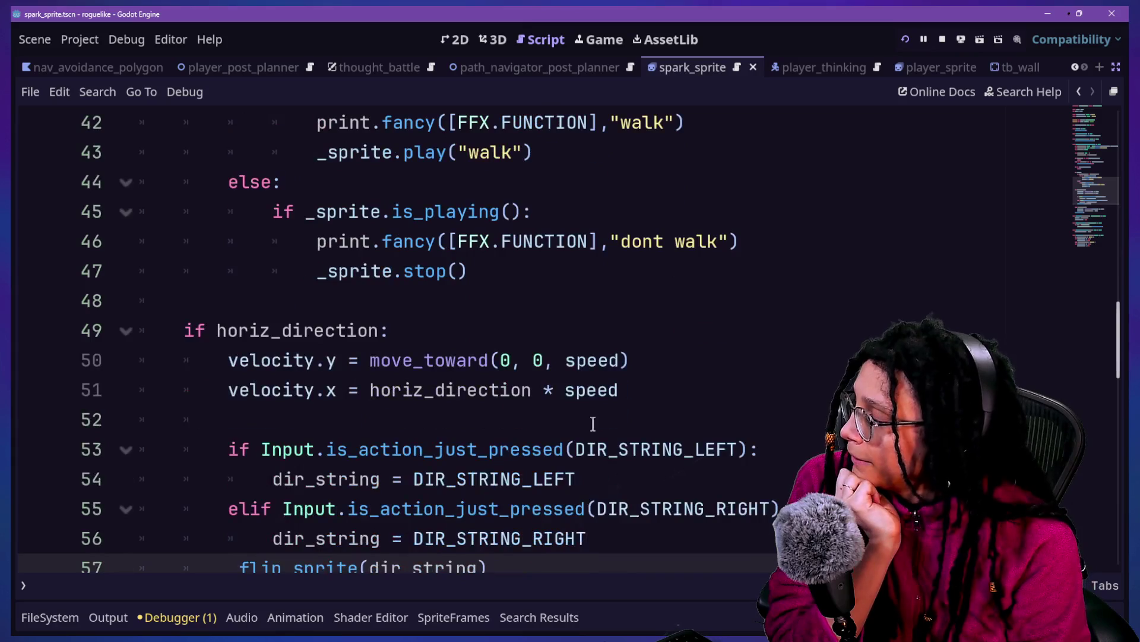
key("Down")
key("Down")
key("Down")
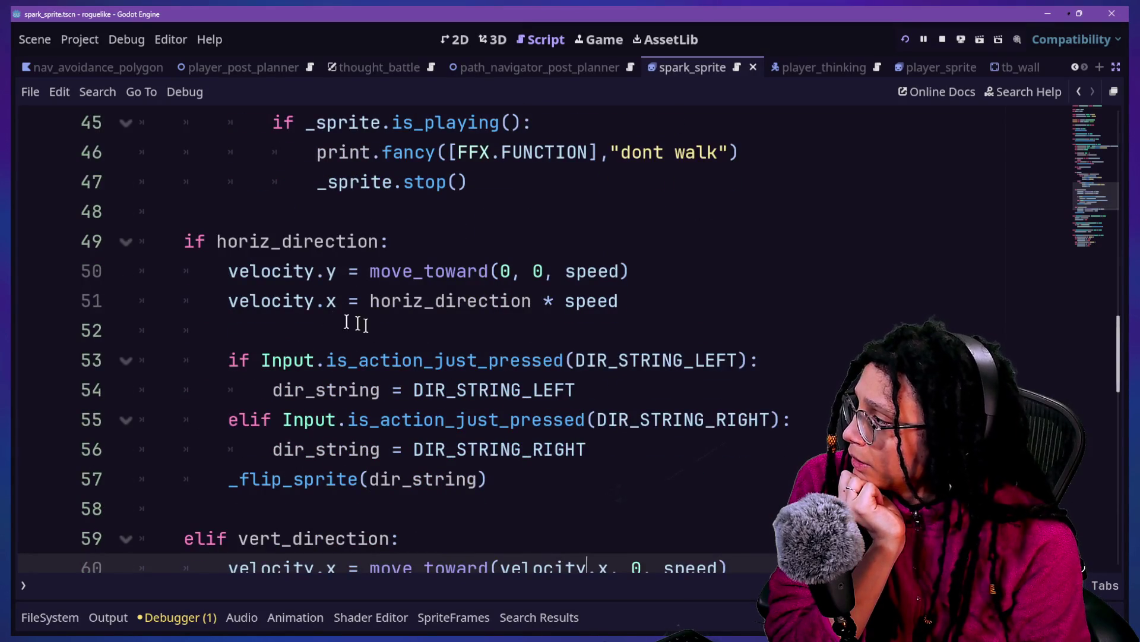
scroll(246, 315, "down", 3)
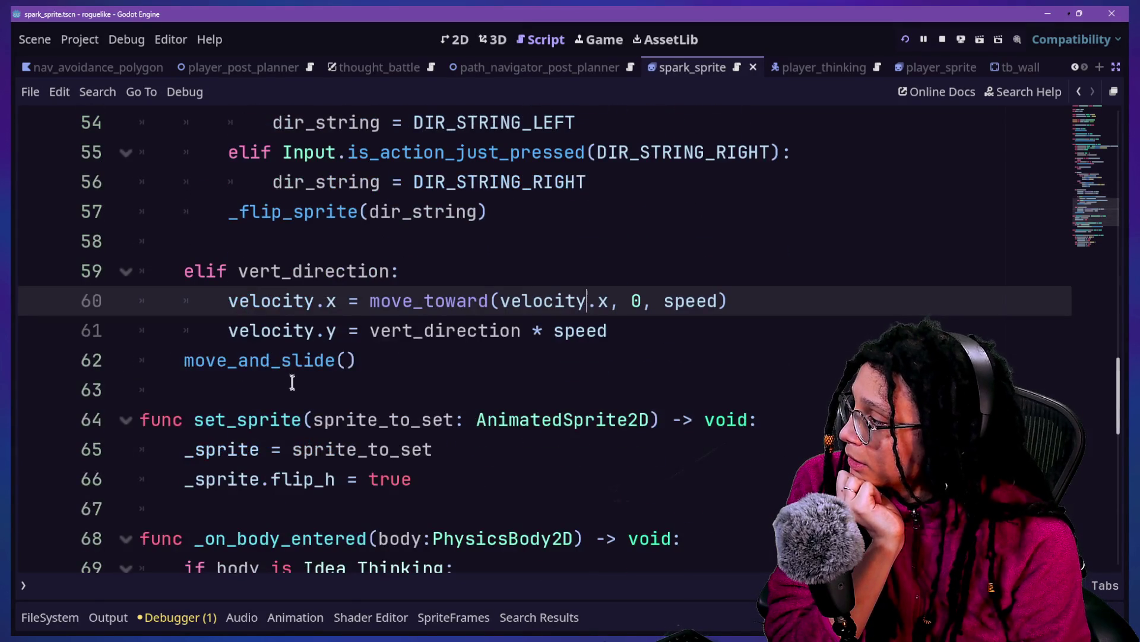
key("Up")
key("Up")
key("Up")
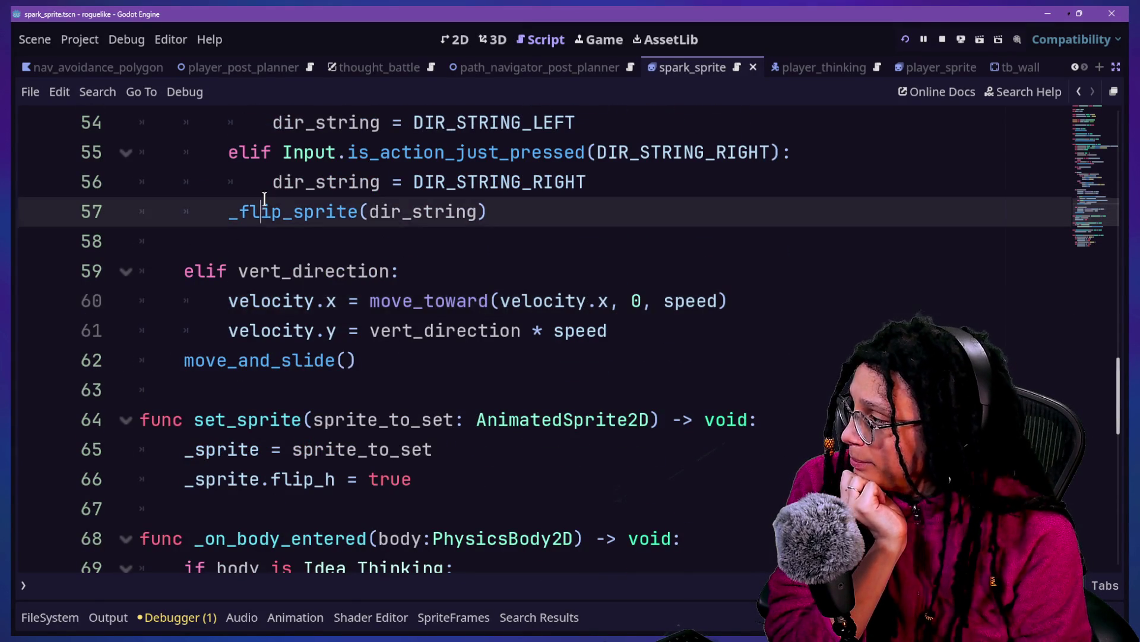
left_click(649, 326)
key("Return")
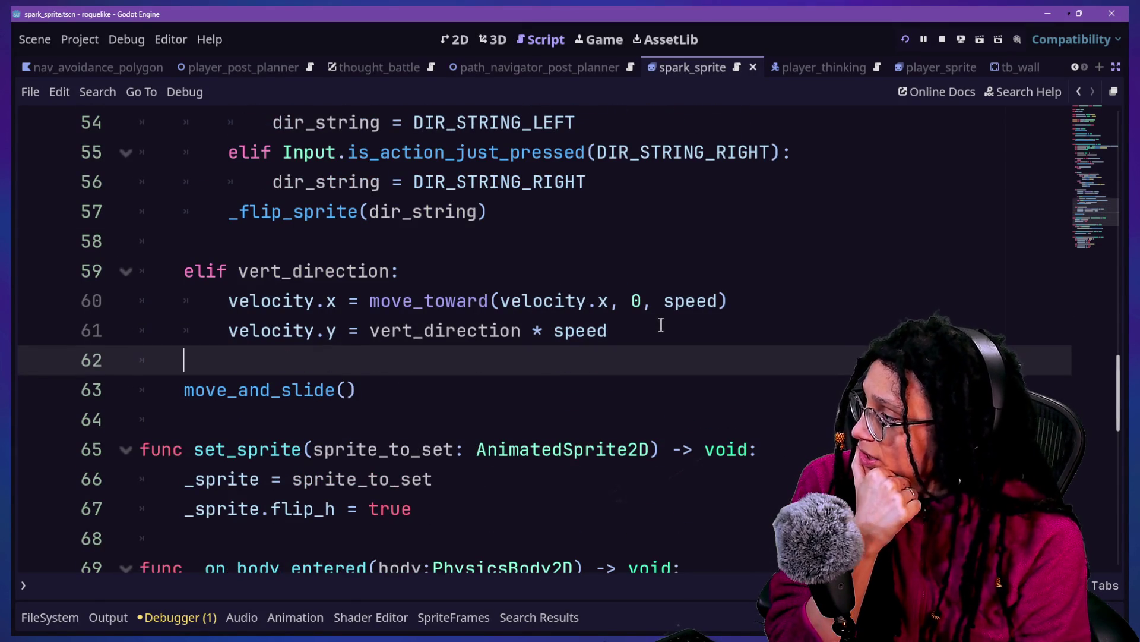
Step: Insert blank lines before move_and_slide() and begin an 'if velocity >' check
key("Return")
key("Up")
key("Down")
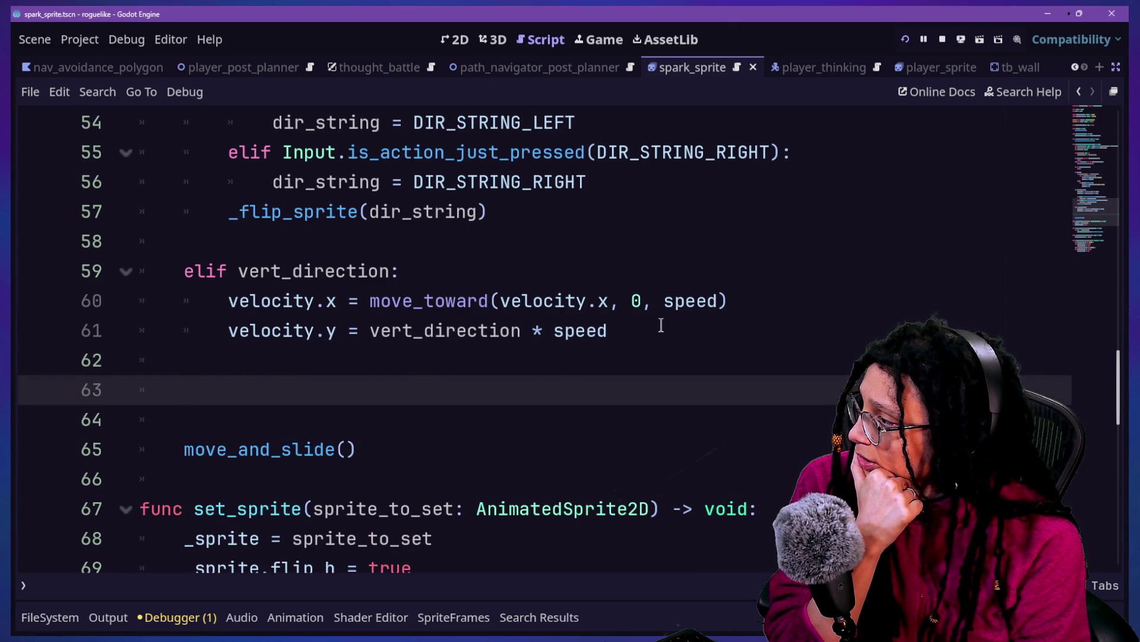
key("Return")
key("Up")
type("if")
key("BackSpace")
key("BackSpace")
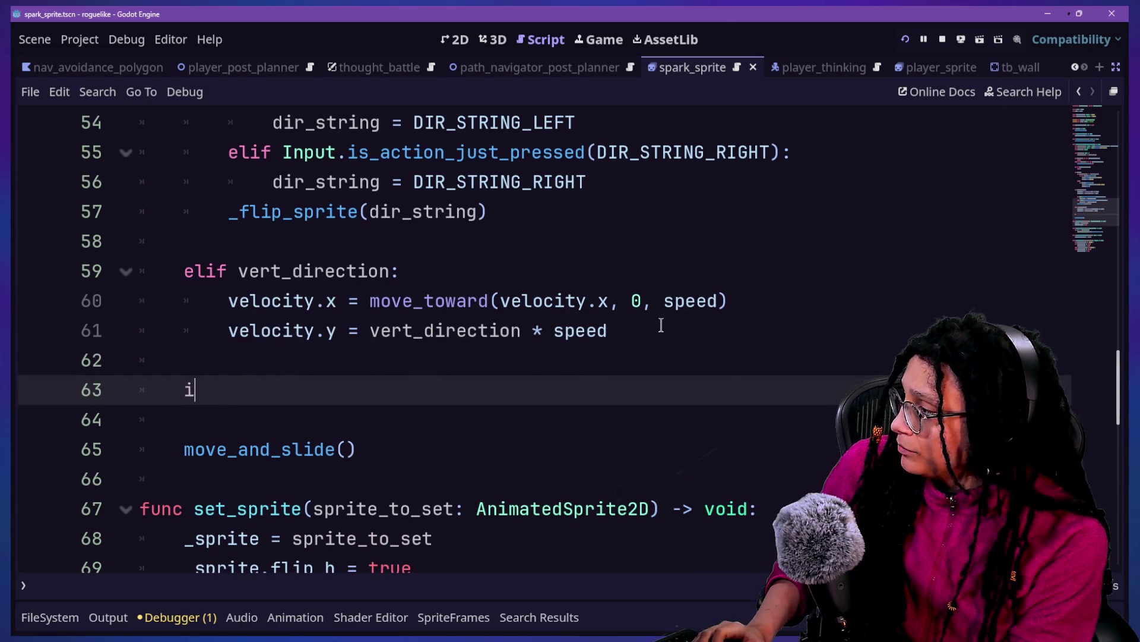
type("f velocity > 0.:")
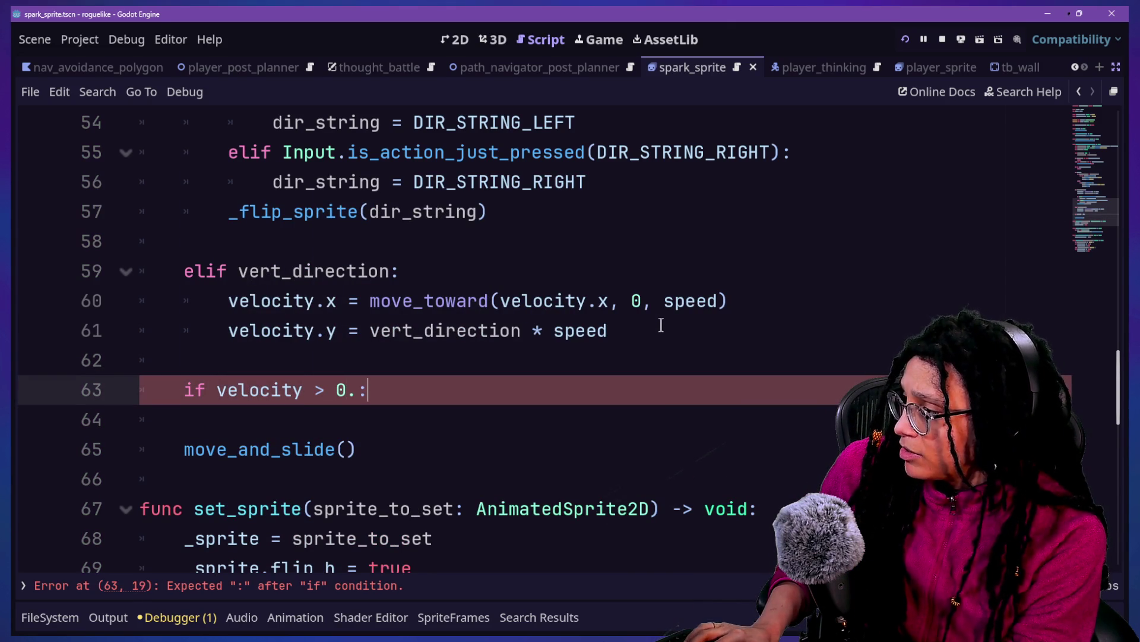
key("Return")
Step: Move the _sprite.play("walk") line under the new velocity check
scroll(661, 325, "up", 5)
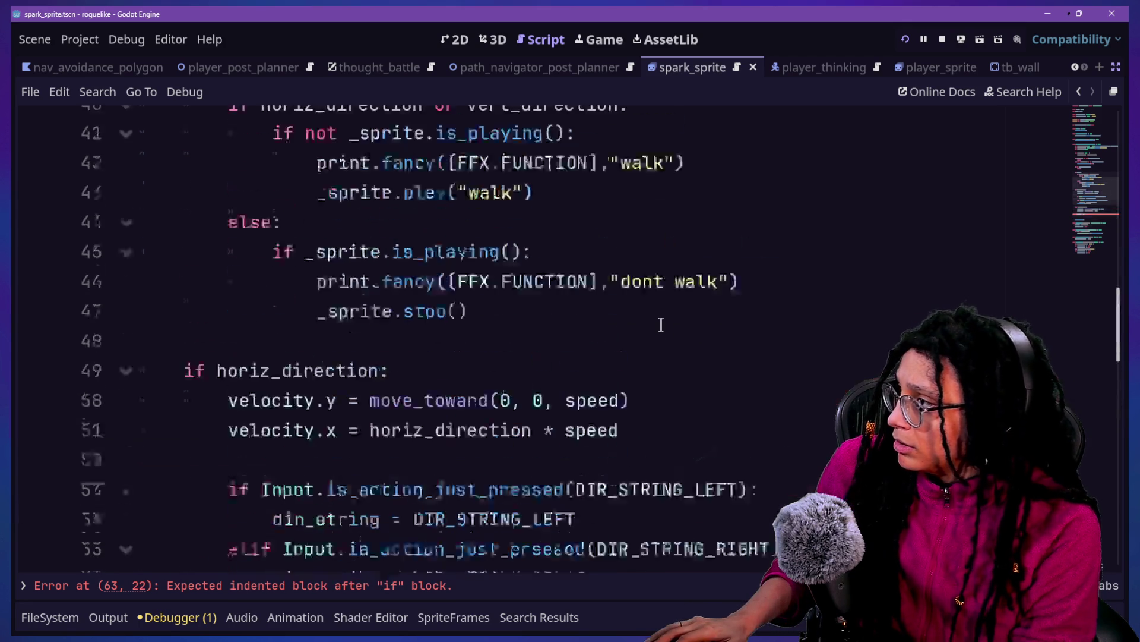
left_click(626, 329)
left_click(705, 305, "shift")
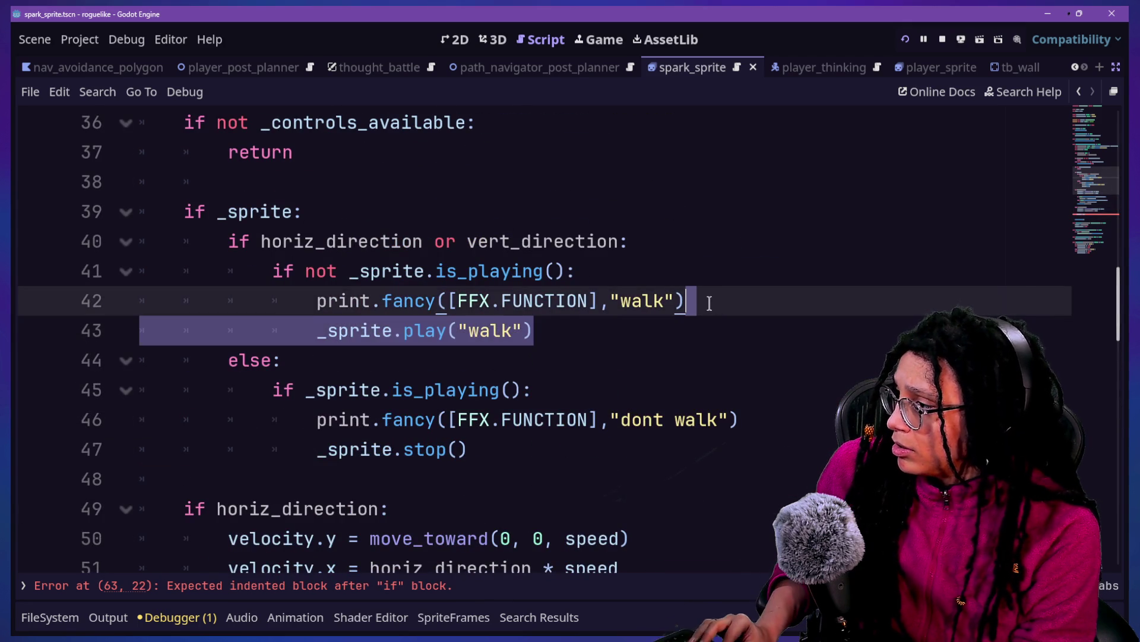
key("ctrl+x")
scroll(709, 304, "down", 9)
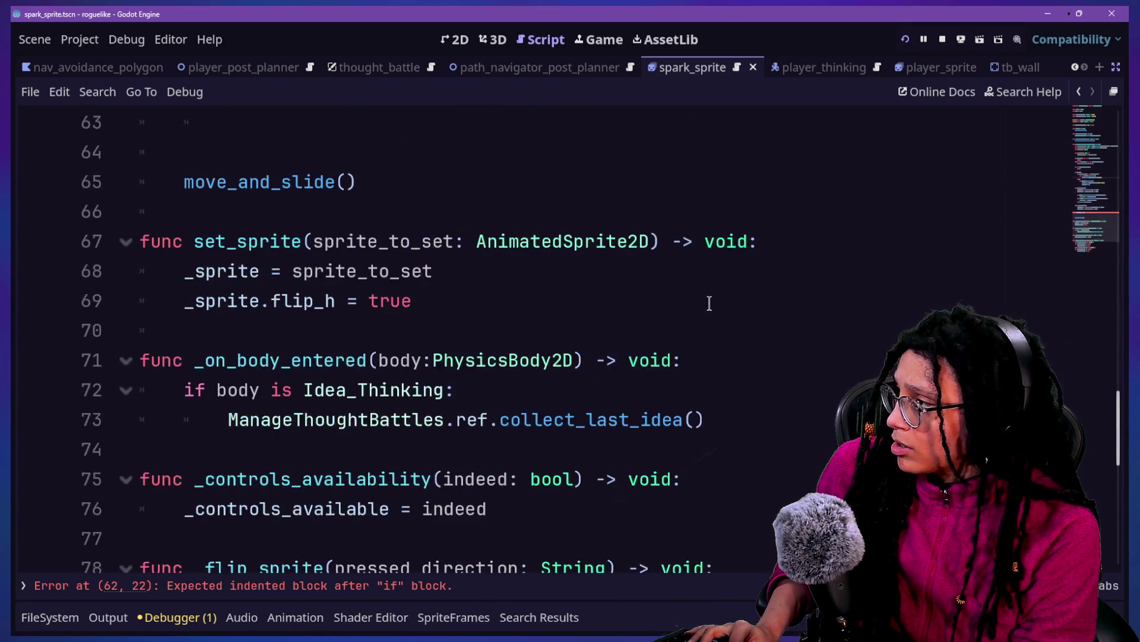
scroll(709, 304, "up", 4)
left_click(680, 448)
key("ctrl+v")
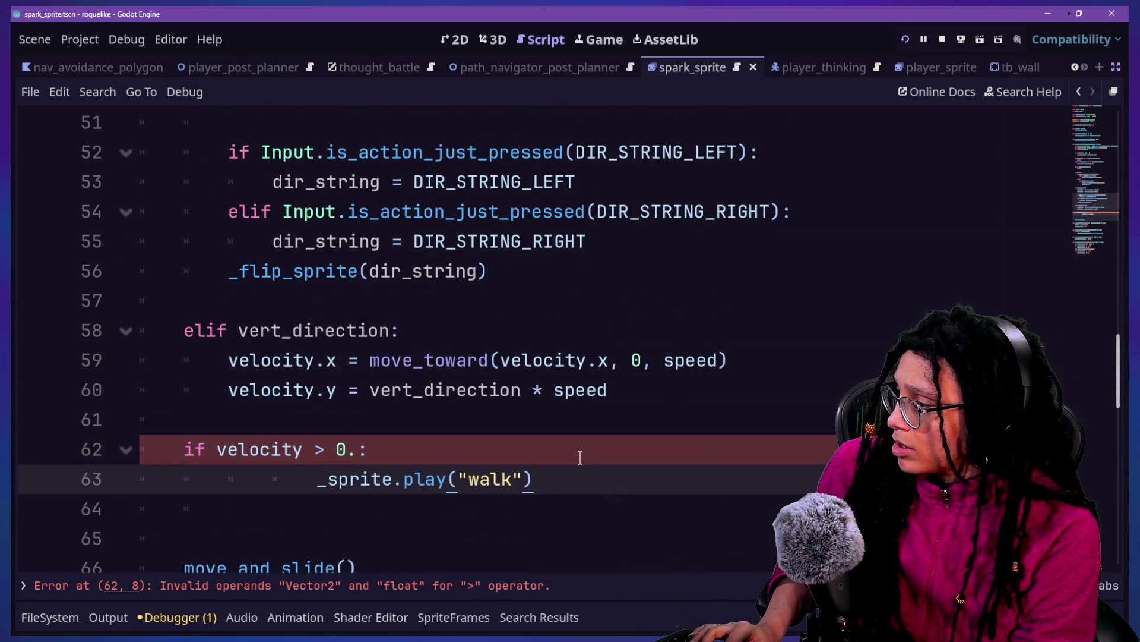
left_click(277, 480)
key("BackSpace")
Step: Add an else branch that calls _sprite.stop()
left_click(567, 491)
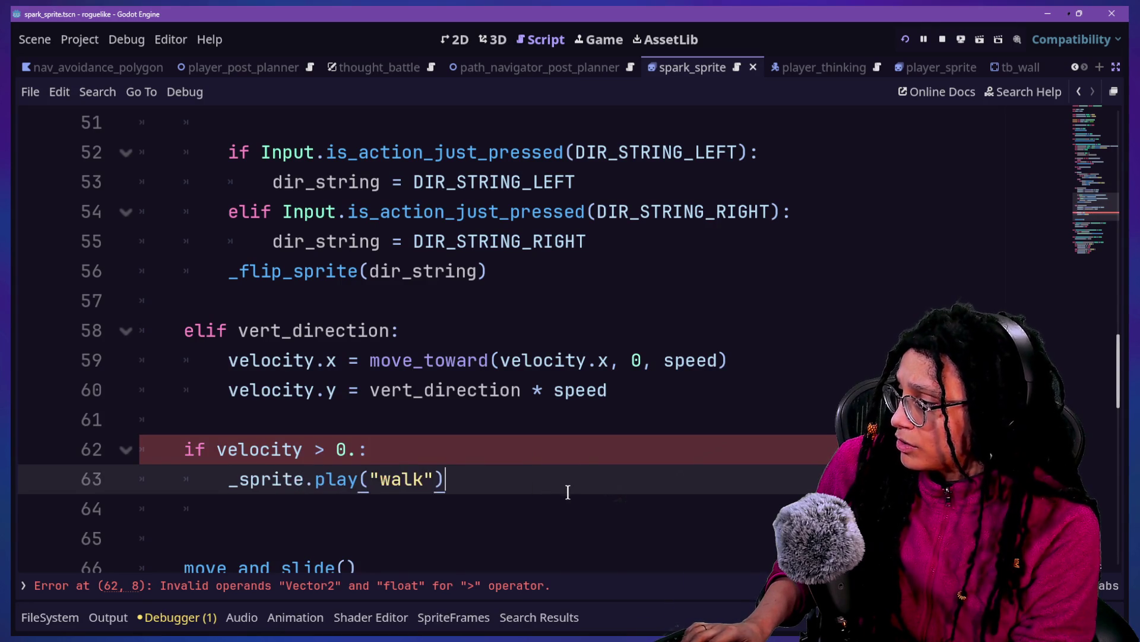
key("Return")
key("BackSpace")
type("else:")
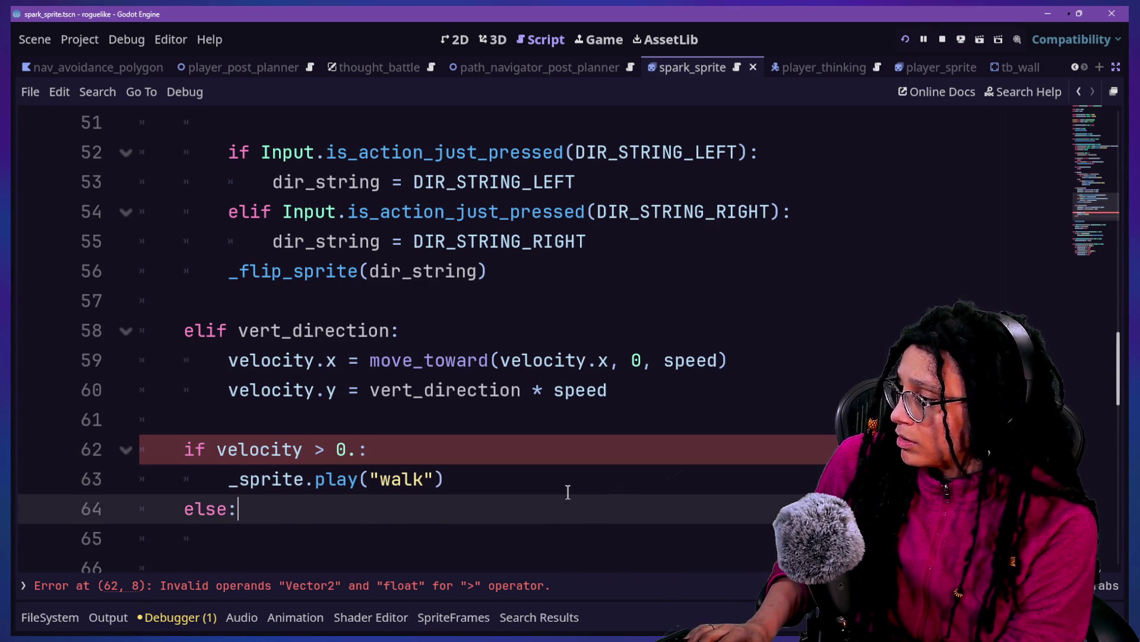
left_click(553, 479)
mouse_move(555, 477)
left_mouse_down()
mouse_move(555, 460)
mouse_move(496, 490)
mouse_move(491, 524)
mouse_move(496, 511)
left_mouse_up()
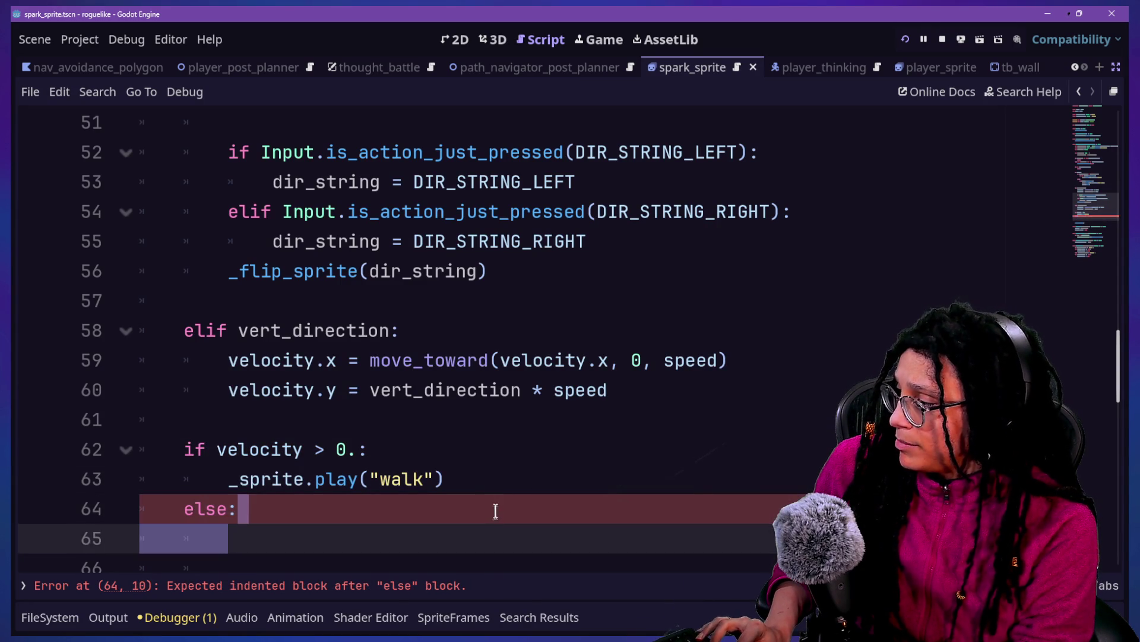
key("ctrl+v")
double_click(380, 535)
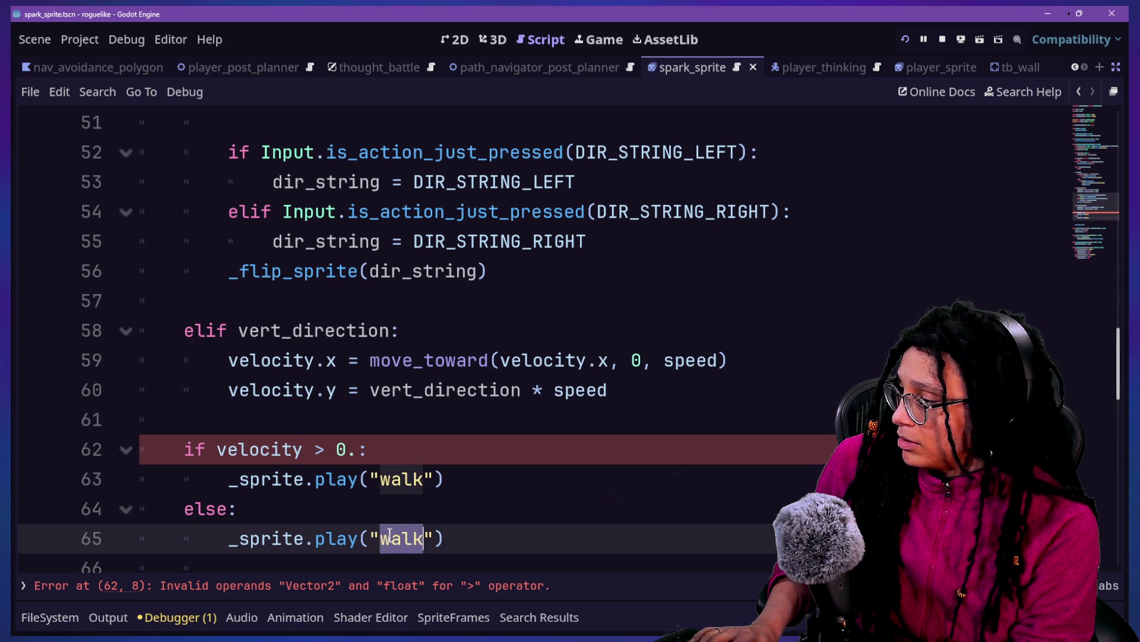
key("BackSpace")
key("BackSpace")
key("BackSpace")
key("BackSpace")
type("stop)")
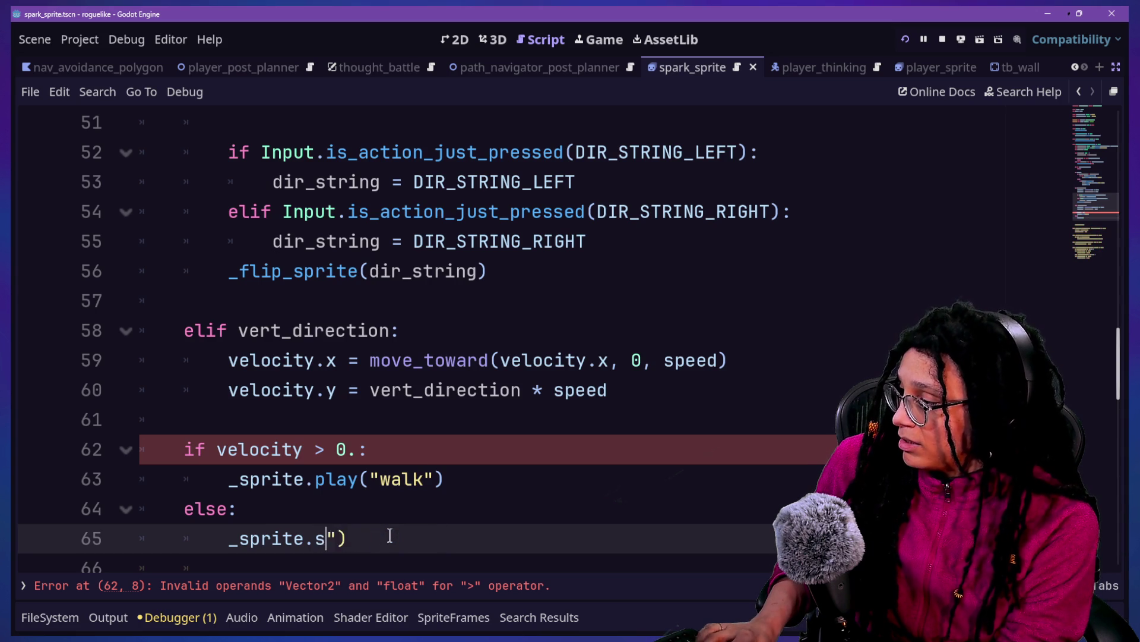
key("Delete")
type(")")
key("BackSpace")
type("(")
Step: Replace the 0. comparison value with Vector2.ZERO
scroll(510, 373, "up", 2)
scroll(510, 373, "down", 4)
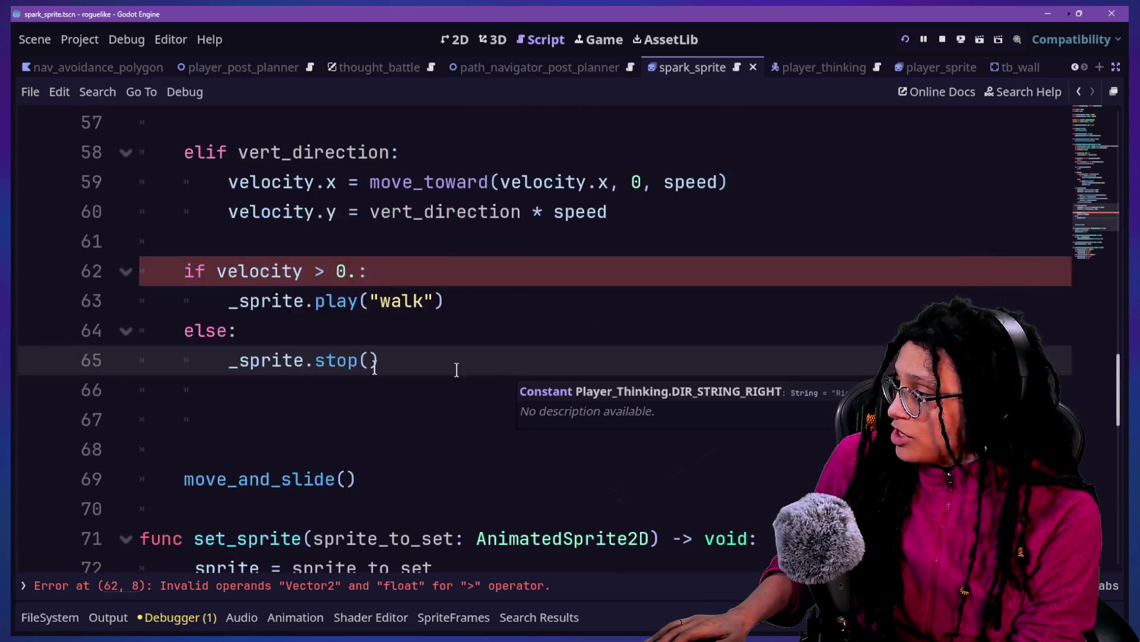
left_click(357, 272)
key("BackSpace")
key("BackSpace")
type("Vector2")
type(".ZE")
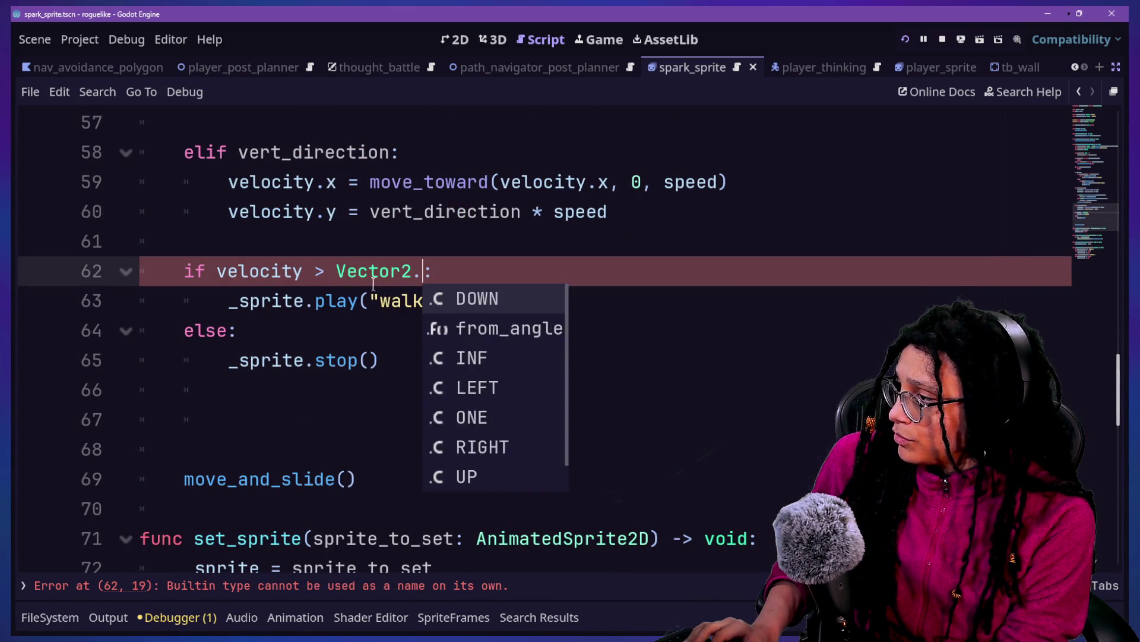
key("Return")
Step: Delete the old if _sprite: block with its print.fancy calls and save
scroll(481, 297, "up", 7)
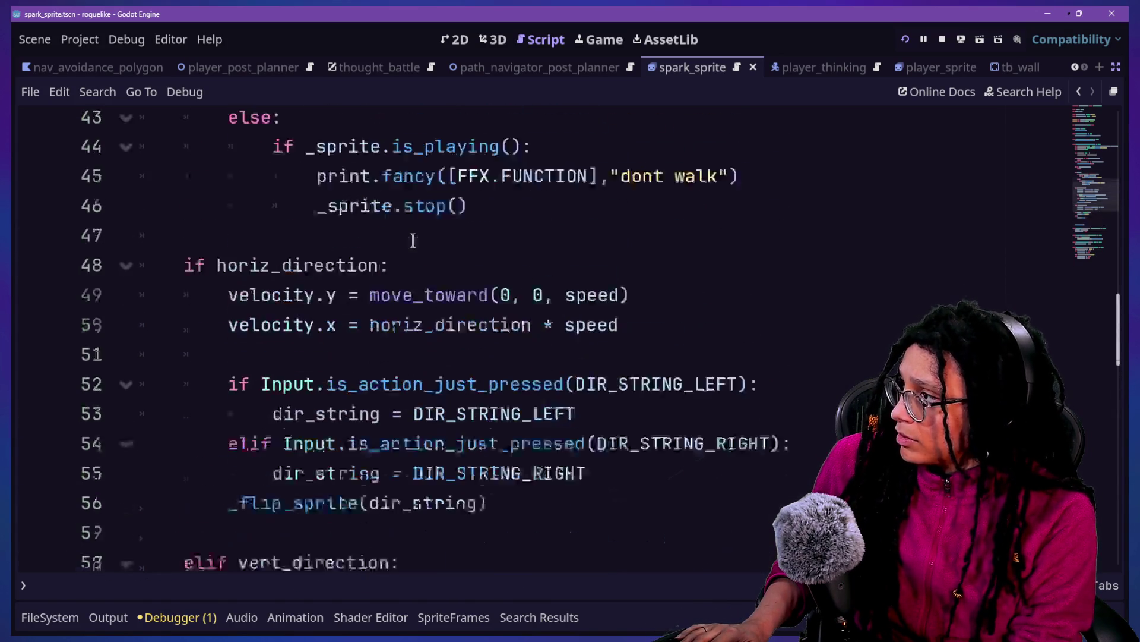
mouse_move(473, 443)
left_mouse_down()
mouse_move(509, 241)
mouse_move(491, 173)
left_mouse_up()
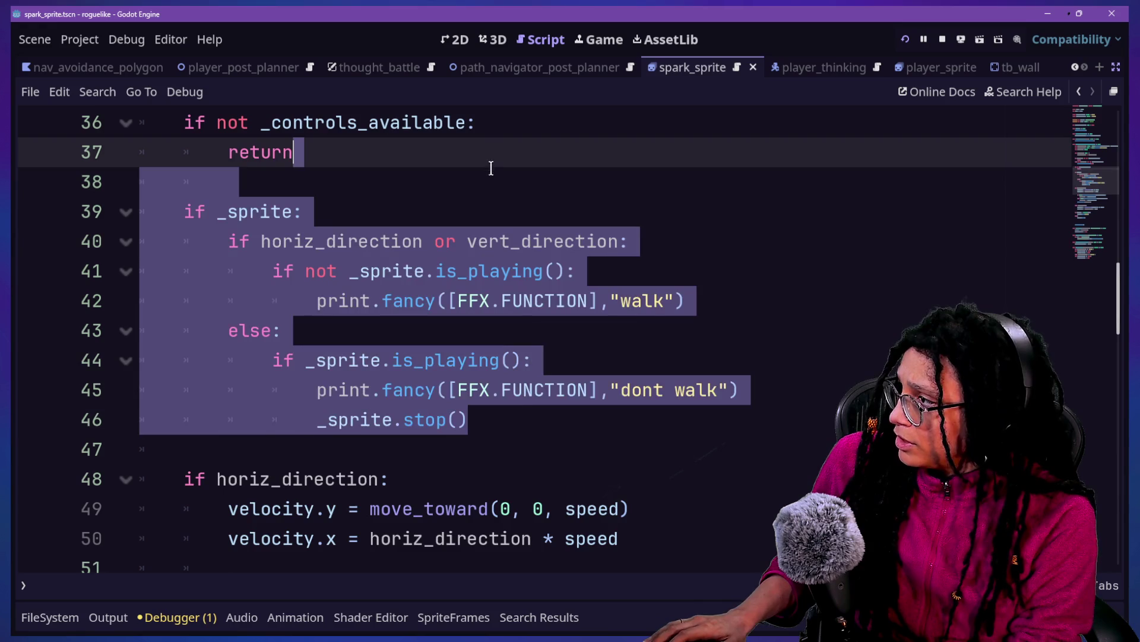
key("BackSpace")
key("BackSpace")
key("ctrl+s")
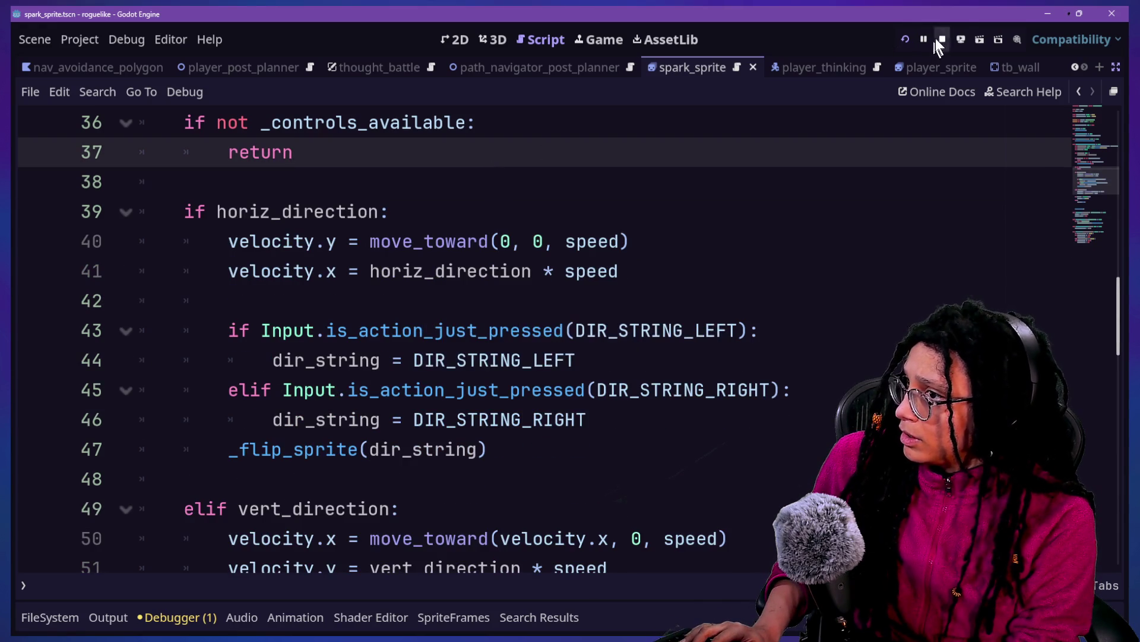
Step: Run the project, choose Start Planning and Catstagram, hitting the null 'stop' error at line 56
left_click(902, 37)
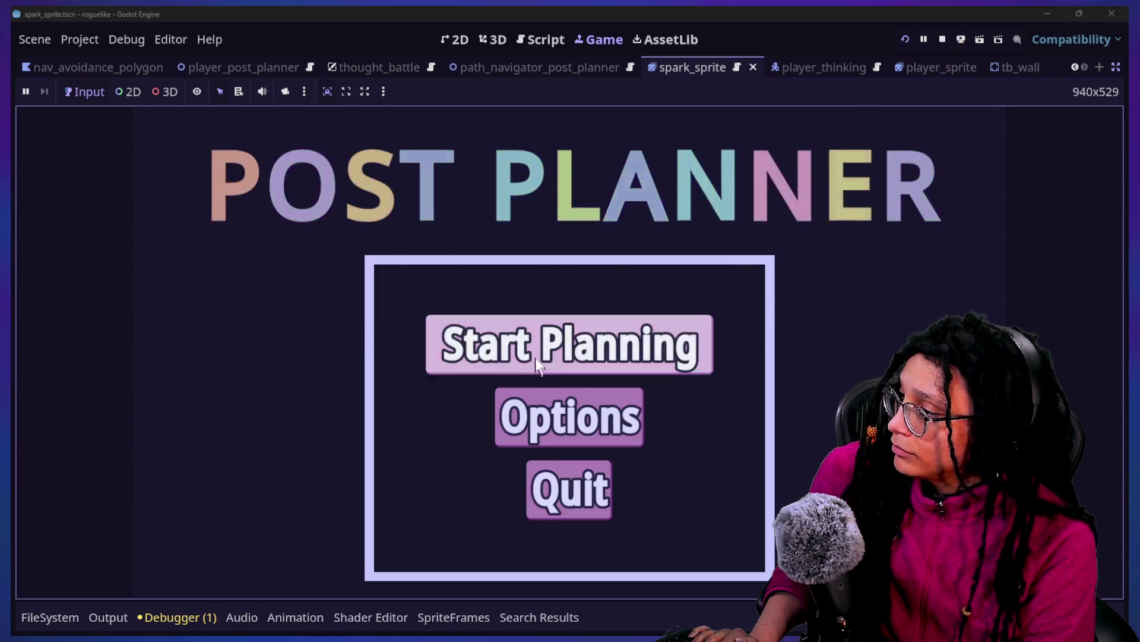
left_click(537, 356)
left_click(634, 338)
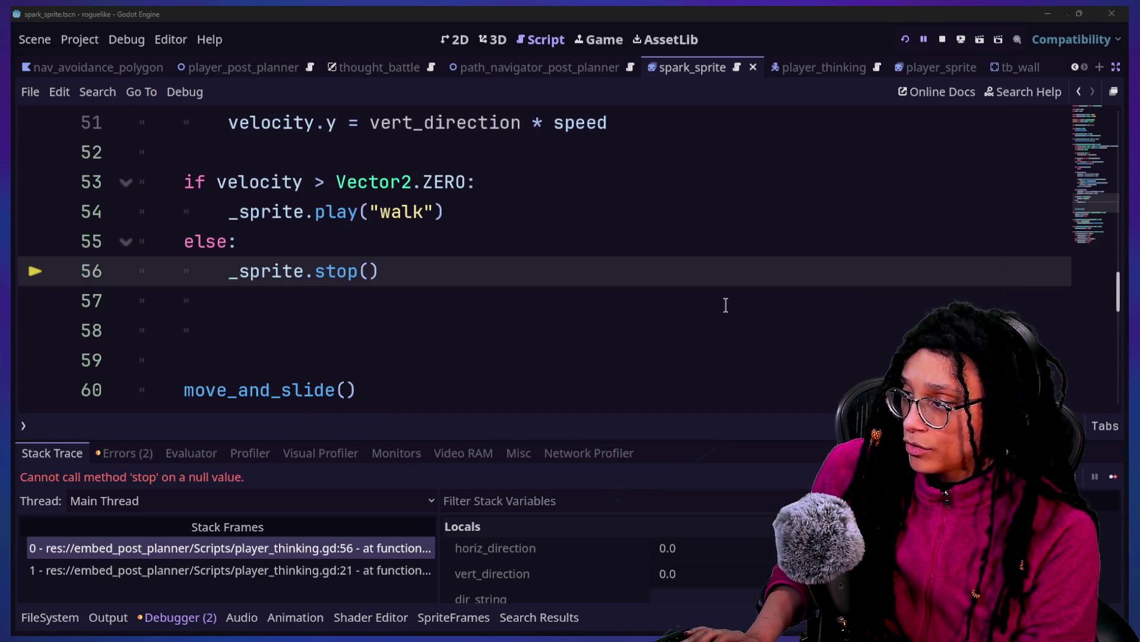
scroll(464, 291, "up", 1)
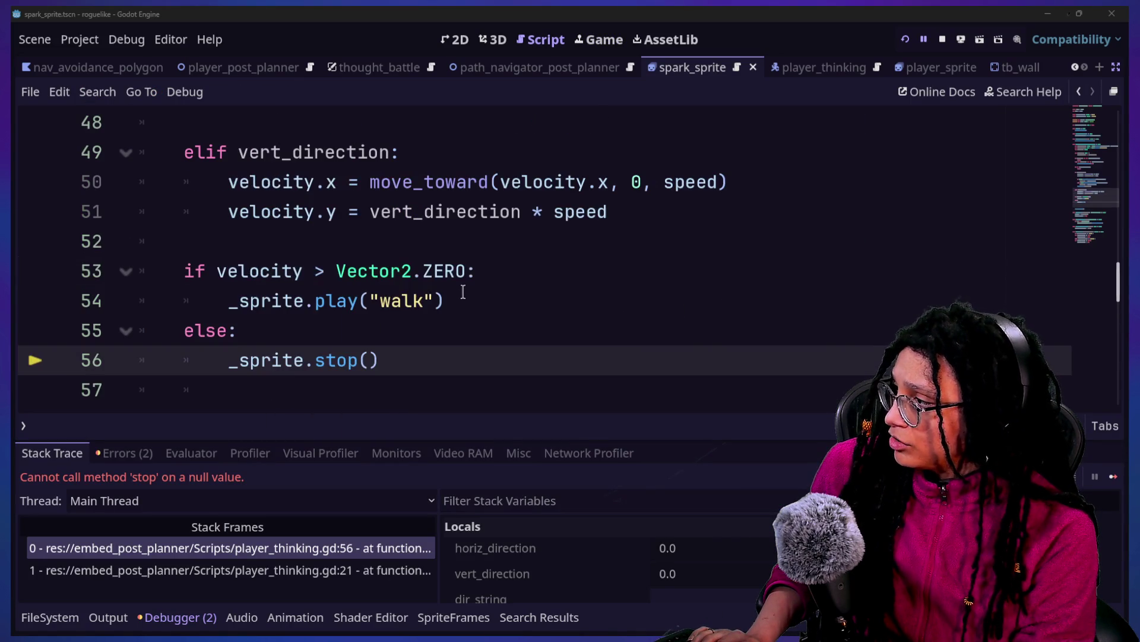
Step: Move the if/else play/stop block to just after move_and_slide(), removing leftover blank lines
left_click(224, 245)
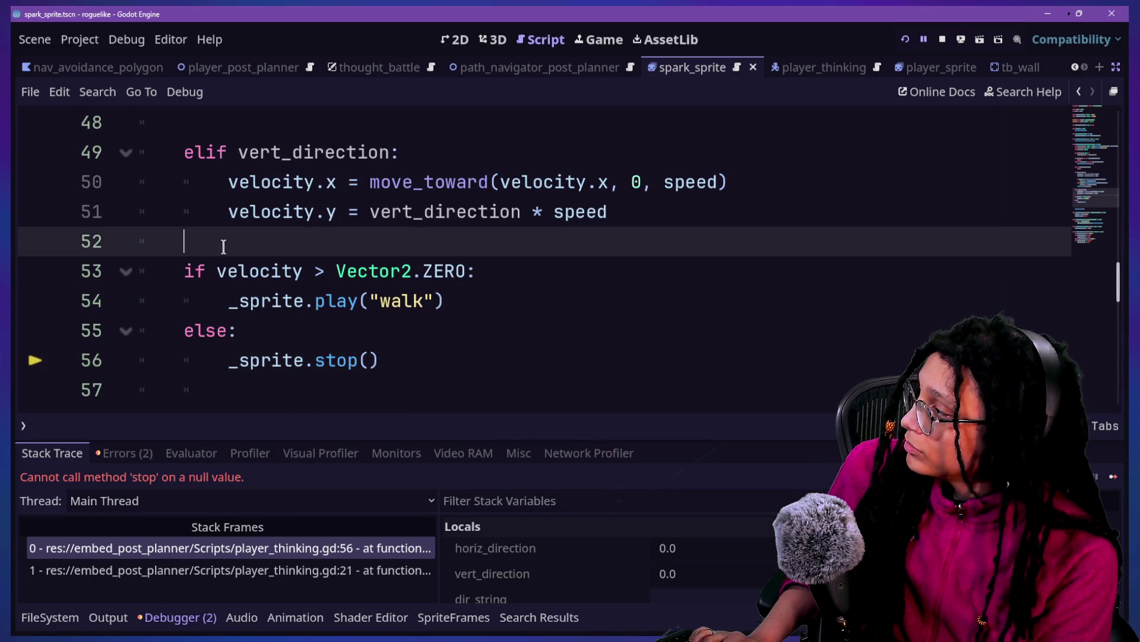
scroll(223, 246, "down", 2)
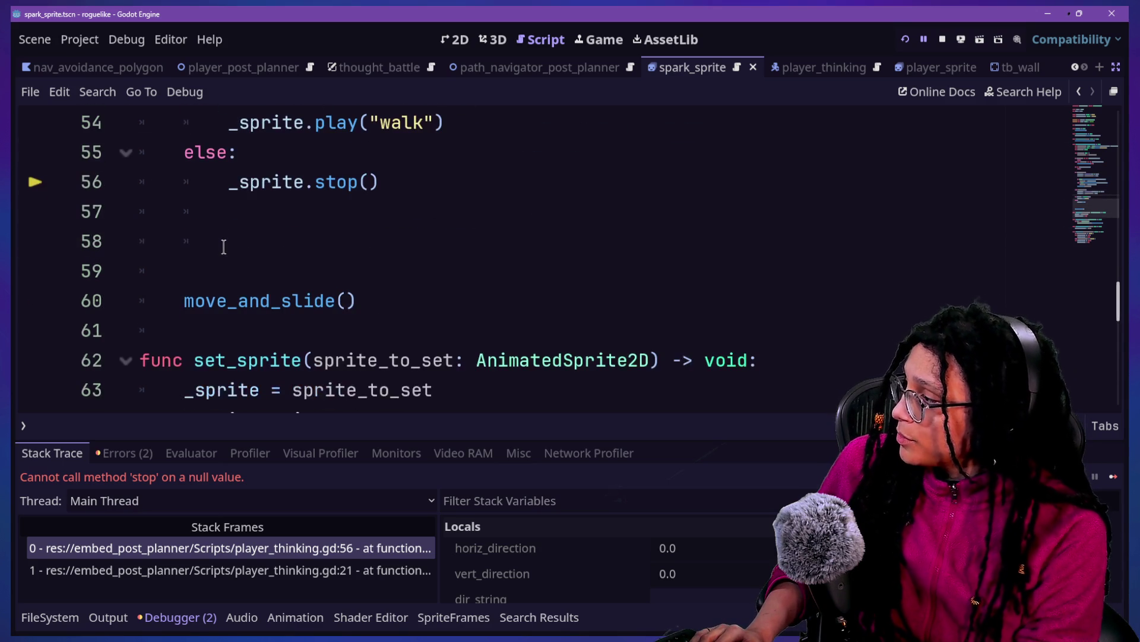
scroll(324, 230, "up", 1)
mouse_move(414, 277)
left_mouse_down()
mouse_move(433, 211)
mouse_move(338, 158)
left_mouse_up()
key("ctrl+c")
key("BackSpace")
key("Left")
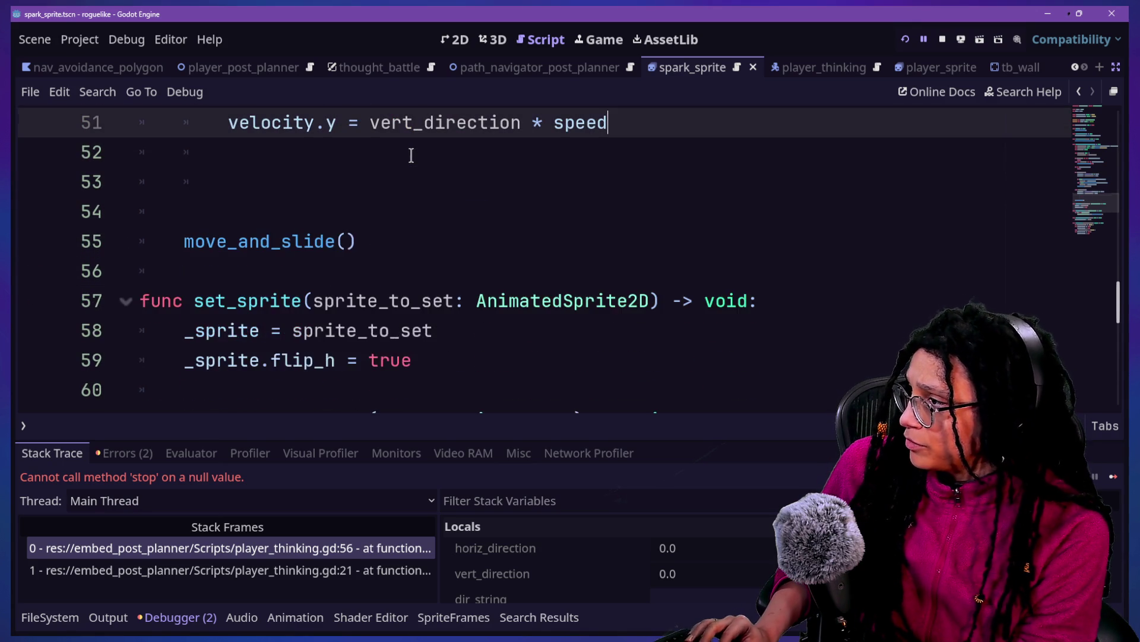
key("Delete")
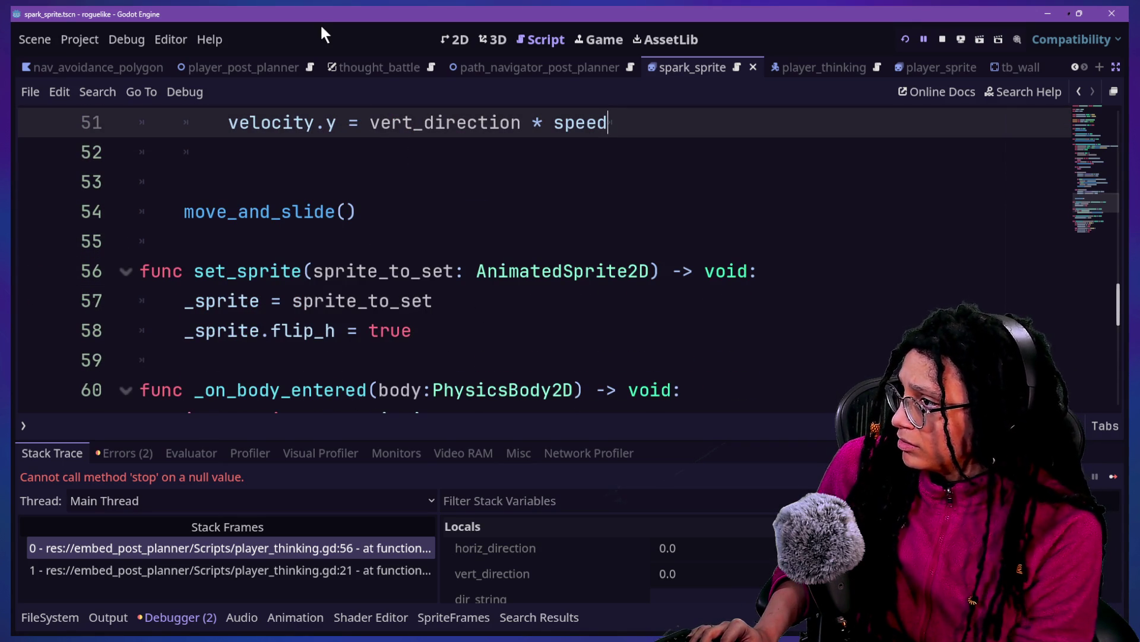
key("Delete")
left_click(386, 182)
key("Return")
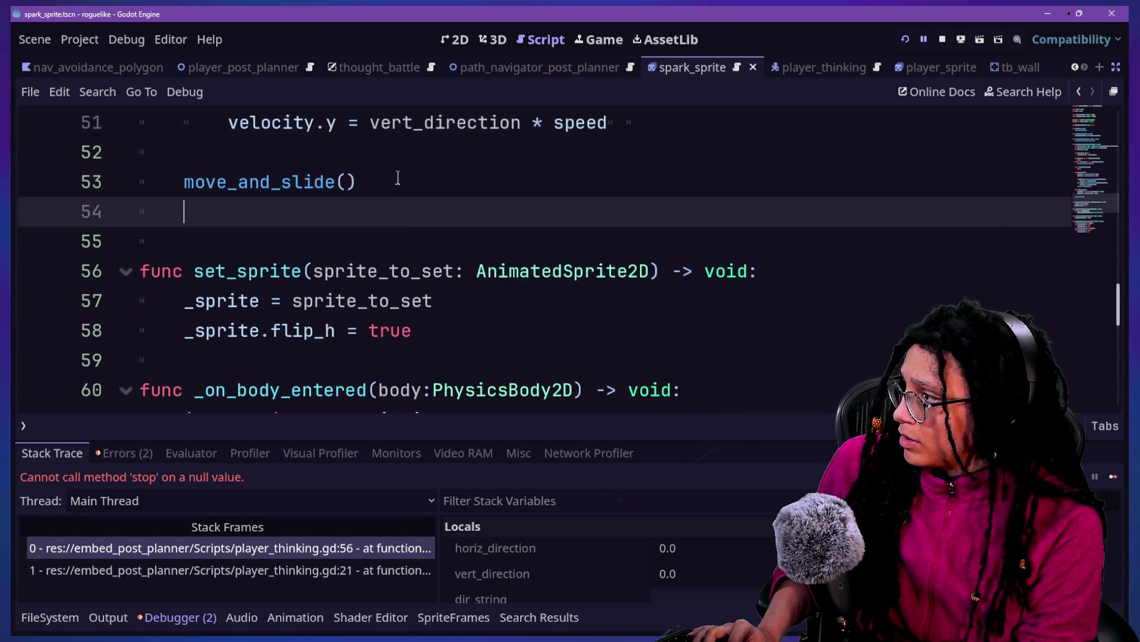
key("ctrl+v")
Step: Add an 'if not _sprite: return' guard above the velocity check
left_click(338, 231)
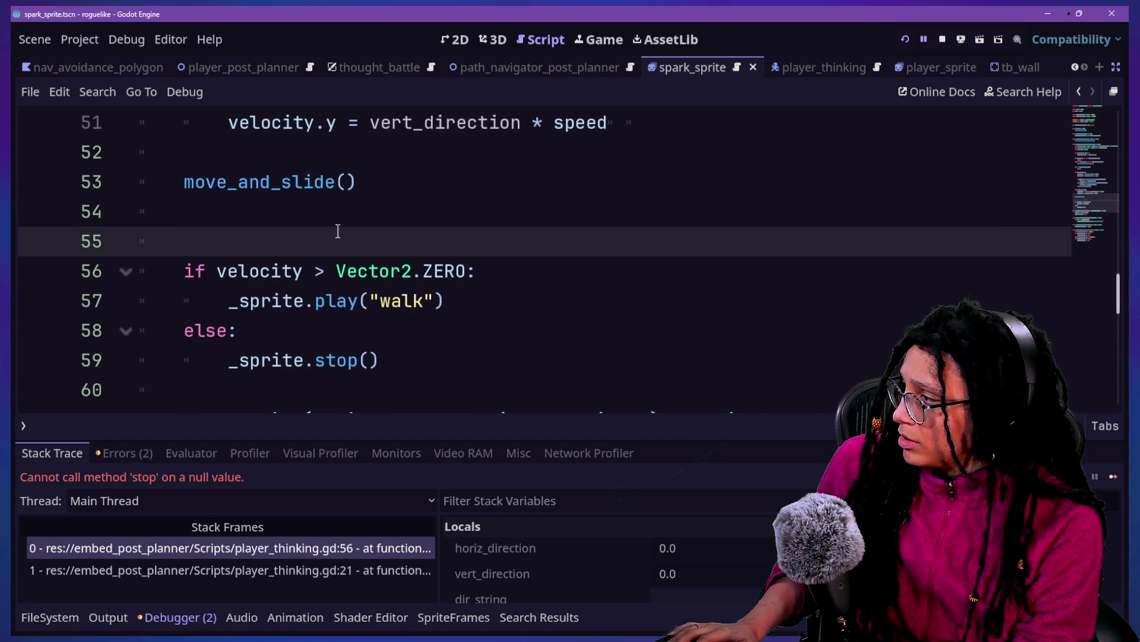
type("if ")
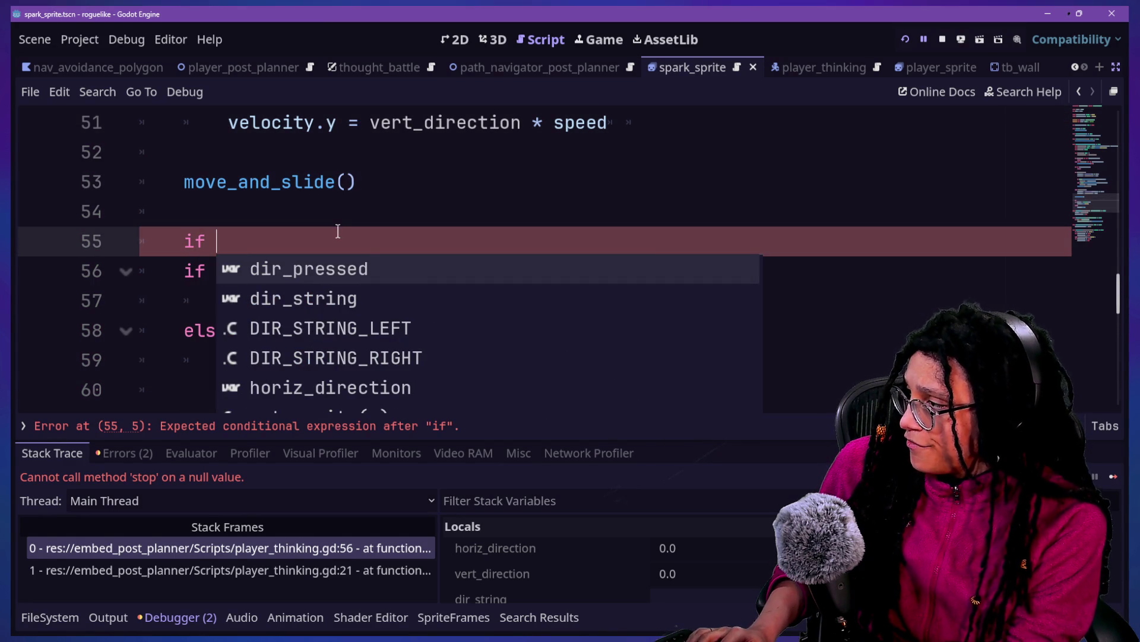
type("not ")
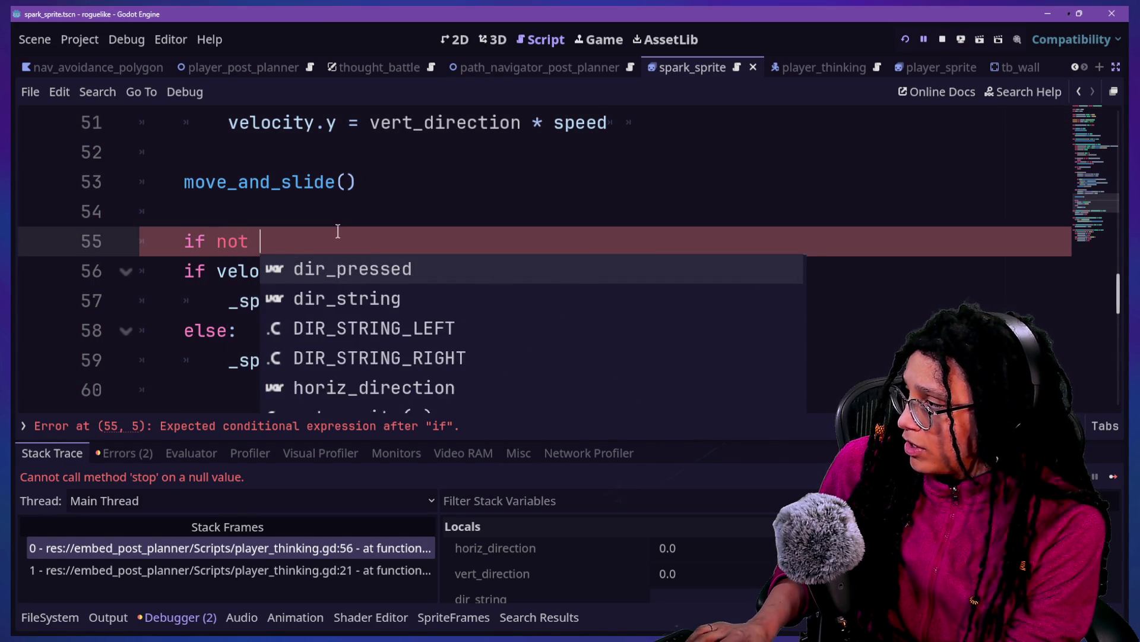
type("_sprite:")
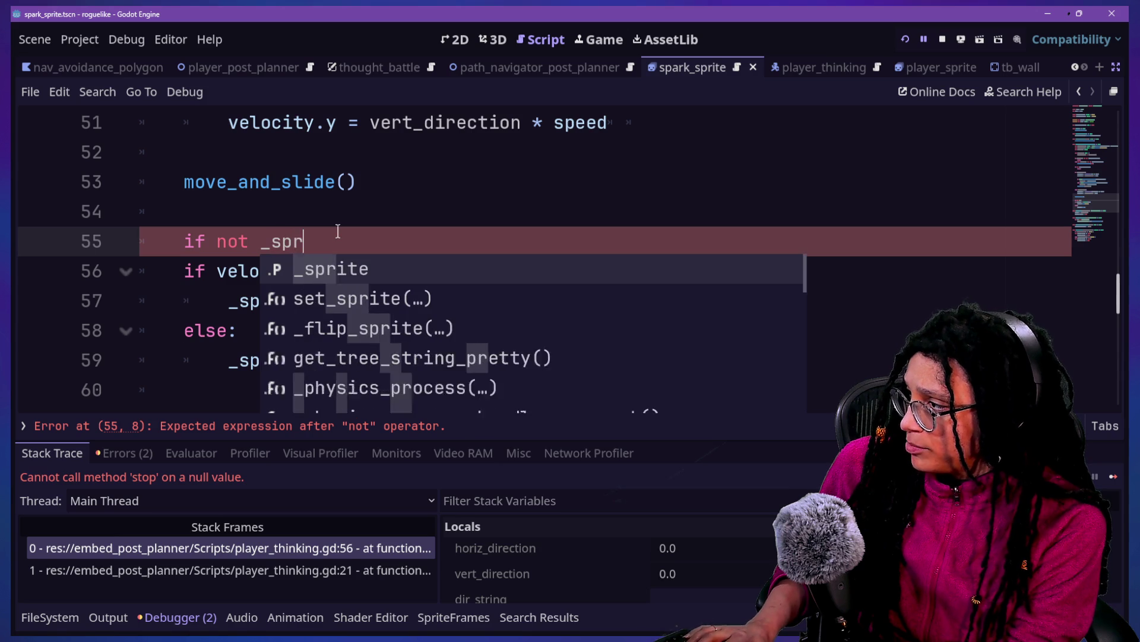
key("Return")
type("return")
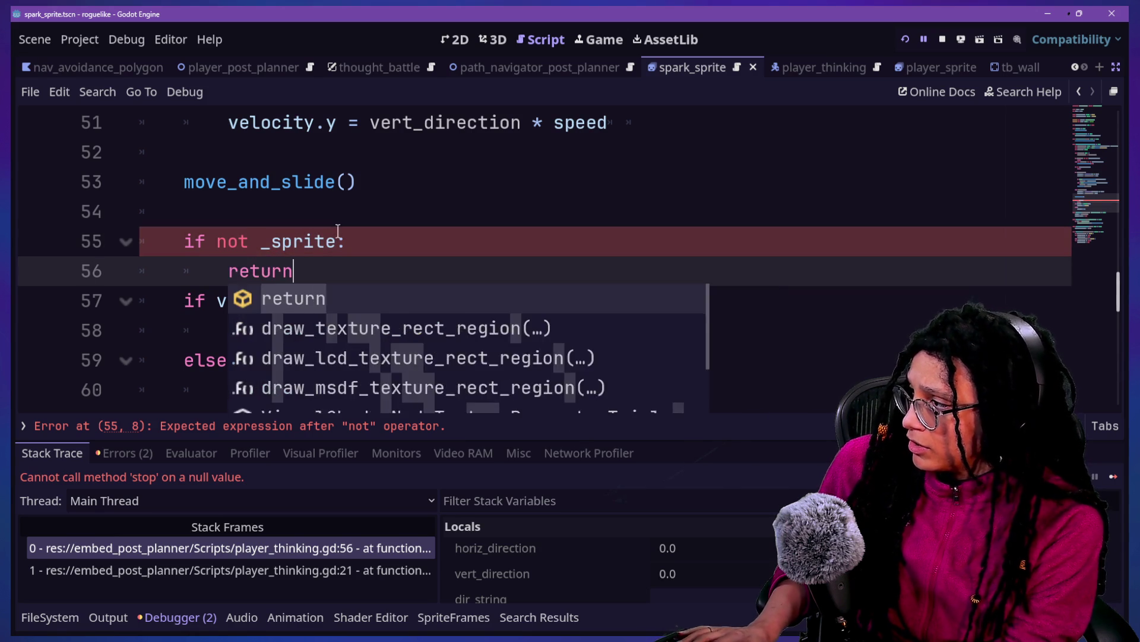
left_click(540, 204)
left_click(906, 39)
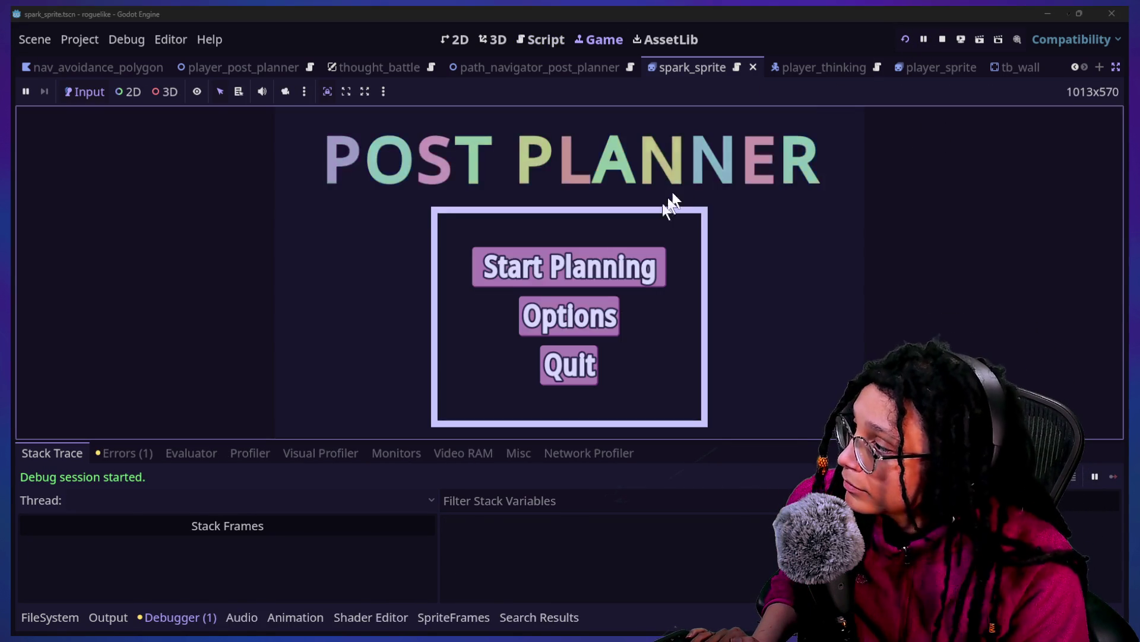
Step: Enter the game and pick a platform to reach the pink brain level, then return to spark_sprite
left_click(657, 261)
left_click(696, 279)
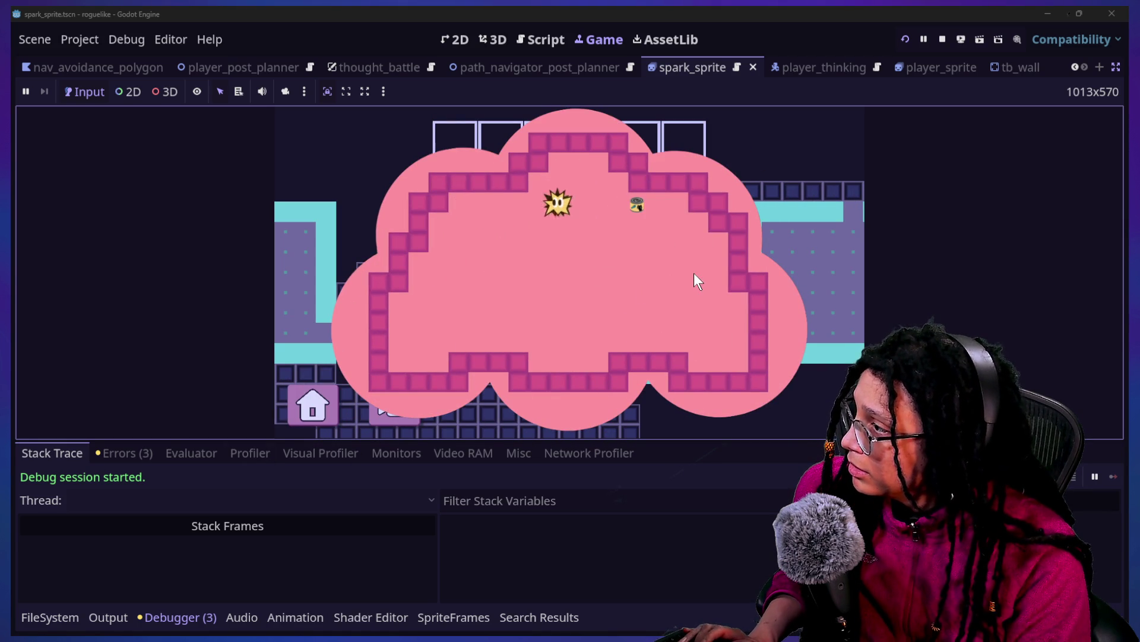
left_click(539, 36)
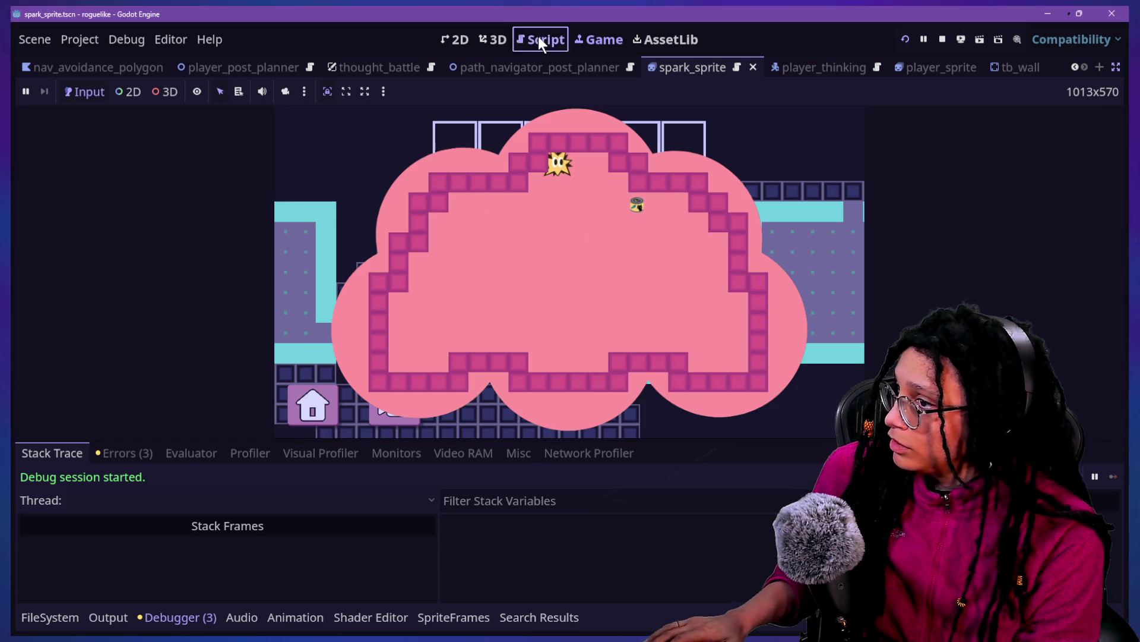
left_click(534, 307)
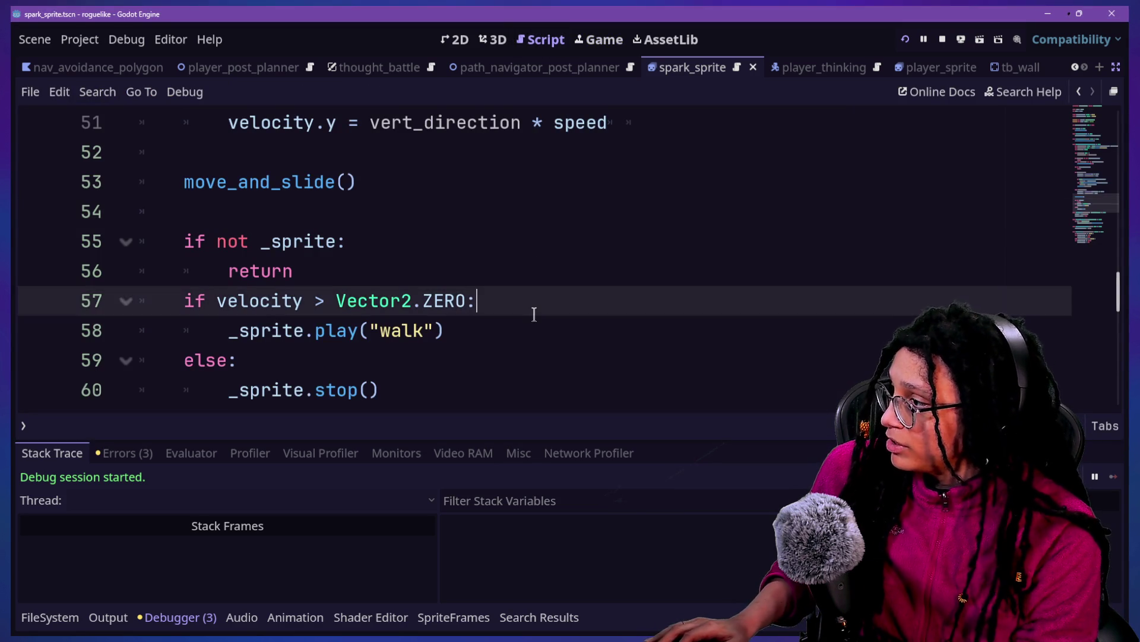
Step: Add print("walking") under the velocity check and save
key("Return")
type("print")
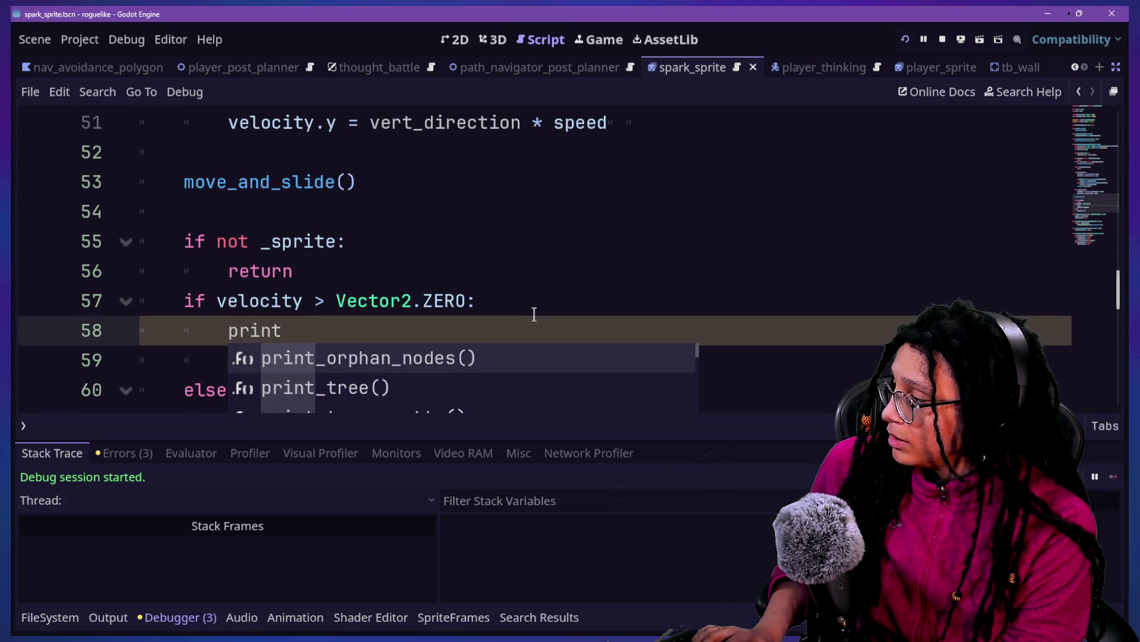
type("(")
key("BackSpace")
key("BackSpace")
key("BackSpace")
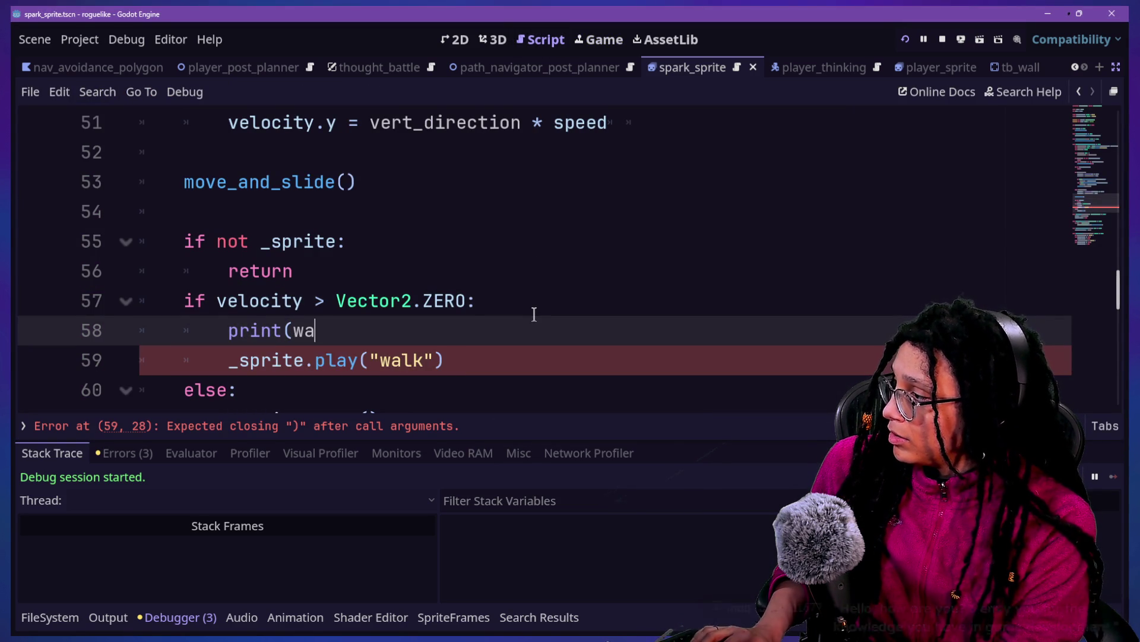
type("\"walking")
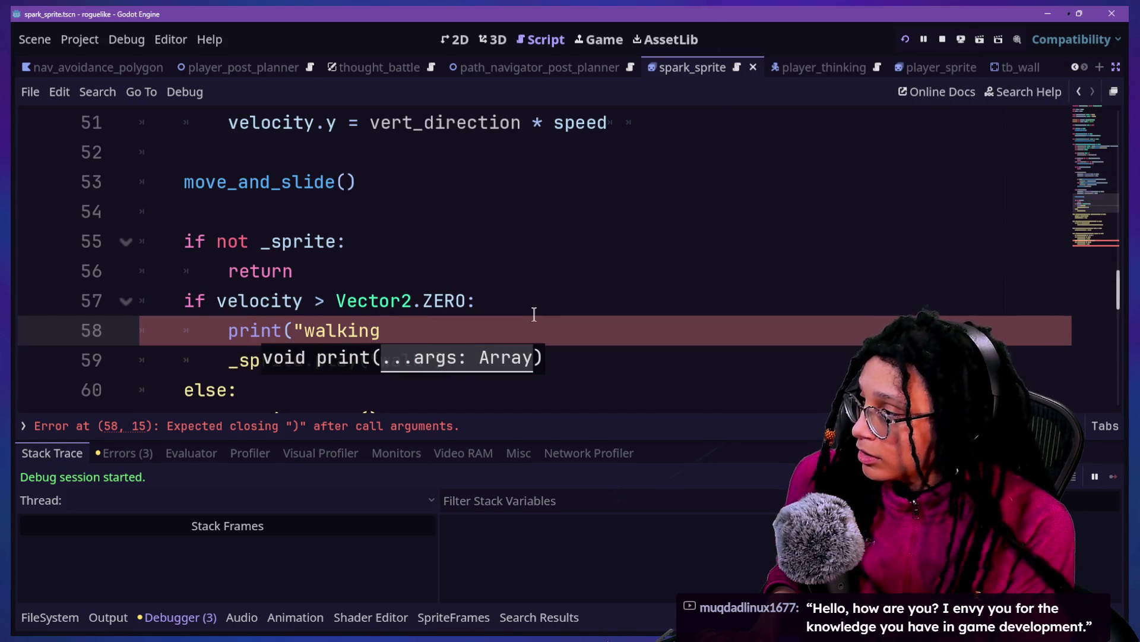
type("\")")
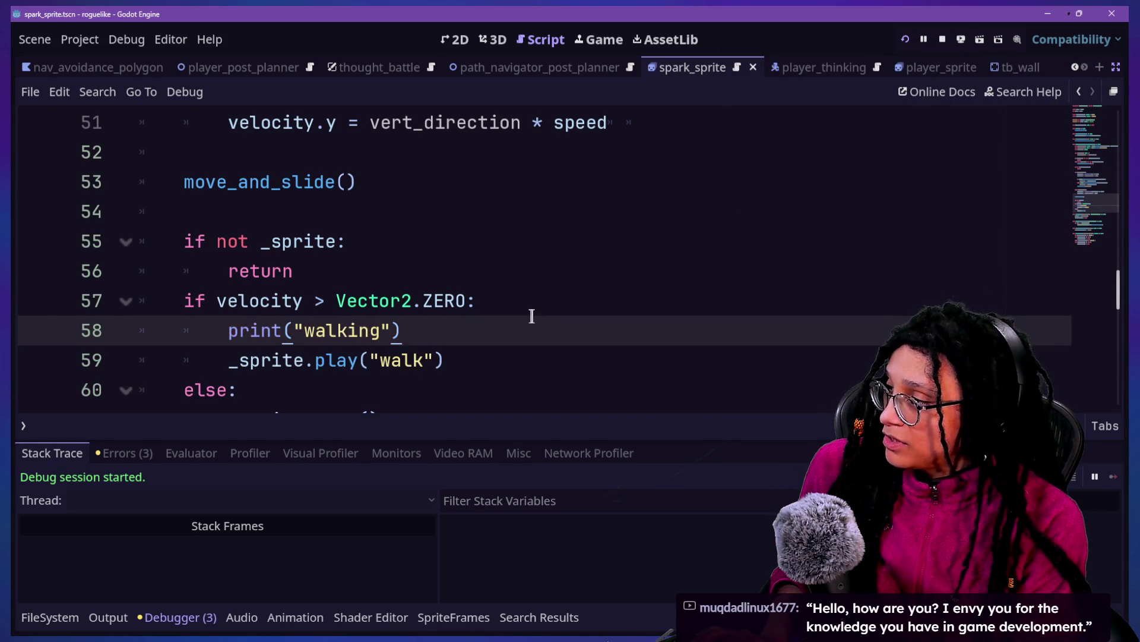
left_click(537, 307, "shift")
key("ctrl+s")
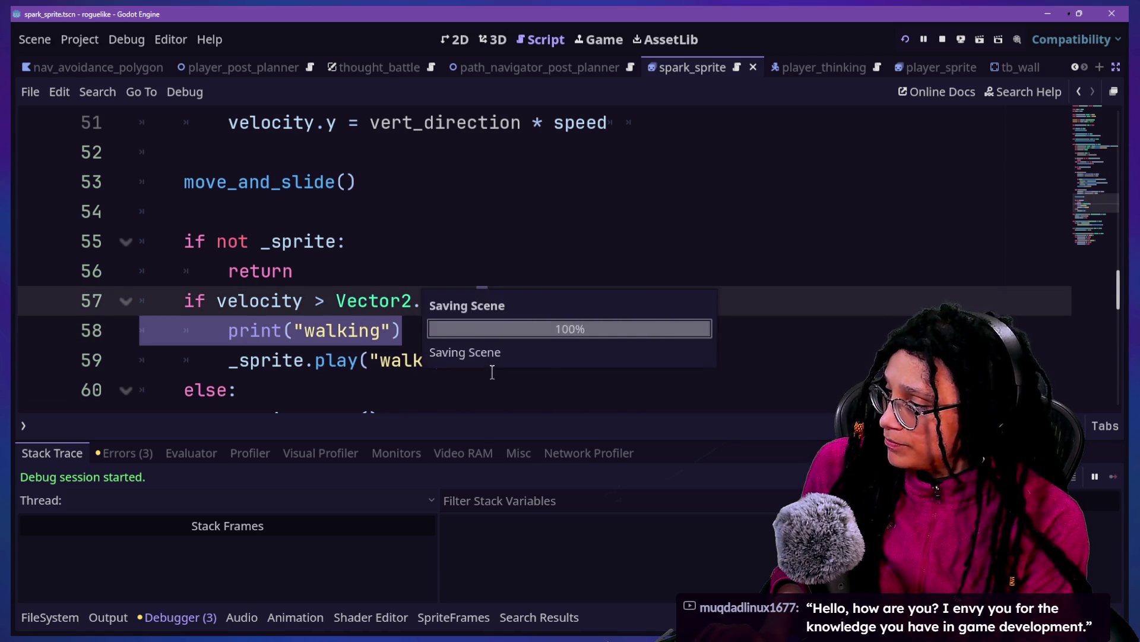
Step: Copy the print line under else, change it to print("stop"), and save
left_click(493, 362)
key("Down")
key("Down")
key("Down")
key("Down")
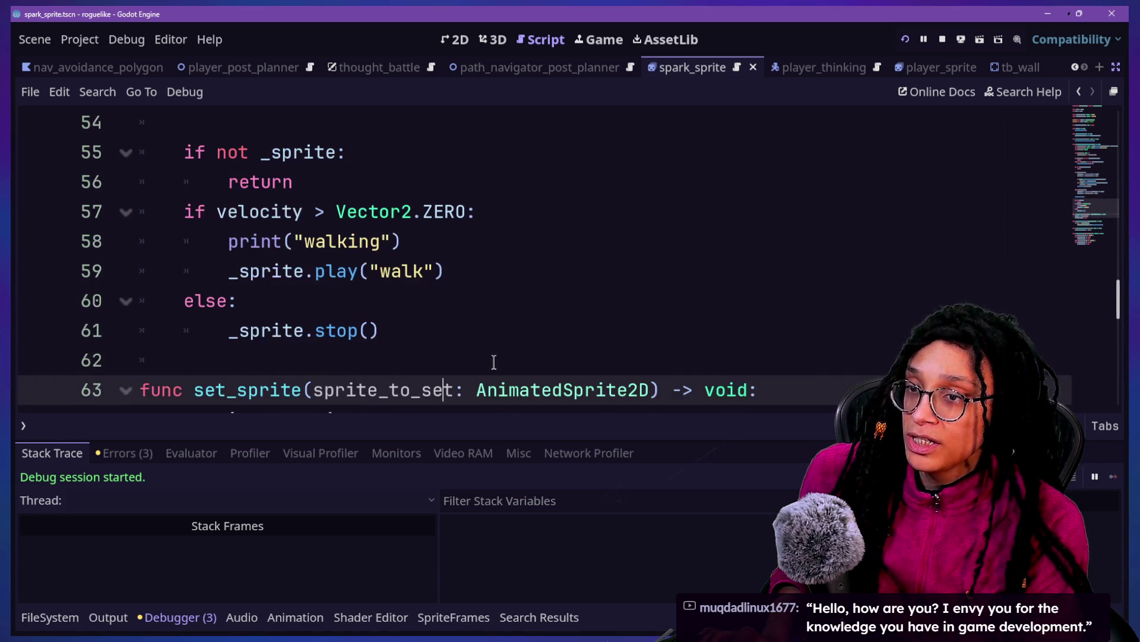
key("Up")
key("Up")
key("Up")
key("Up")
key("Up")
key("Up")
key("Up")
key("Down")
key("Up")
key("Up")
key("Down")
key("Down")
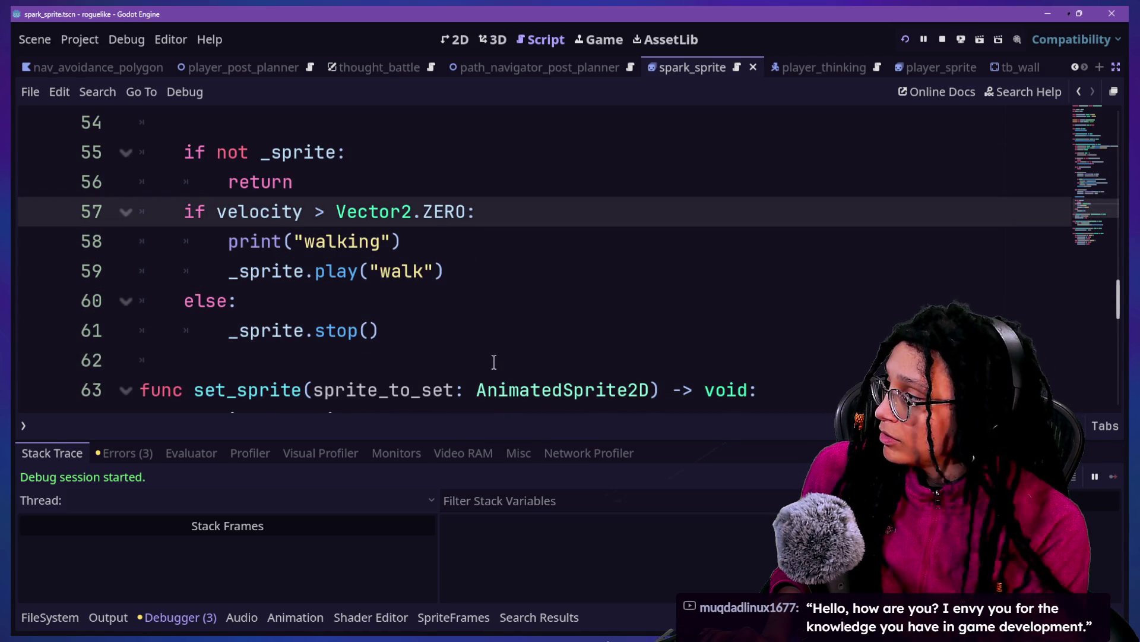
key("Down")
key("Down")
key("Down")
key("Return")
type("print(\"walking\")")
double_click(354, 328)
key("BackSpace")
type("f")
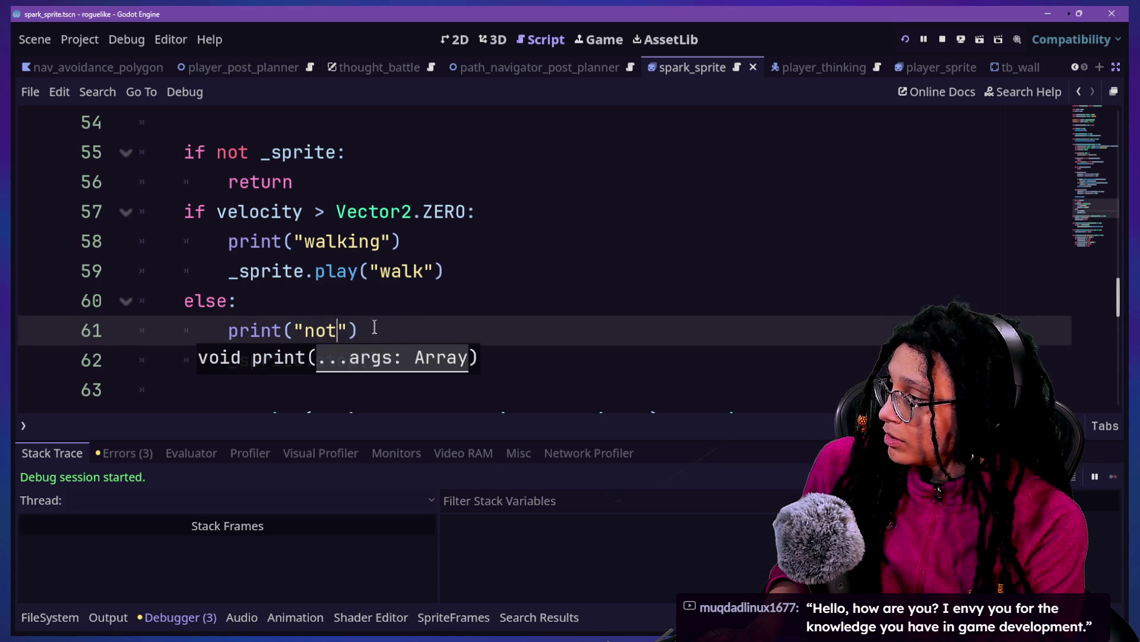
type("p")
key("ctrl+s")
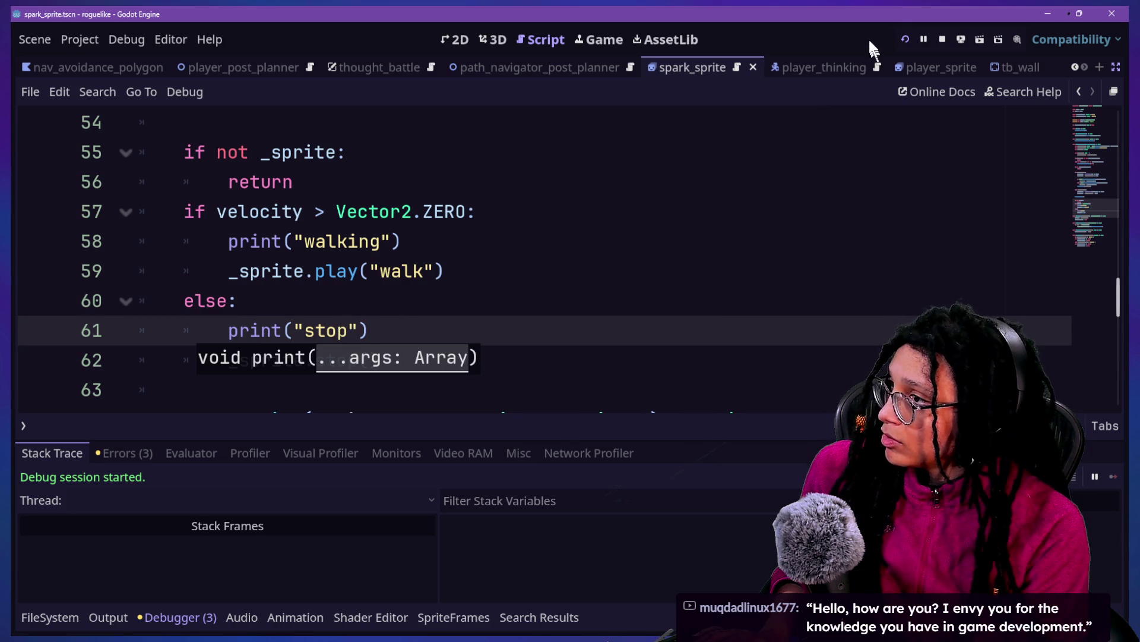
left_click(906, 40)
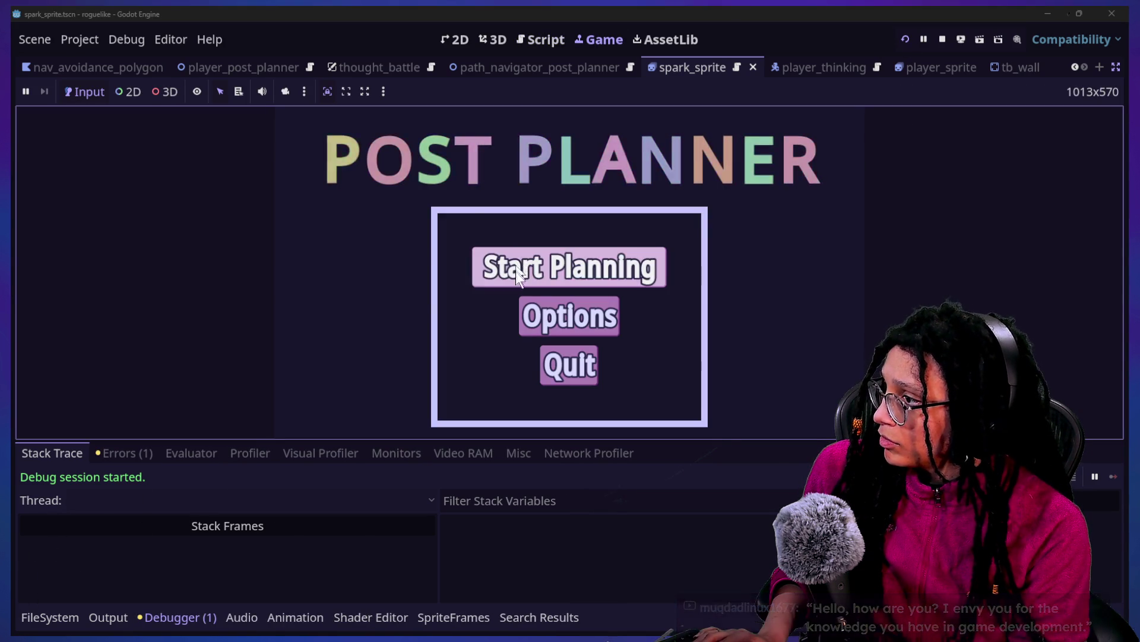
Step: Enter the level and watch the Output log's walking/stop messages, then return to the script
left_click(512, 267)
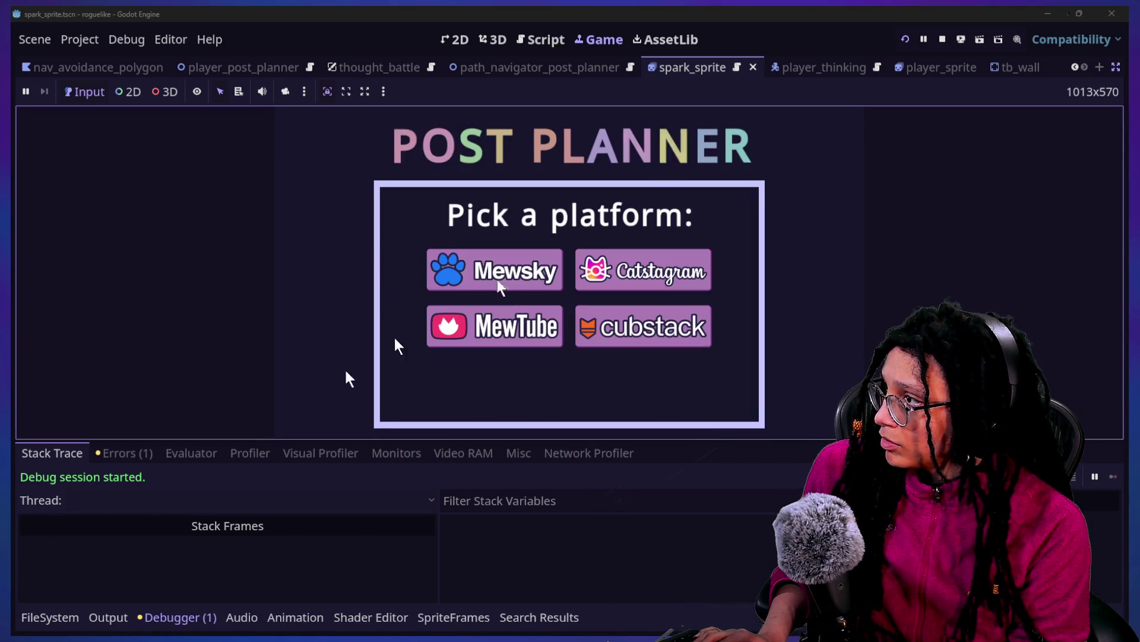
mouse_move(625, 260)
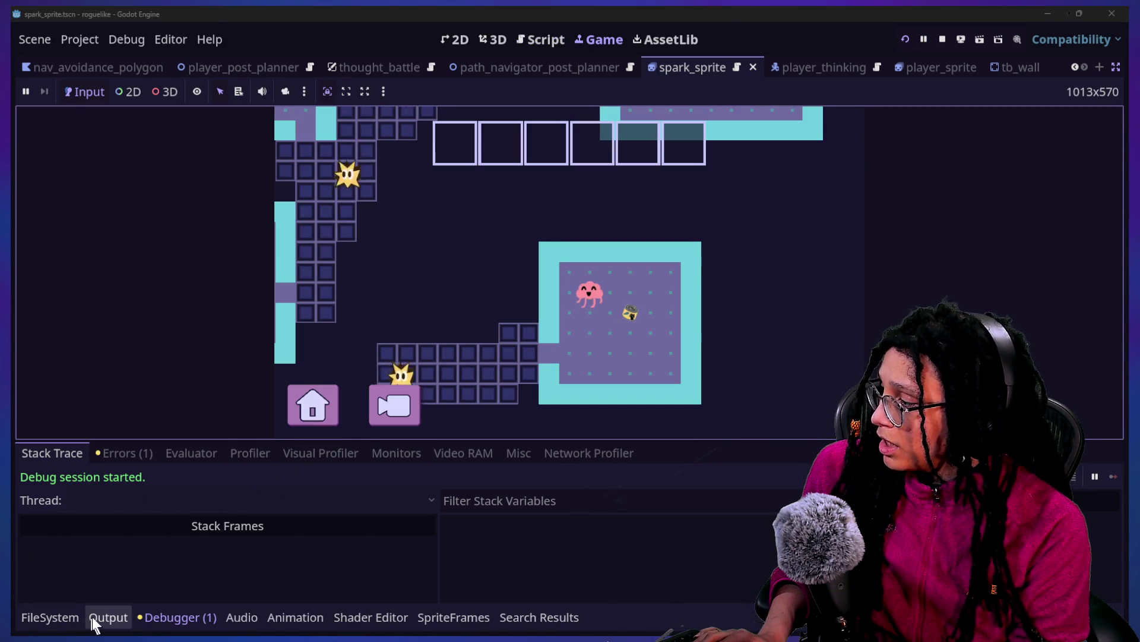
left_click(93, 617)
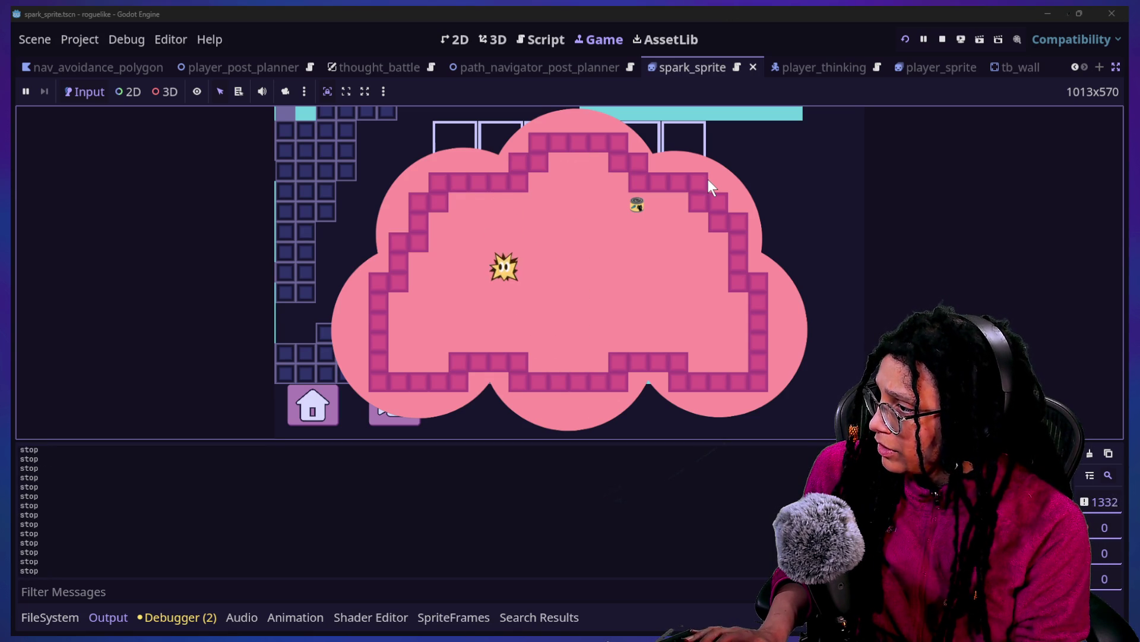
left_click(518, 36)
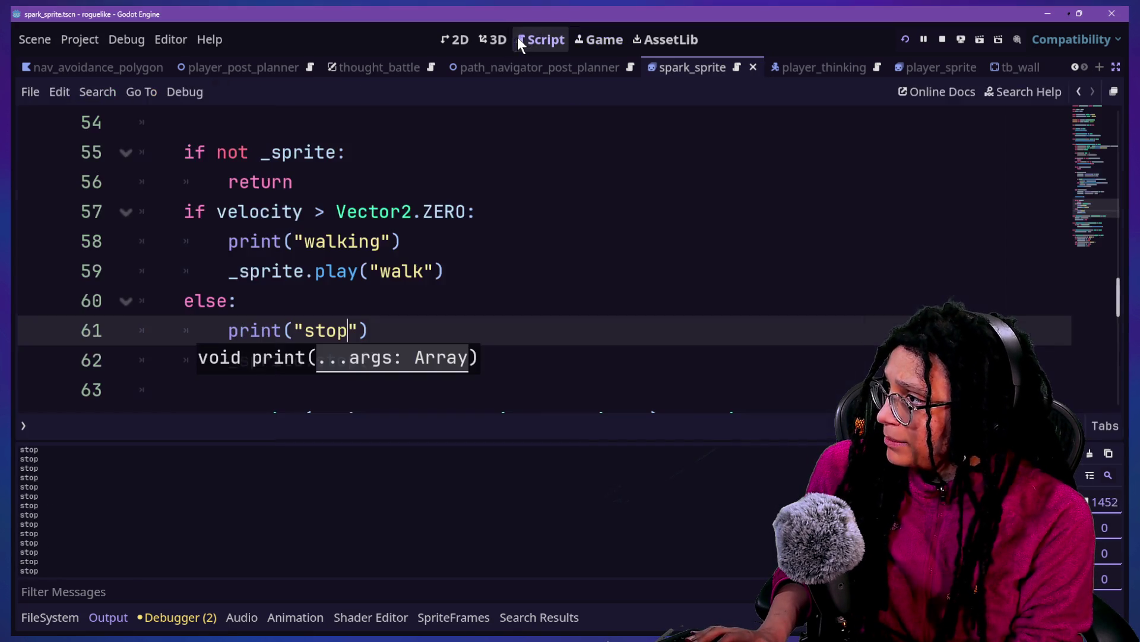
Step: Collapse the bottom panel and change line 57's comparison to velocity == Vector2.ZERO
left_click(479, 37)
left_click(534, 38)
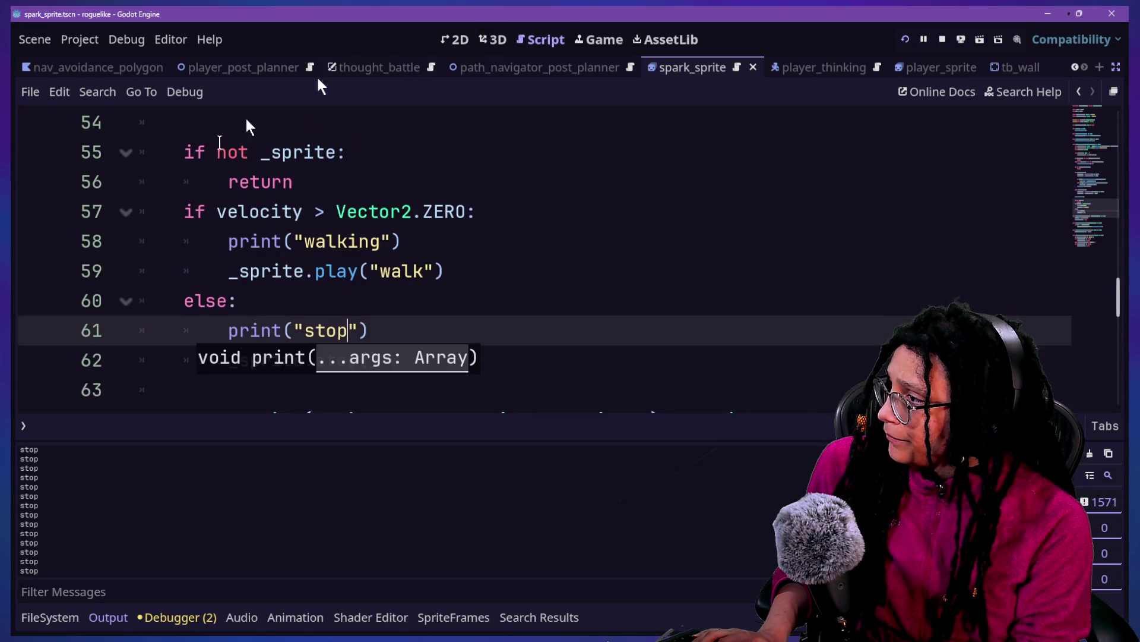
left_click(557, 305)
scroll(557, 308, "down", 3)
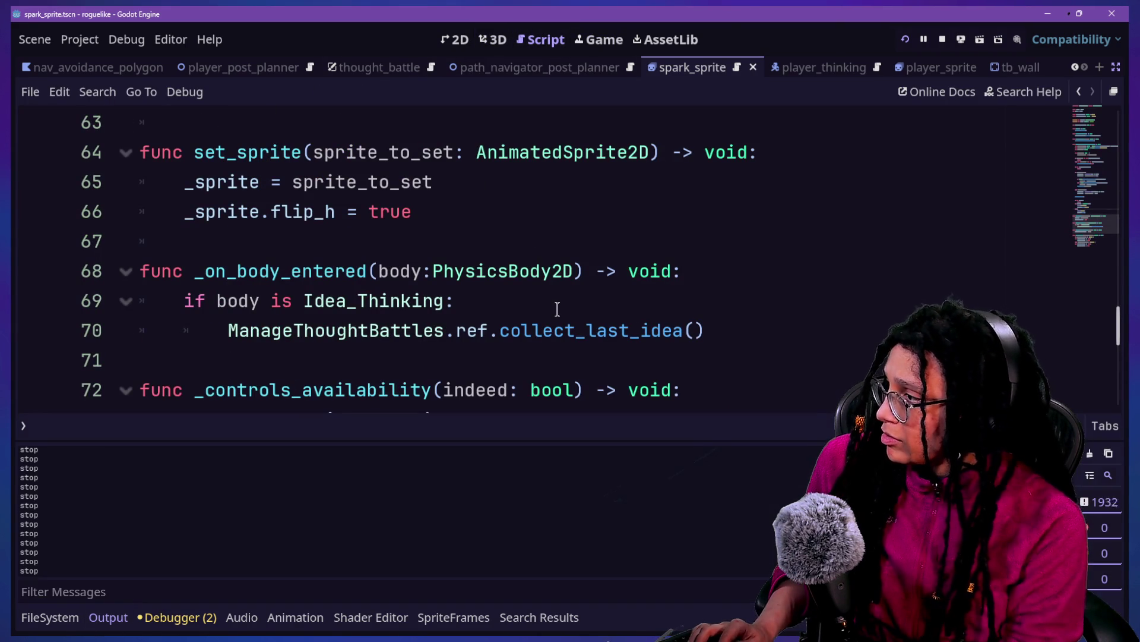
key("ctrl+j")
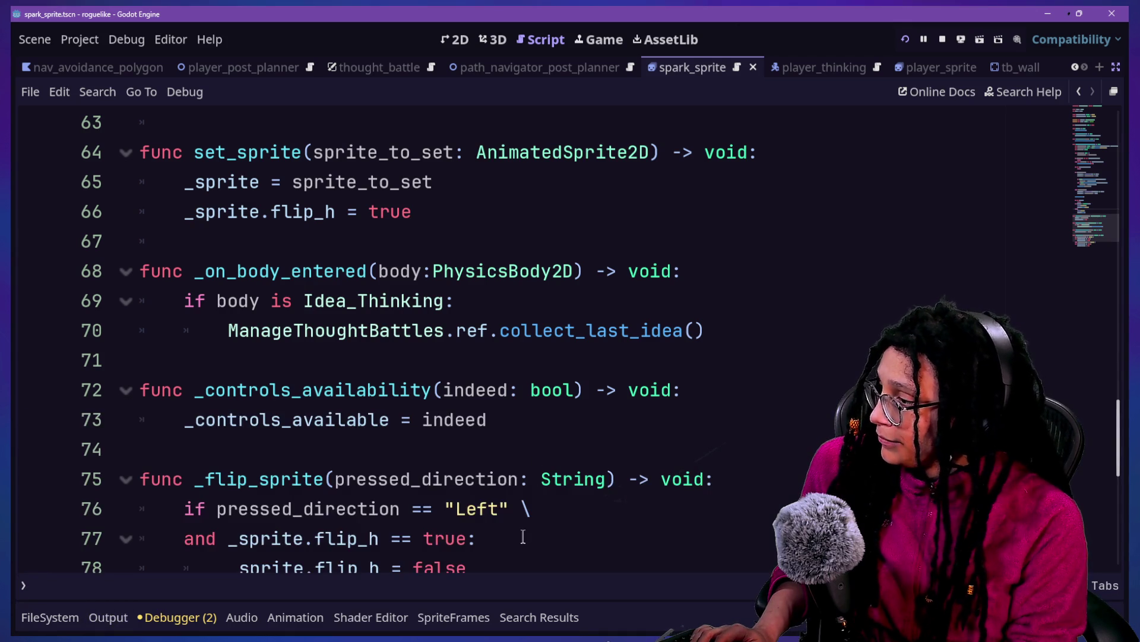
scroll(523, 537, "down", 6)
scroll(522, 536, "up", 6)
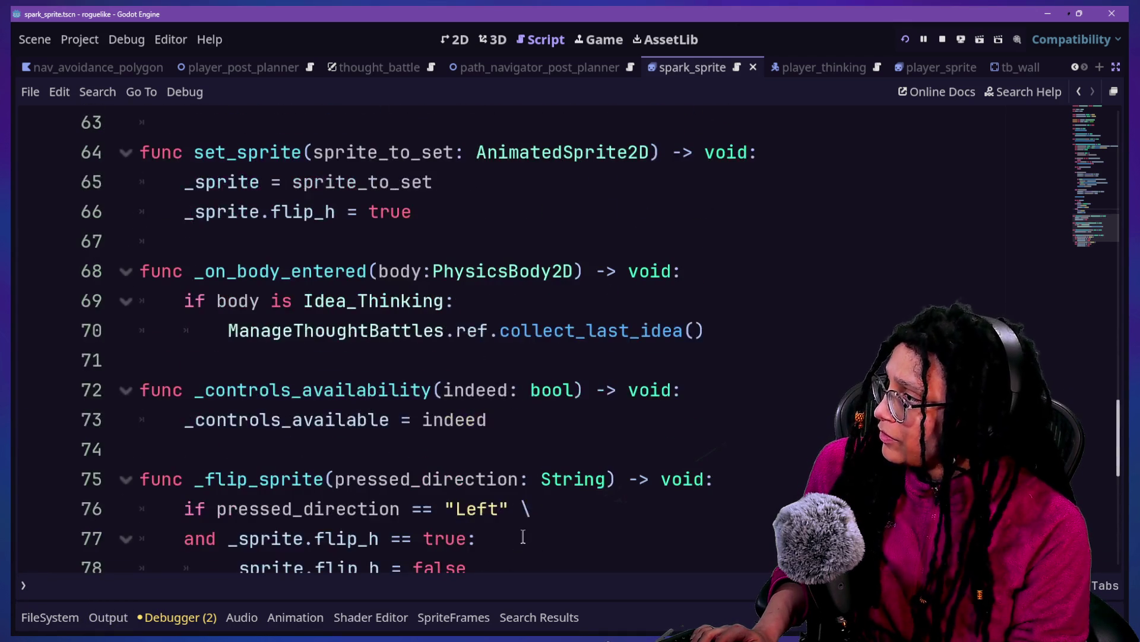
scroll(555, 336, "up", 6)
scroll(556, 334, "down", 2)
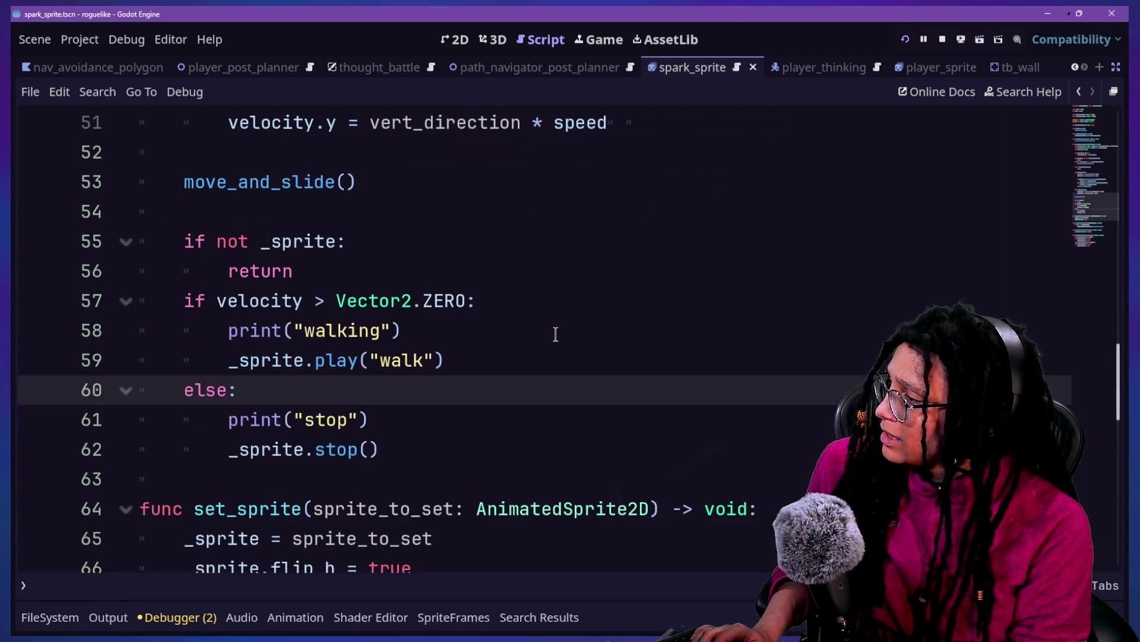
left_click(349, 271)
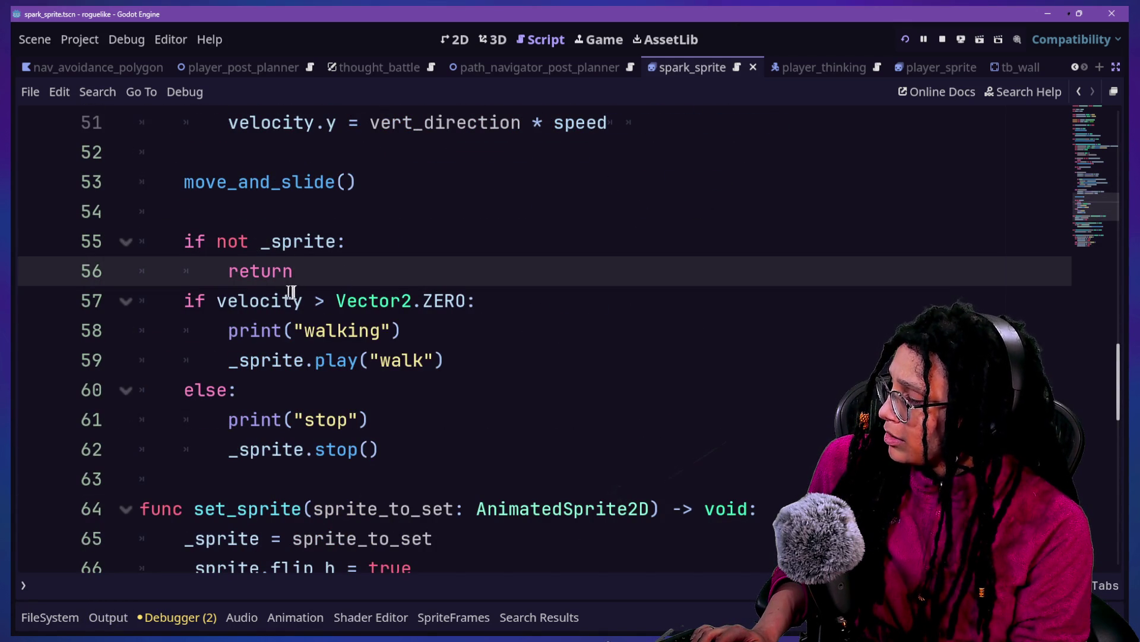
double_click(319, 301)
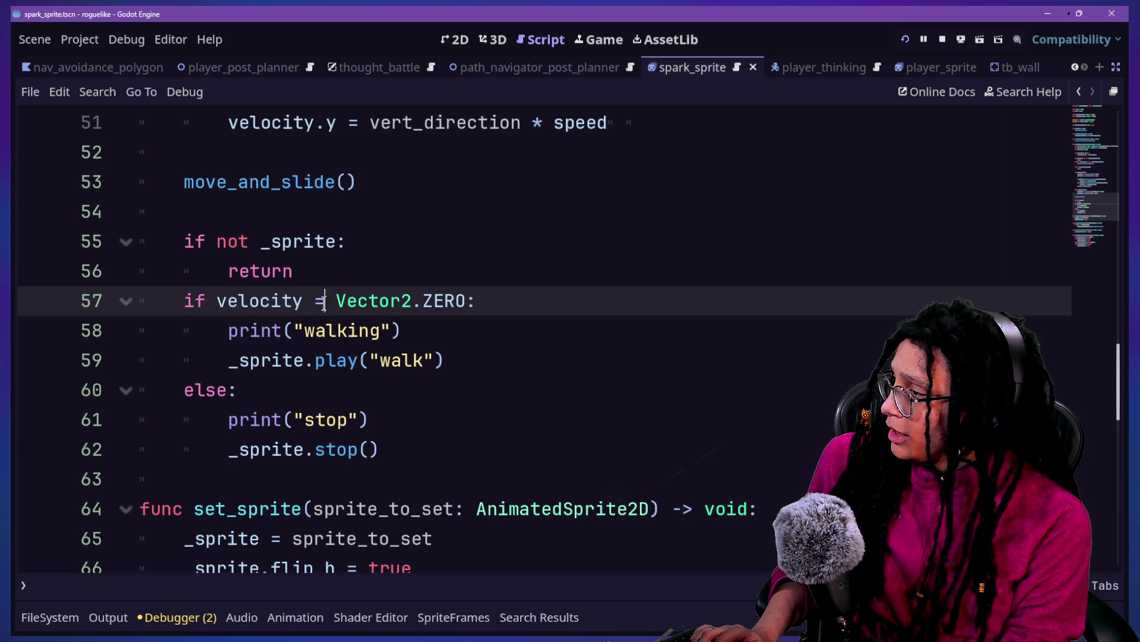
type("=")
left_click(333, 270)
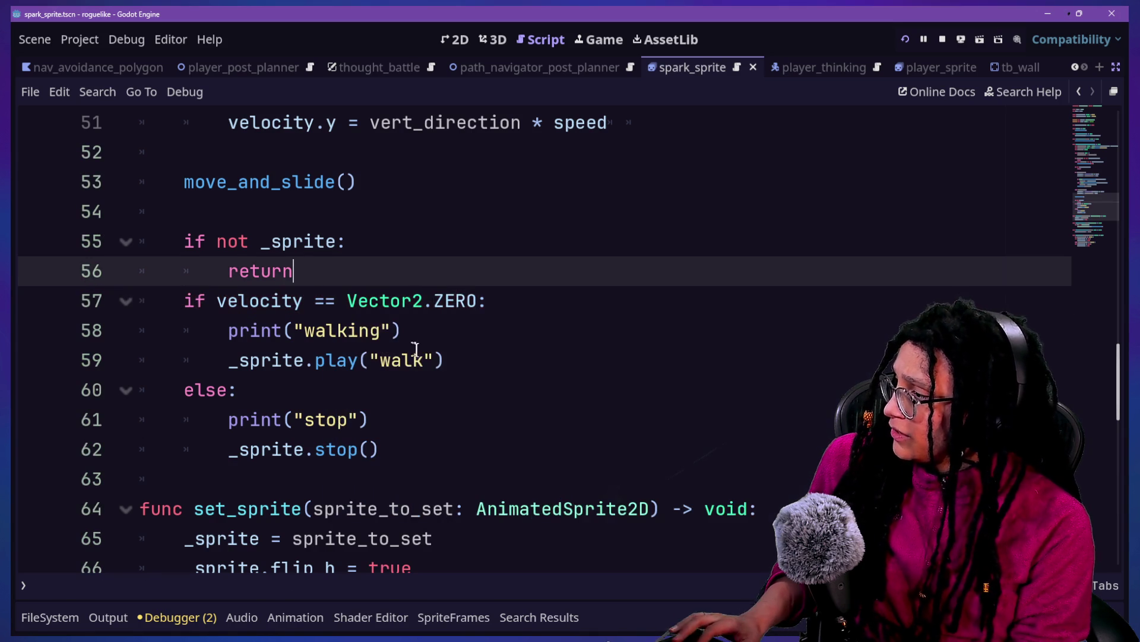
Step: Move the walking lines under else and the stop lines under the zero check, then save
left_click_drag(478, 350, 526, 308)
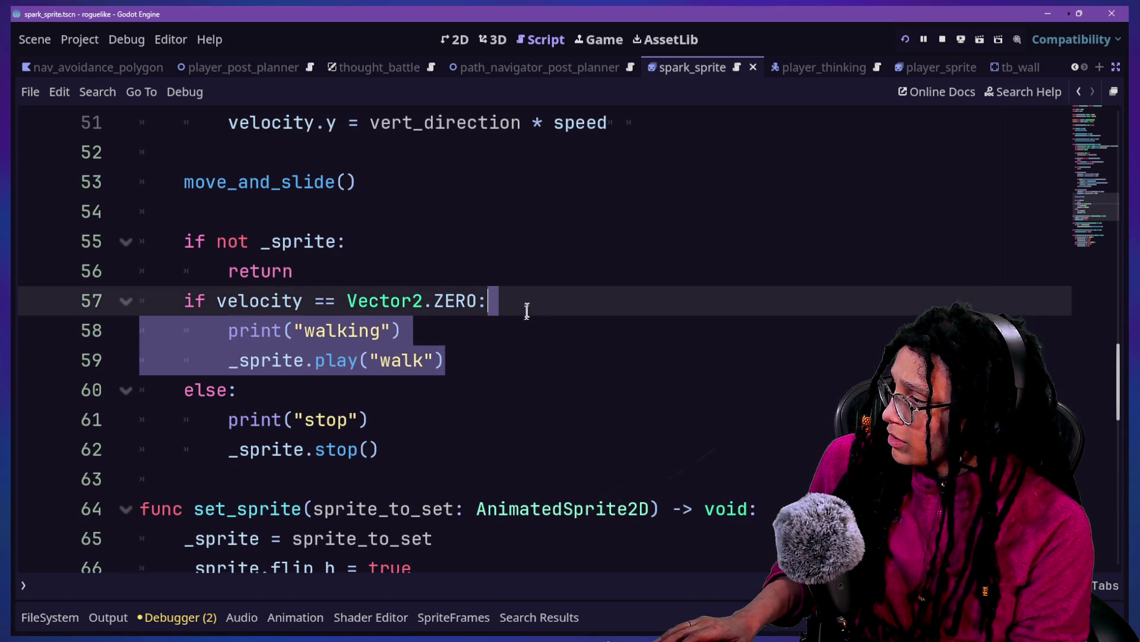
left_click_drag(389, 361, 416, 333)
left_click_drag(475, 451, 504, 392)
key("ctrl+c")
key("BackSpace")
left_click(545, 306)
key("ctrl+v")
key("ctrl+s")
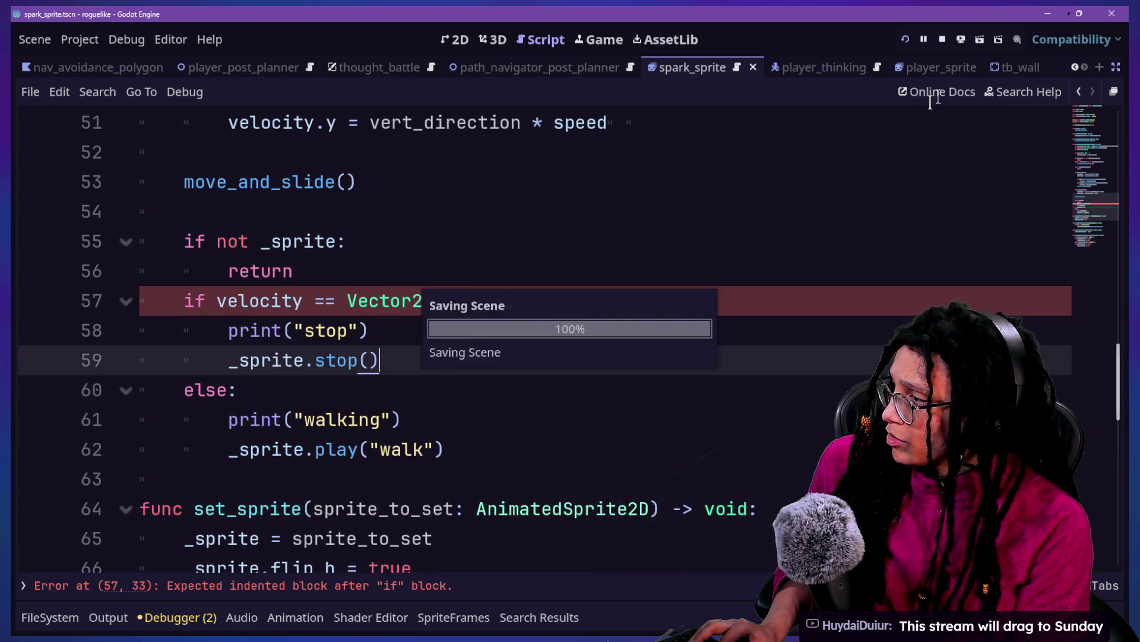
left_click(905, 39)
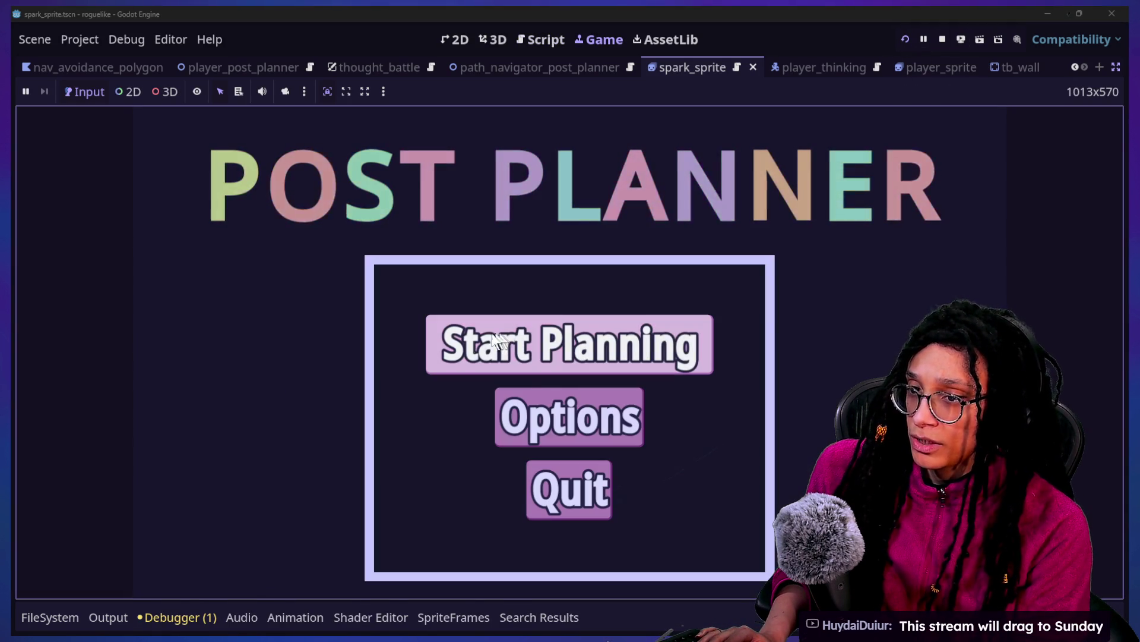
Step: Start Planning, pick Catstagram, and roam the spark around the brain level before switching to itch.io
left_click(484, 344)
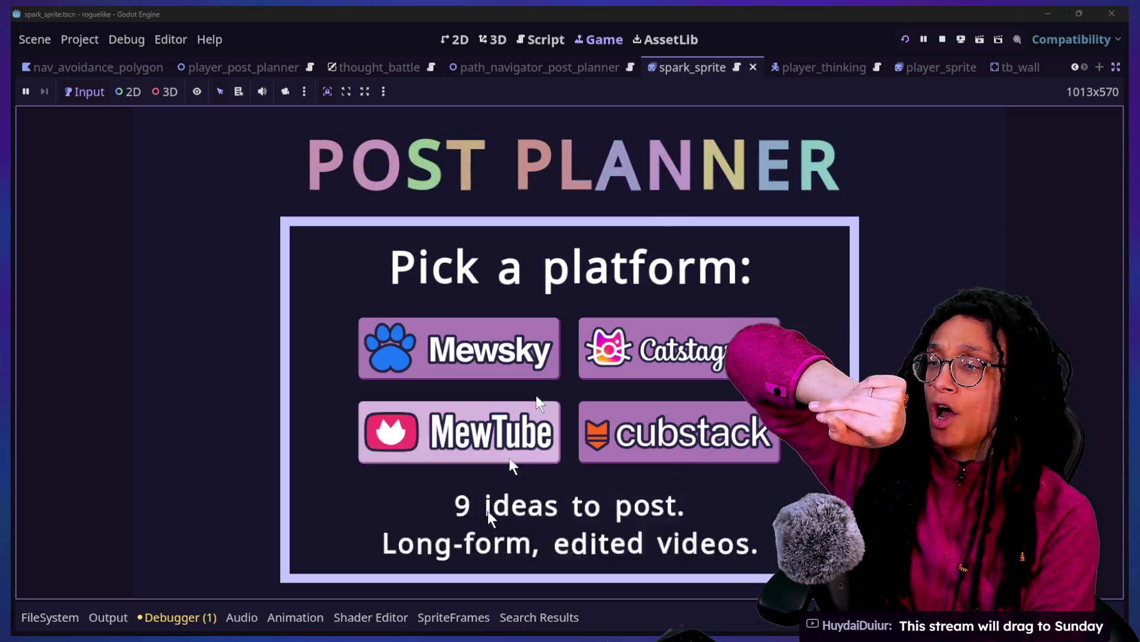
left_click(672, 360)
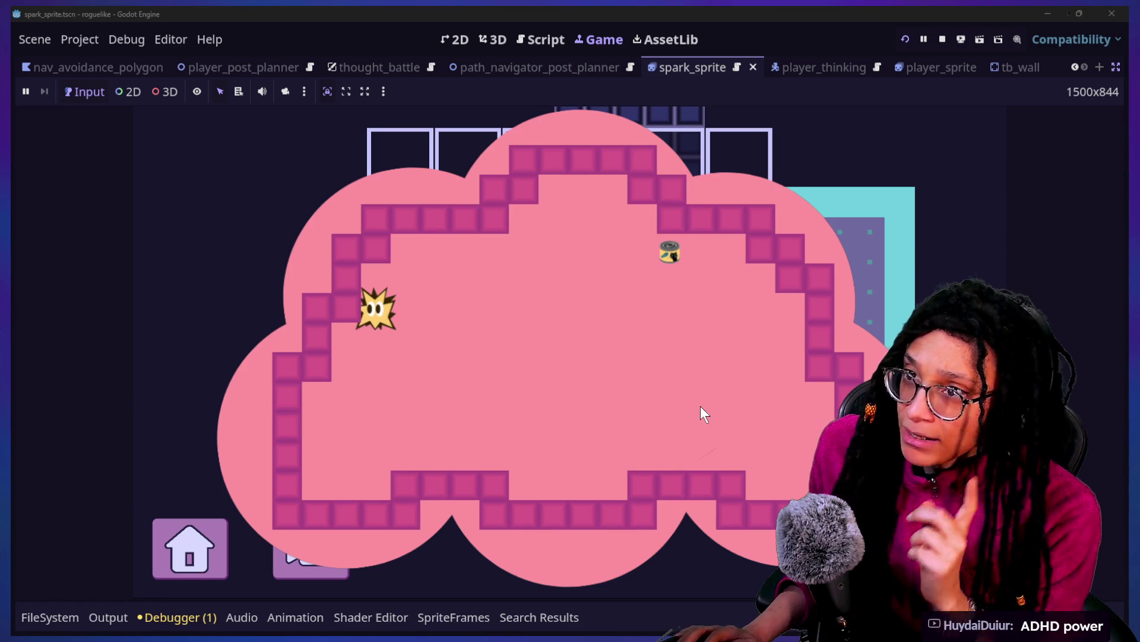
key("alt+Tab")
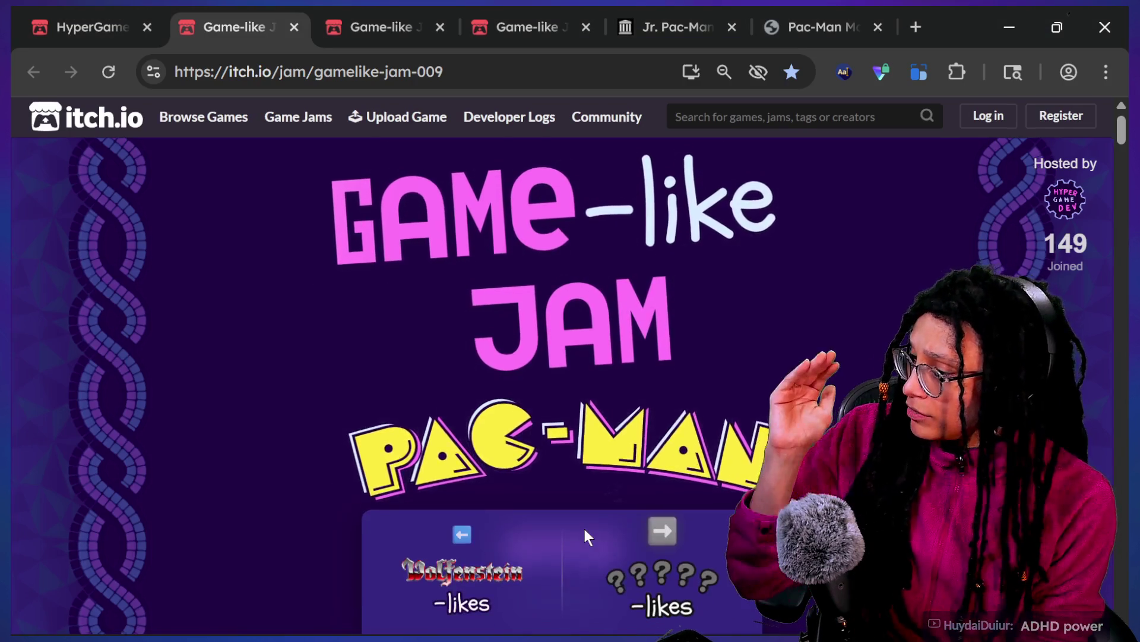
scroll(584, 529, "down", 8)
scroll(772, 291, "down", 3)
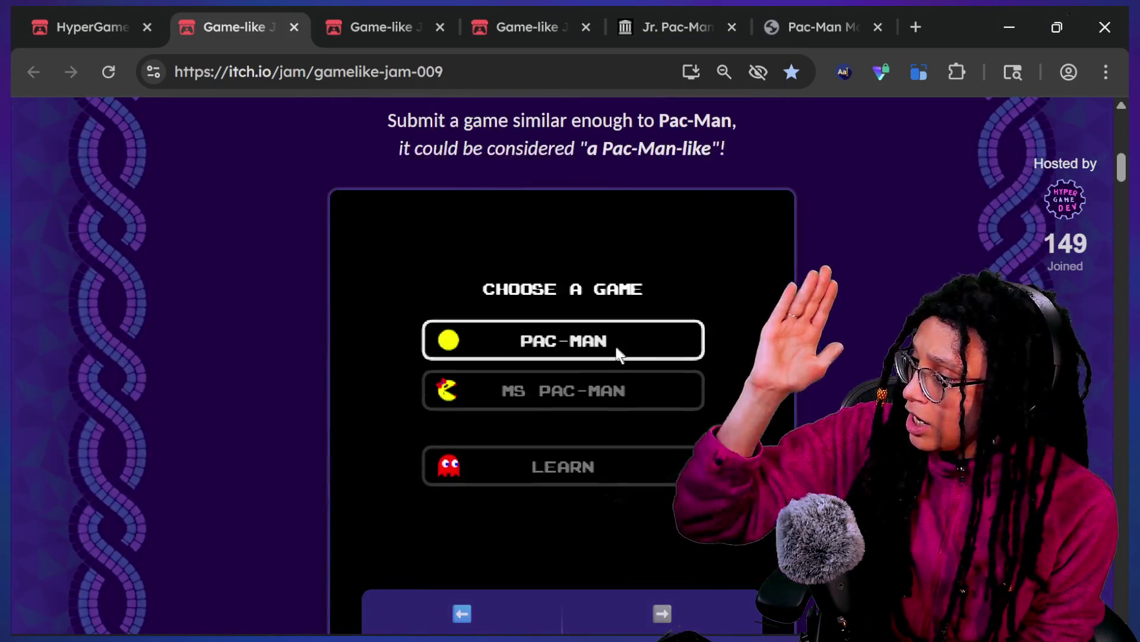
left_click(612, 349)
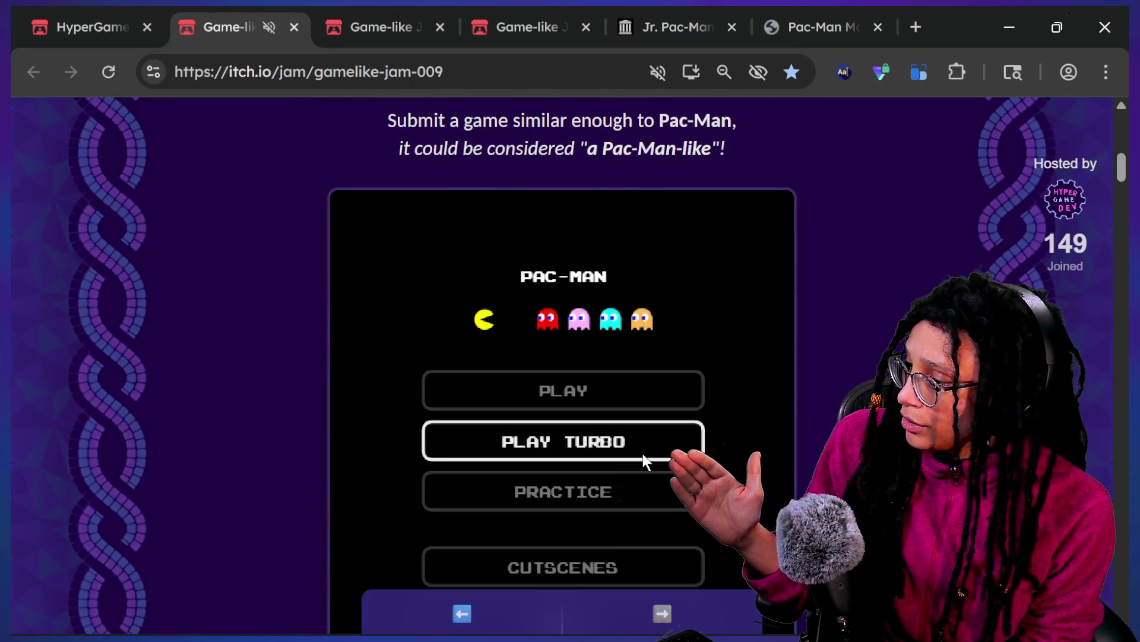
scroll(641, 457, "down", 4)
left_click(631, 460)
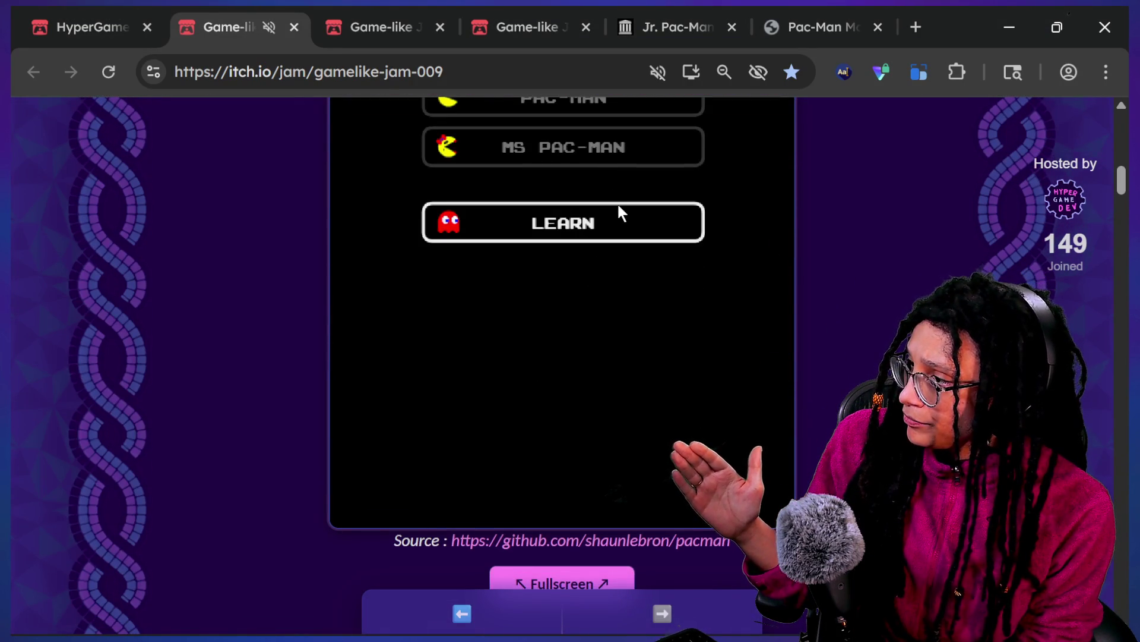
left_click(613, 159)
left_click(527, 165)
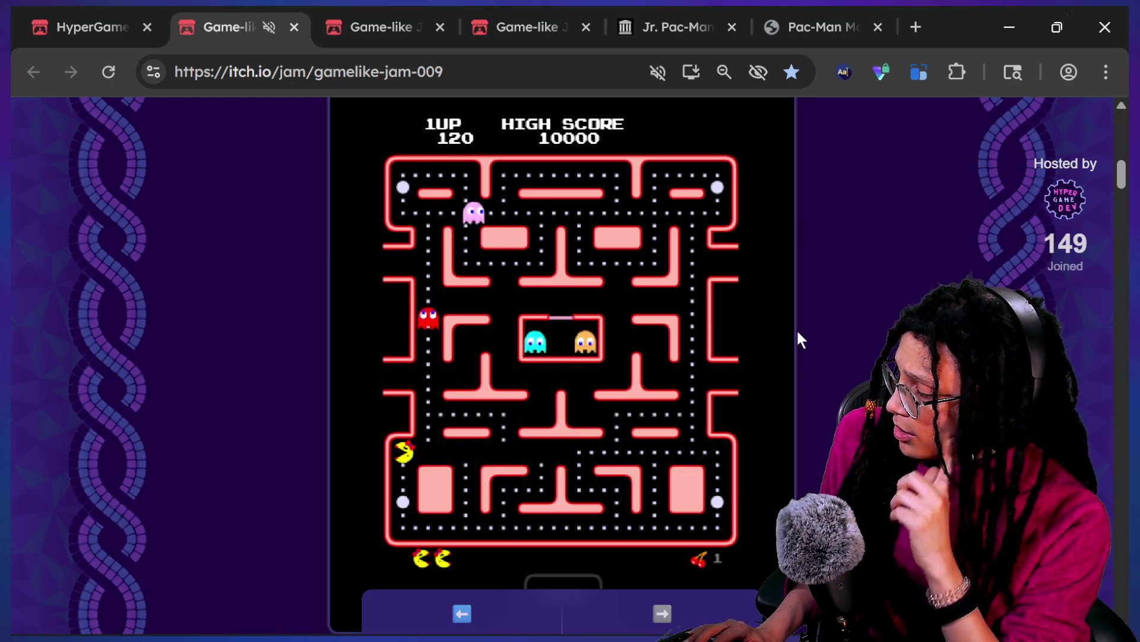
key("Right")
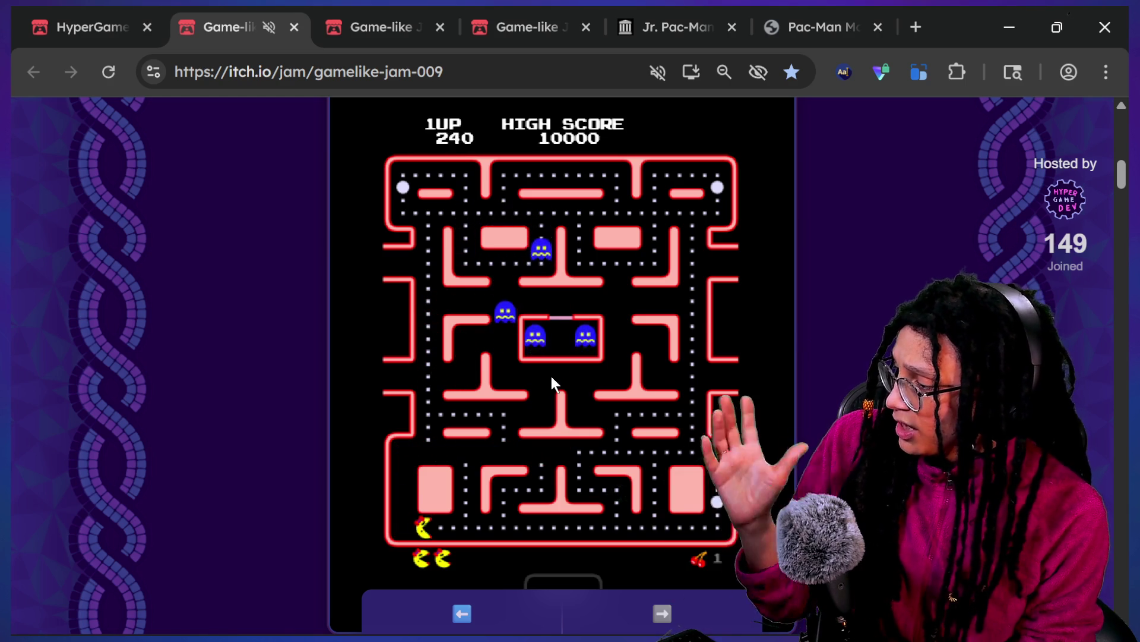
key("Up")
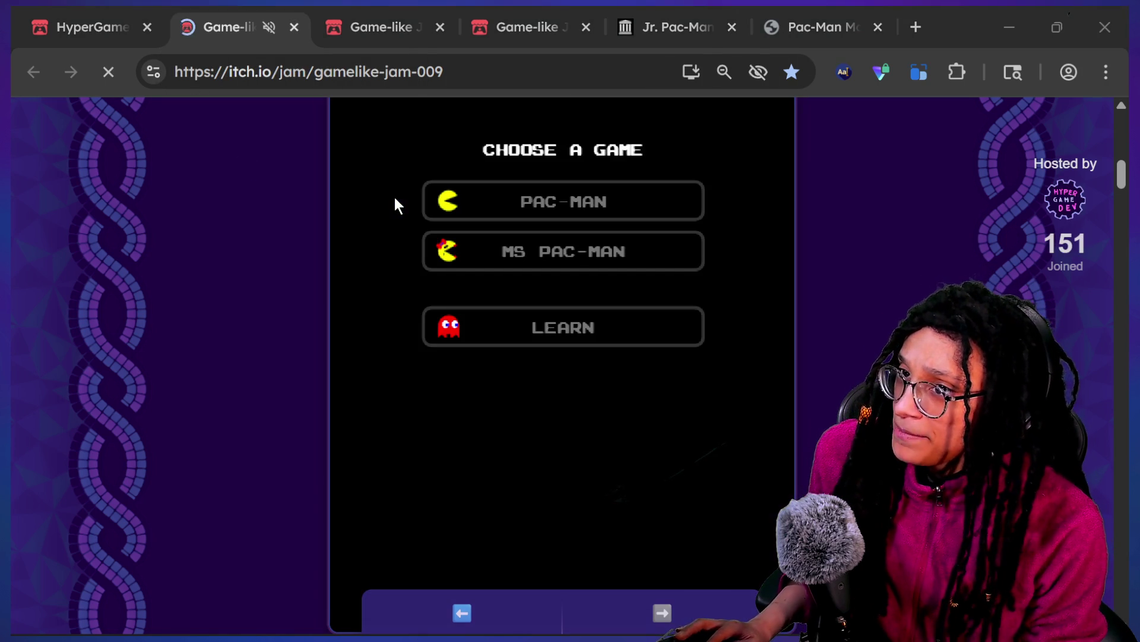
key("alt+Tab")
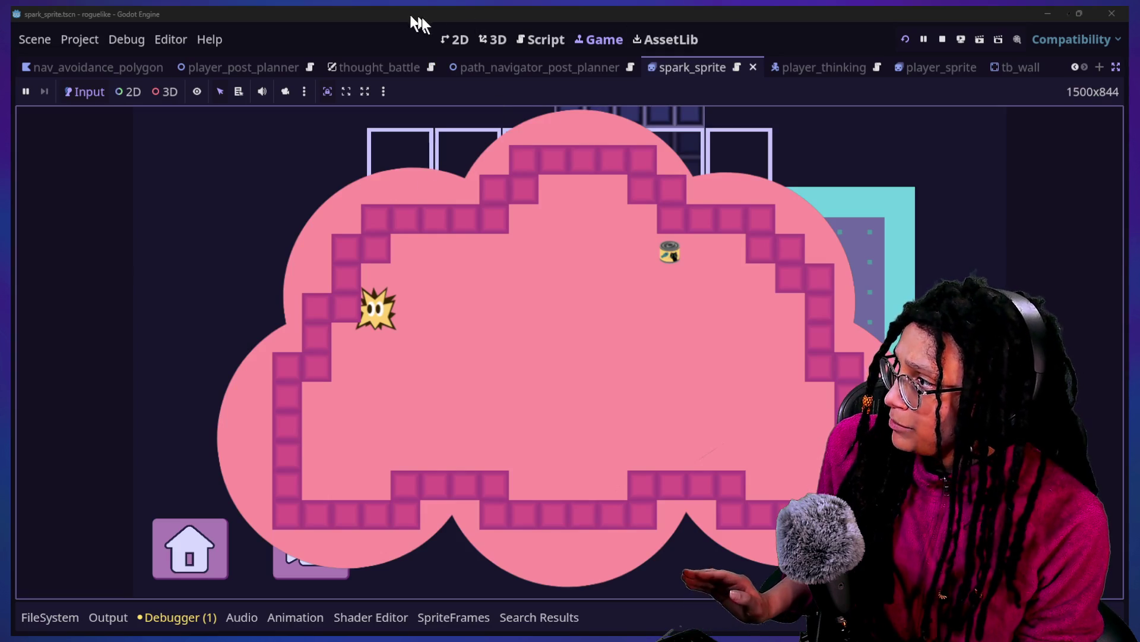
Step: Open thought_battle.tscn in the 2D editor with Quick Open and restore the scene panels
left_click(463, 39)
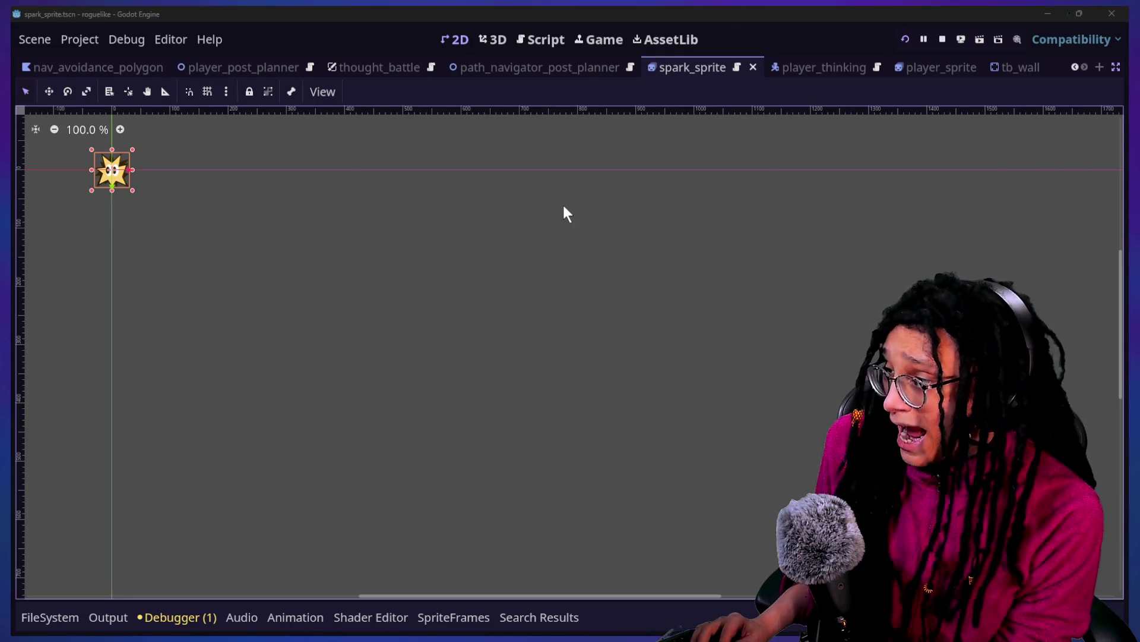
key("shift+alt+o")
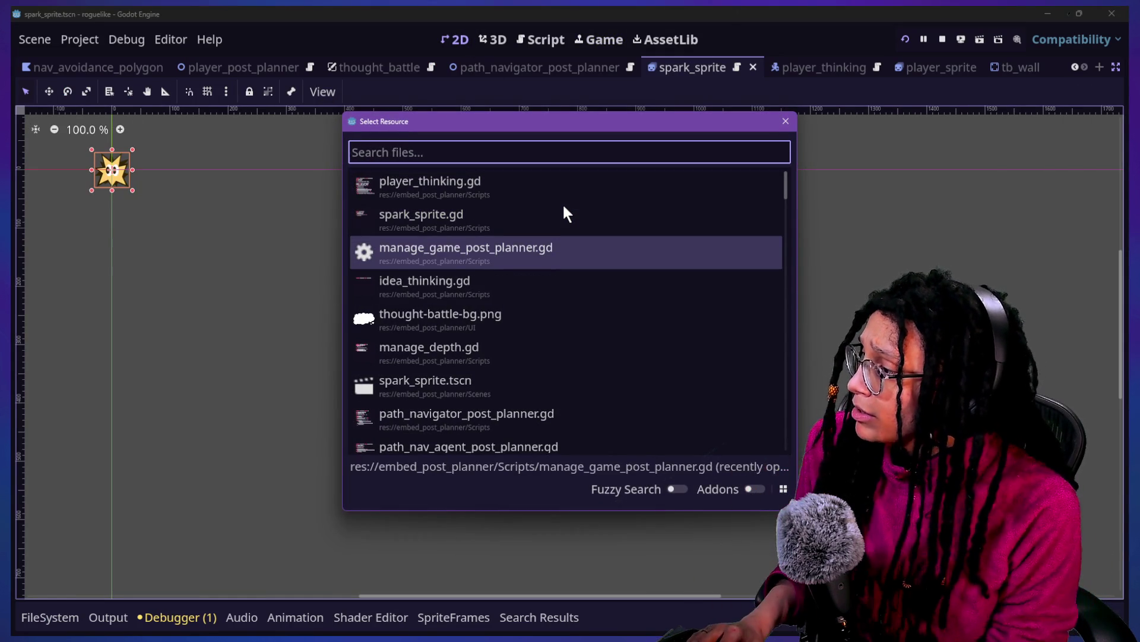
key("Down")
type("thought")
key("Down")
key("Down")
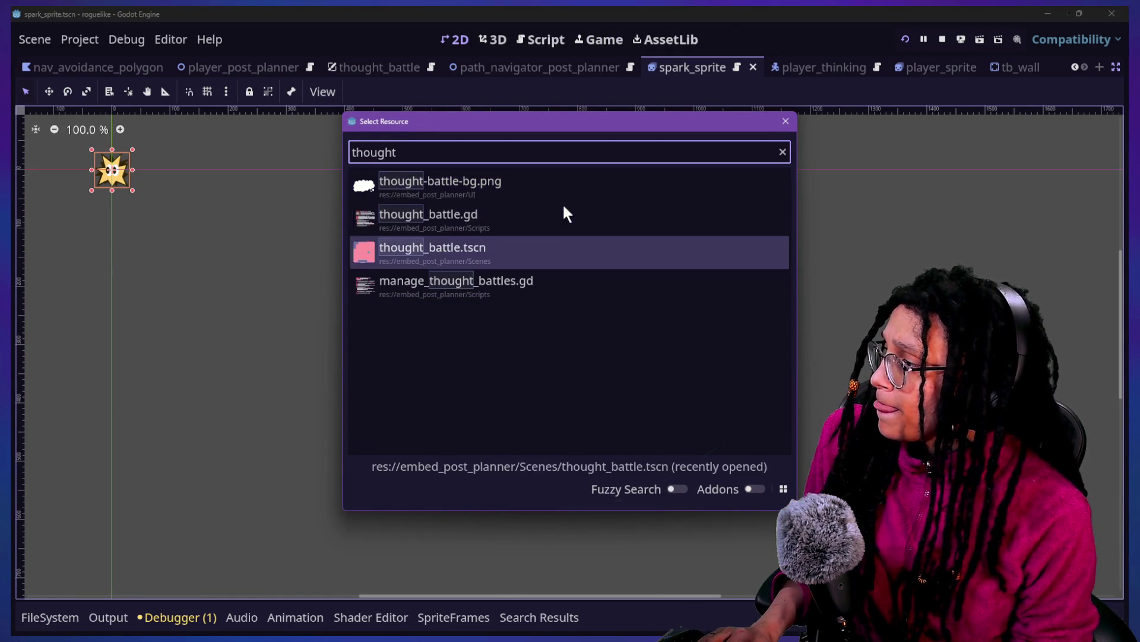
key("Return")
left_click(1116, 67)
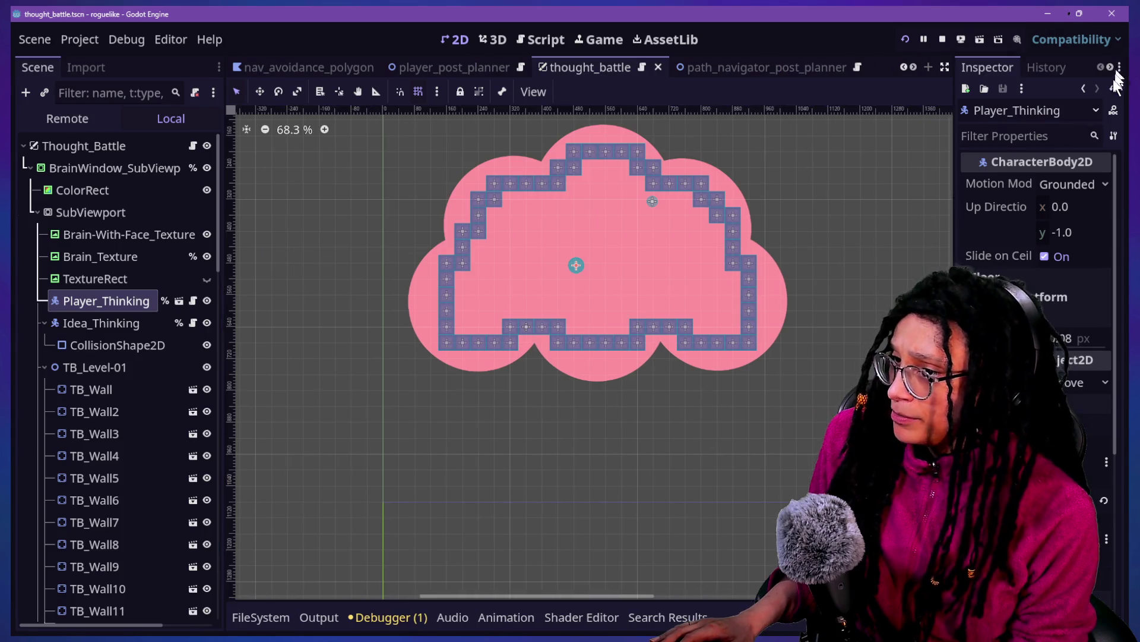
scroll(605, 207, "up", 3)
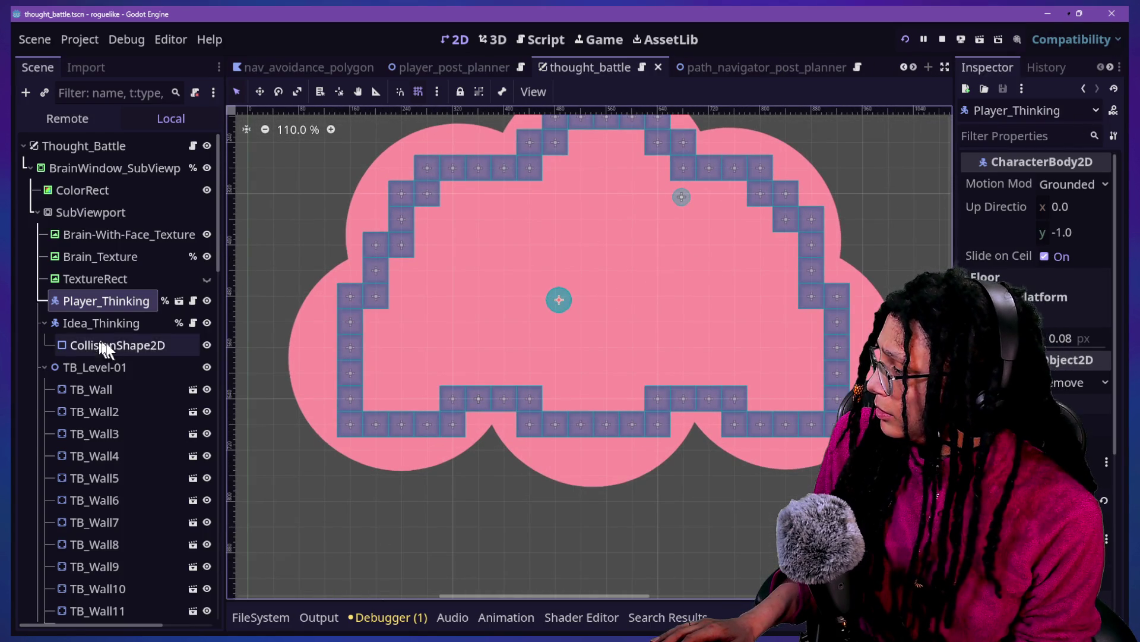
Step: Rename the TB_Level-01 wall group to TB_Level-Border and collapse it
left_click(116, 392)
scroll(116, 397, "down", 3)
scroll(117, 394, "up", 3)
left_click(89, 369)
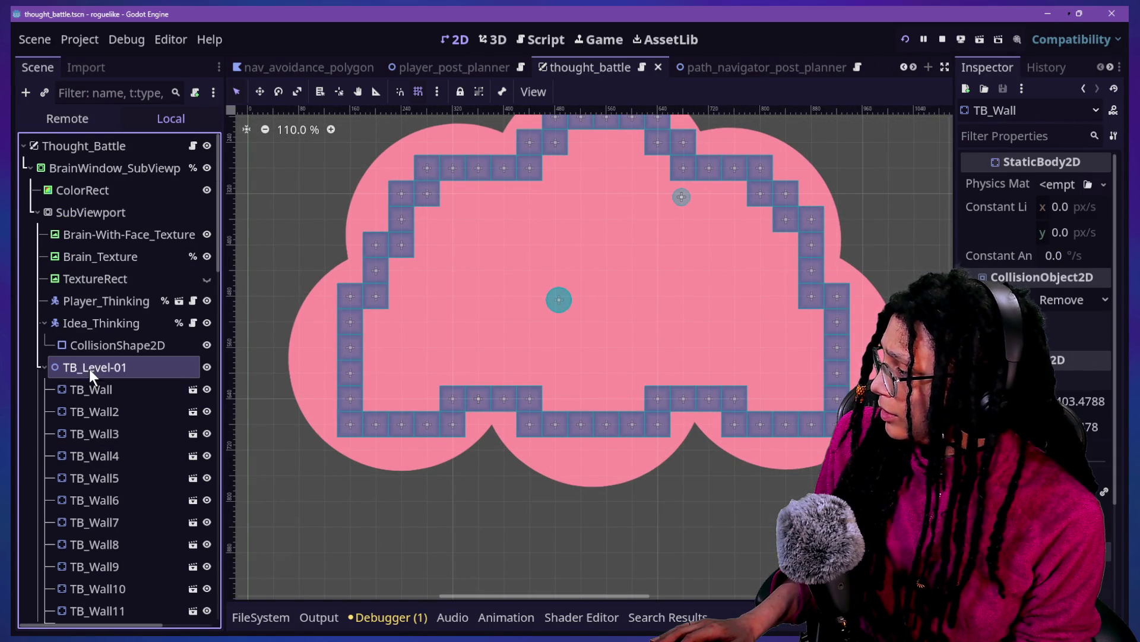
double_click(90, 368)
left_click(145, 367)
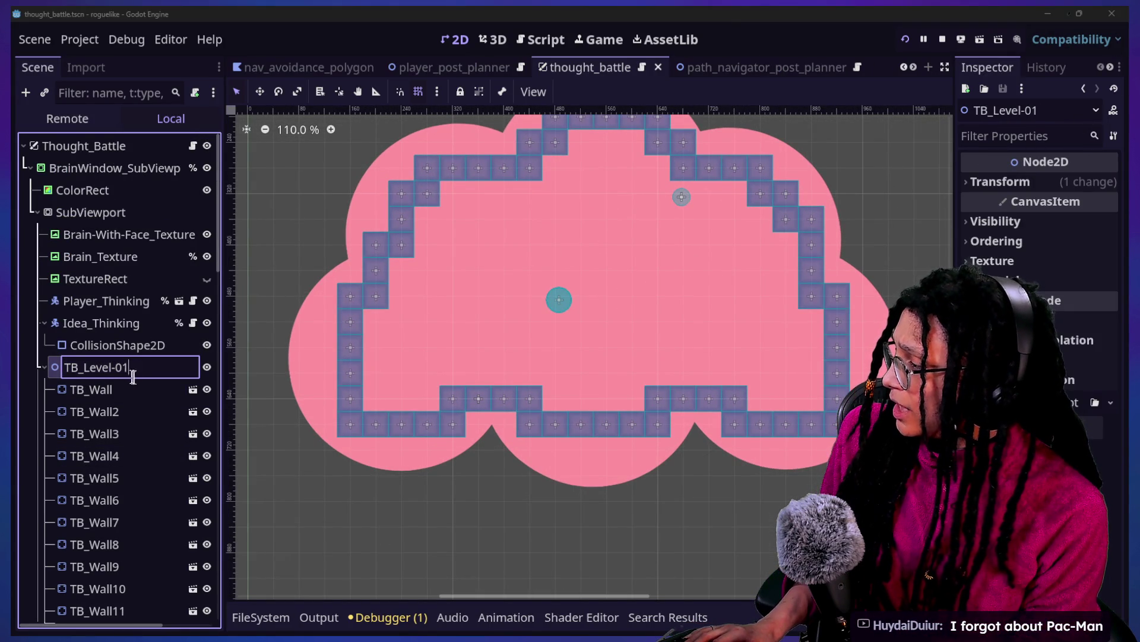
key("BackSpace")
key("BackSpace")
type("Border")
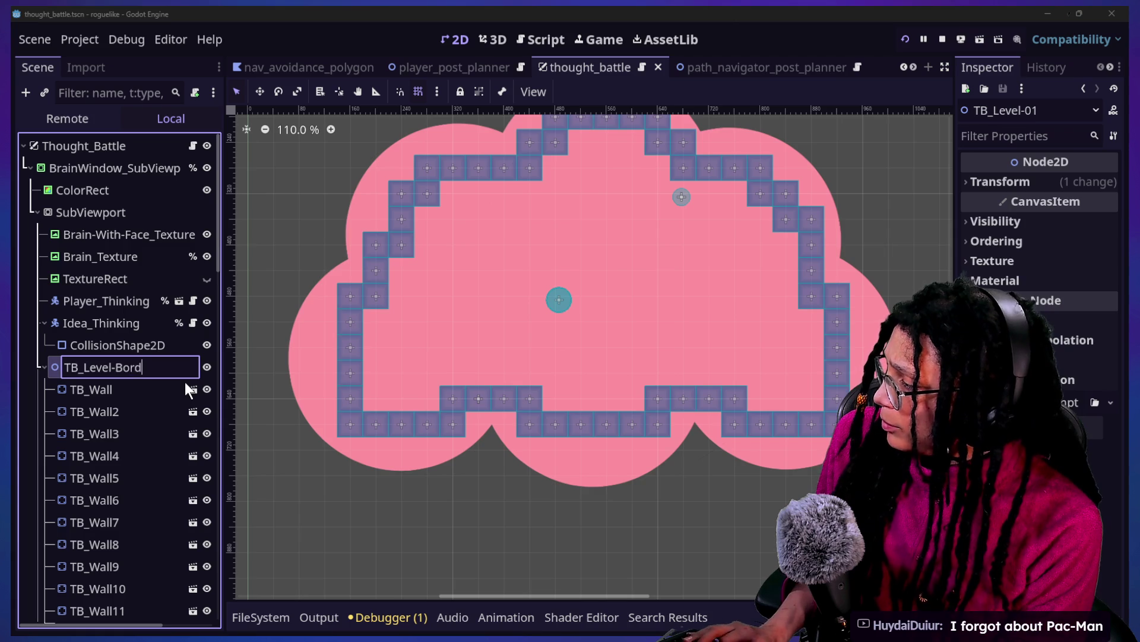
key("Return")
left_click(45, 367)
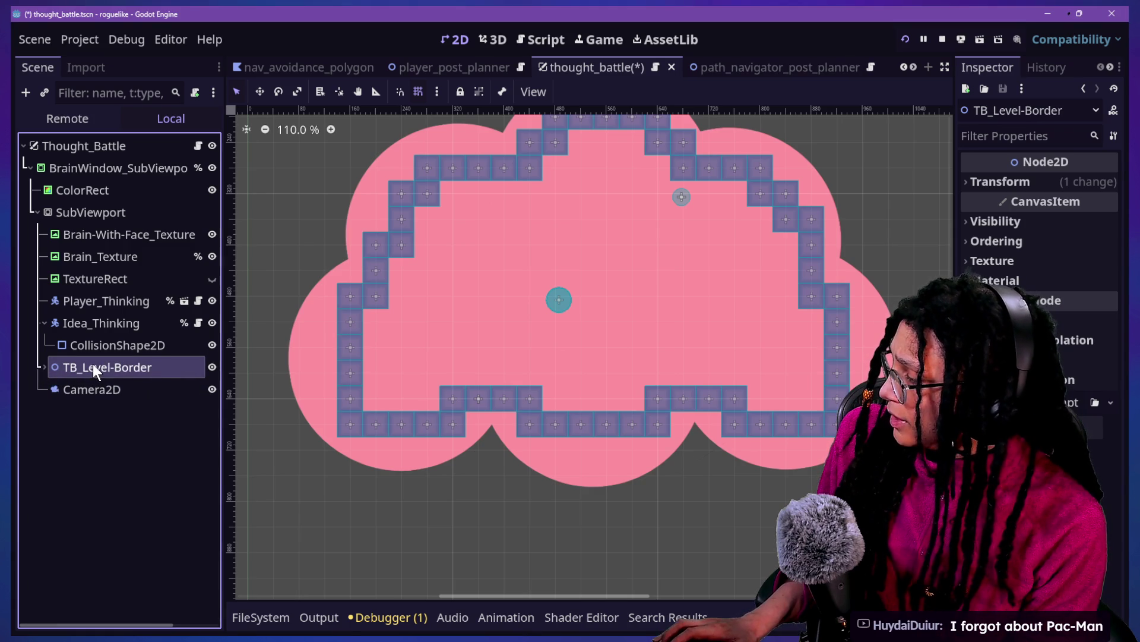
Step: Try instancing a child scene from the node options, then cancel the file picker
right_click(98, 366)
left_click(64, 373)
right_click(66, 368)
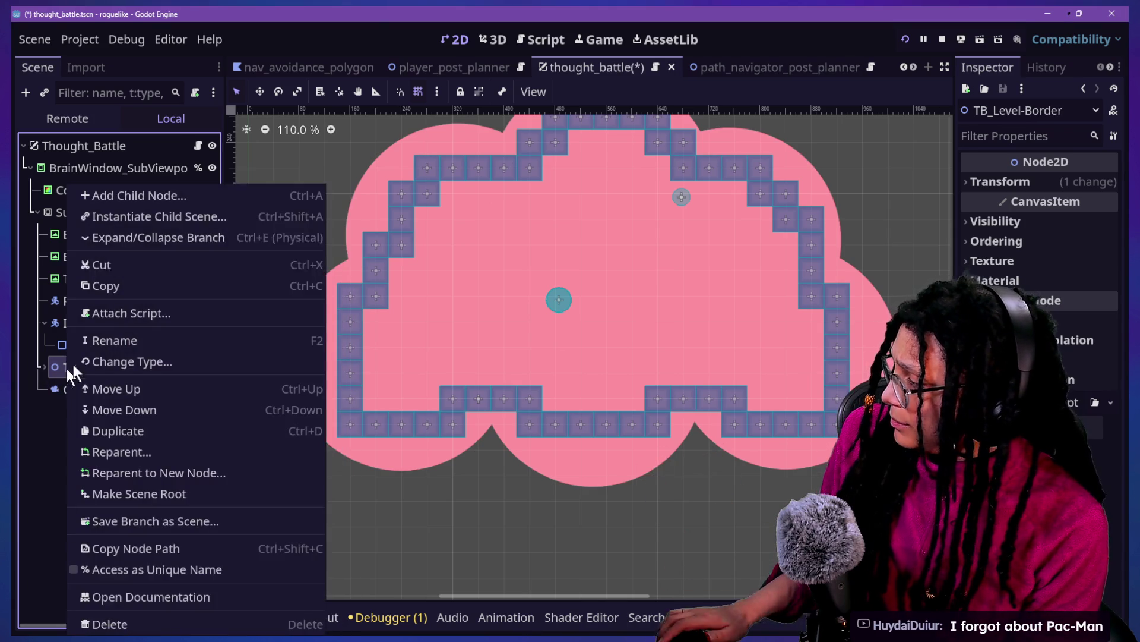
left_click(44, 423)
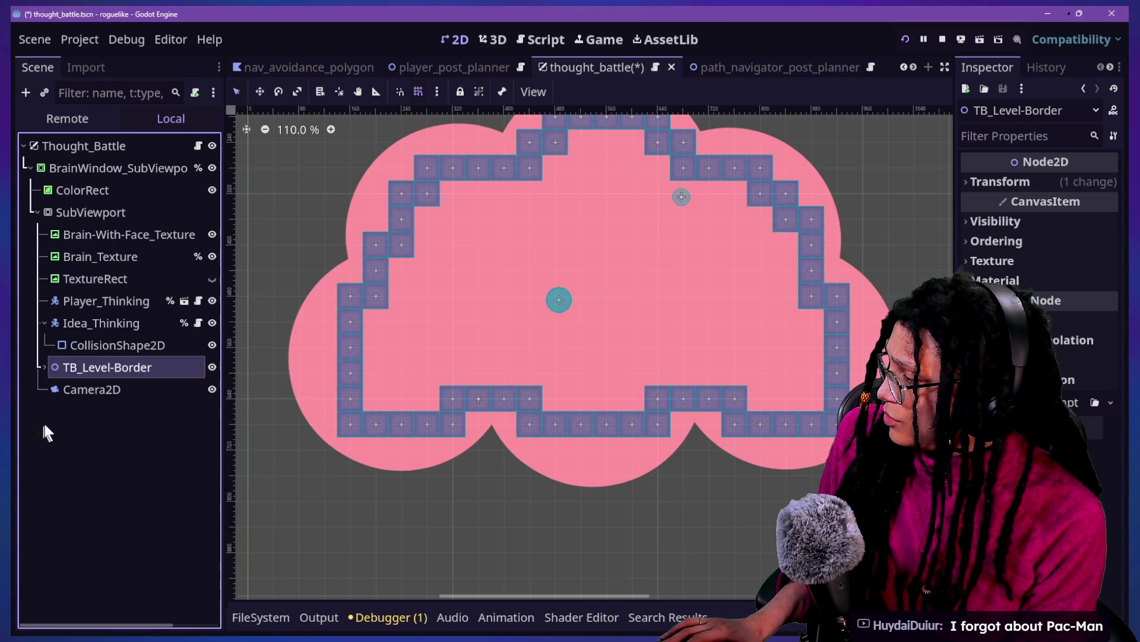
right_click(56, 419)
left_click(88, 451)
key("Escape")
Step: Add a Node2D child, place it above Camera2D, and name it TB_Level-01
right_click(113, 419)
left_click(133, 424)
type("node3")
key("BackSpace")
type("1")
key("BackSpace")
type("2")
key("Return")
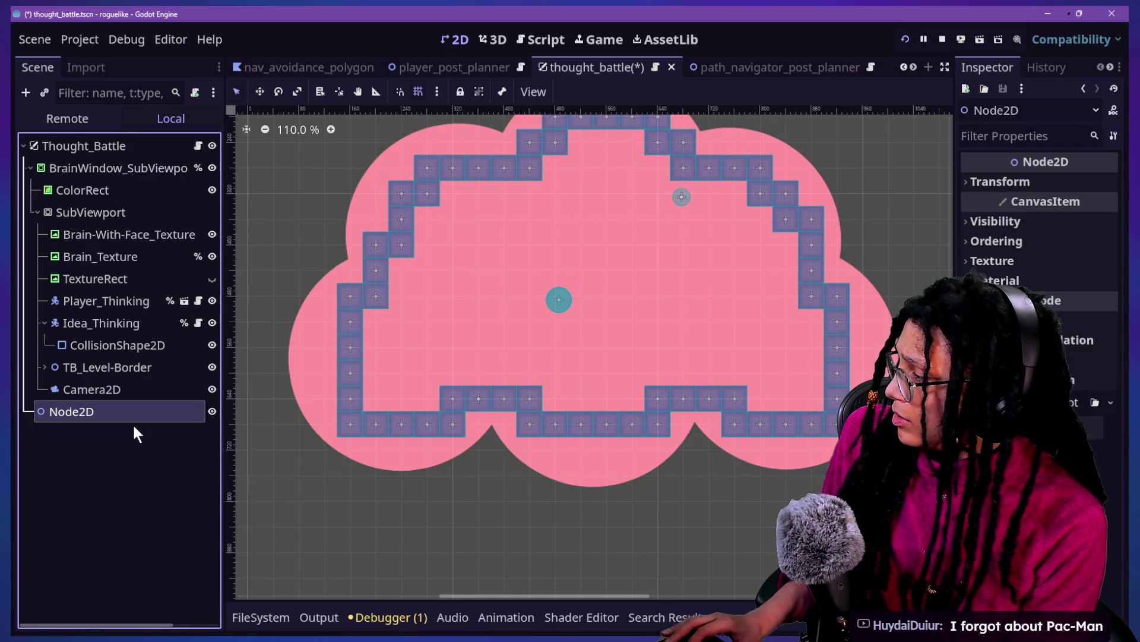
left_click_drag(122, 383, 115, 380)
double_click(118, 388)
type("TB_Level-01")
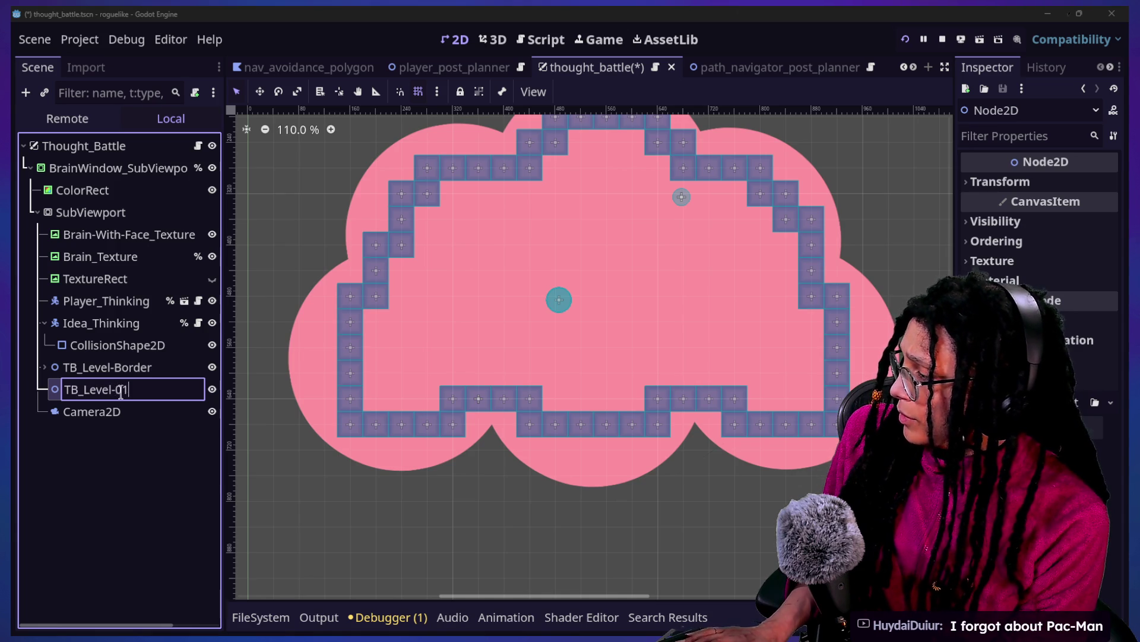
key("Return")
Step: Copy a TB_Wall from TB_Level-Border, paste it into TB_Level-01, and drag it into the arena
right_click(120, 390)
left_click(10, 356)
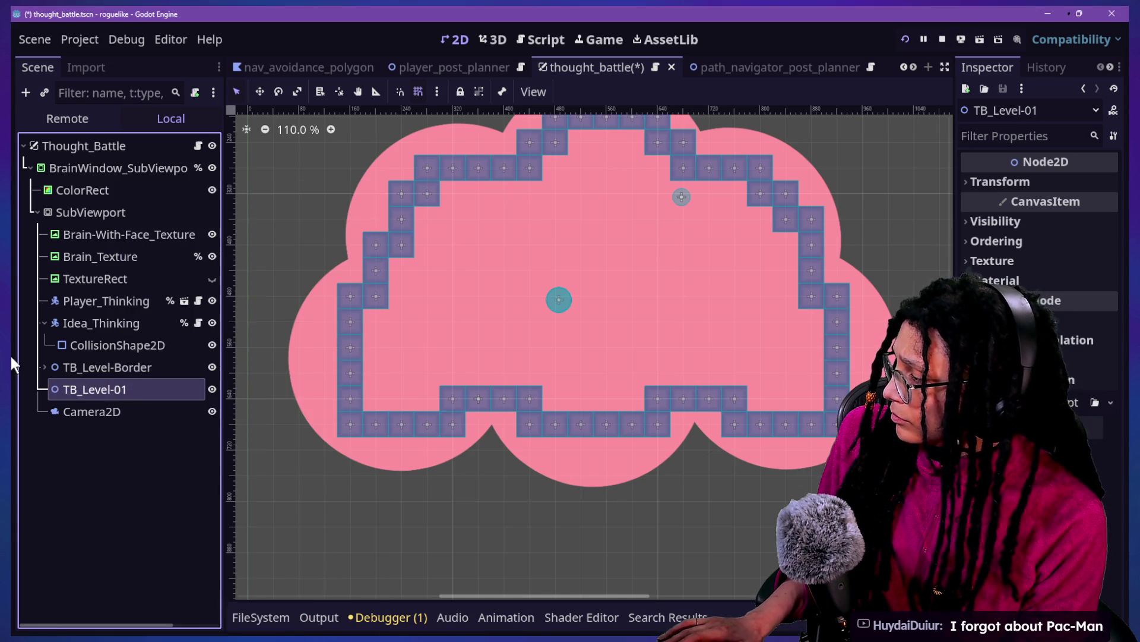
left_click(48, 369)
left_click(44, 367)
left_click(88, 388)
key("ctrl+c")
left_click(44, 367)
left_click(89, 389)
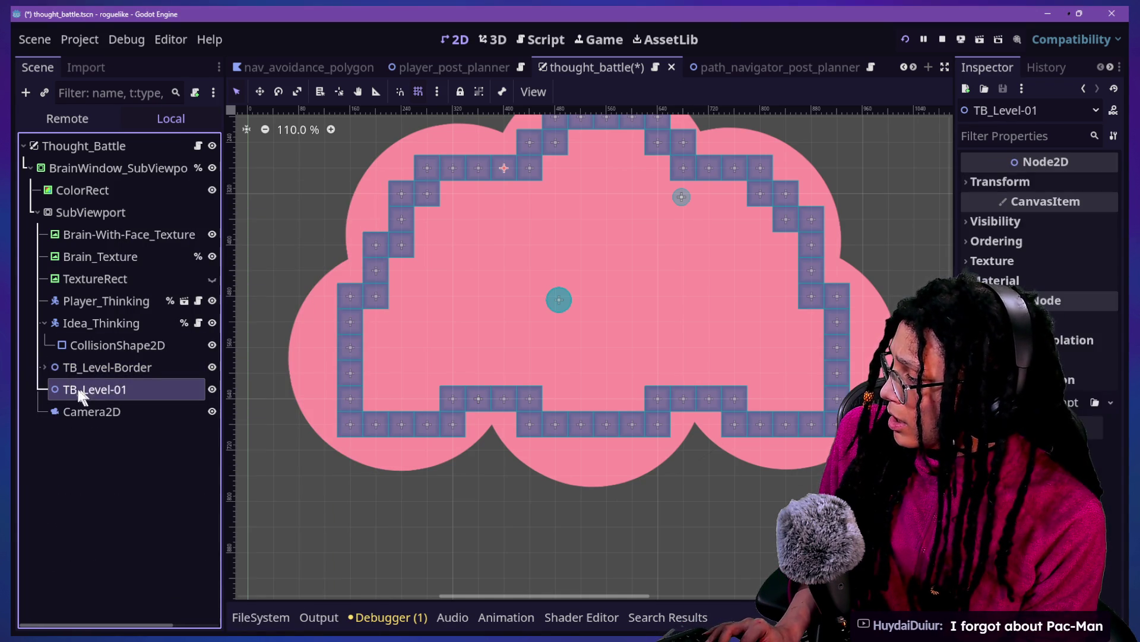
key("ctrl+v")
mouse_move(505, 166)
left_mouse_down()
mouse_move(482, 167)
mouse_move(502, 261)
mouse_move(539, 194)
left_mouse_up()
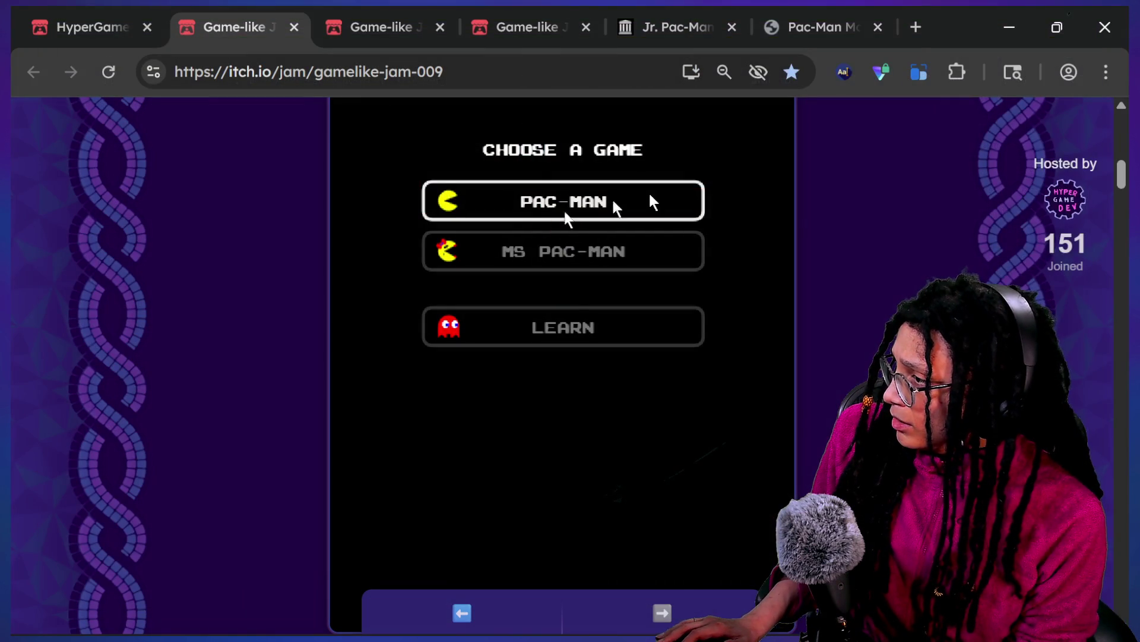
Step: Switch from Chrome back to the Godot editor window with Alt+Tab
key("alt+Tab")
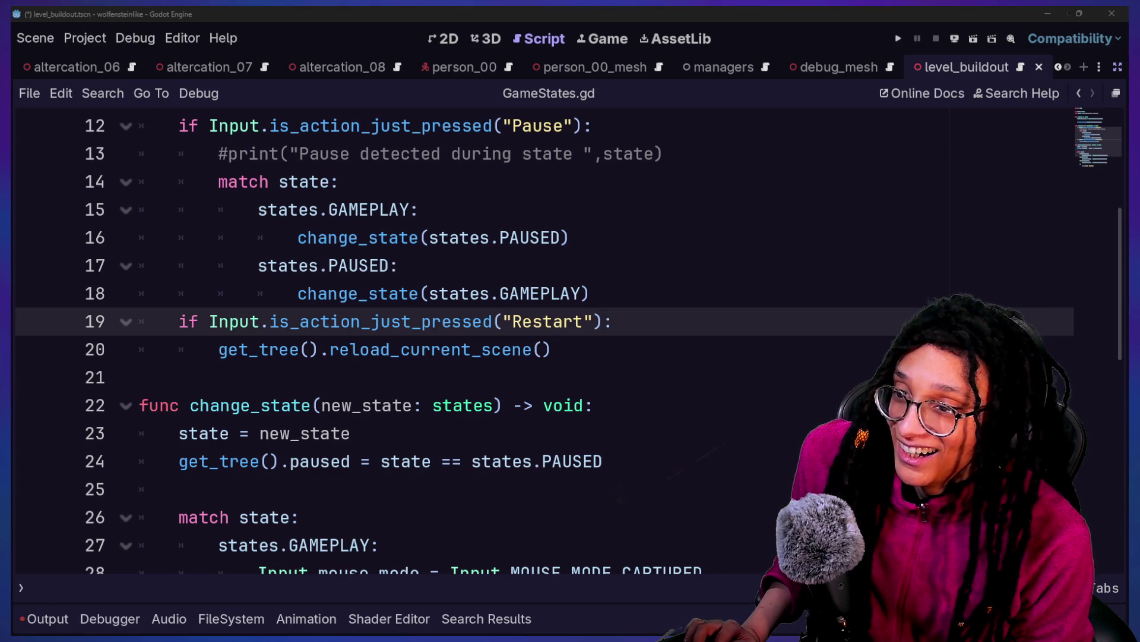
Step: Hide the wolfensteinlike editor, load the roguelike project, and maximize its editor window
left_click(421, 321)
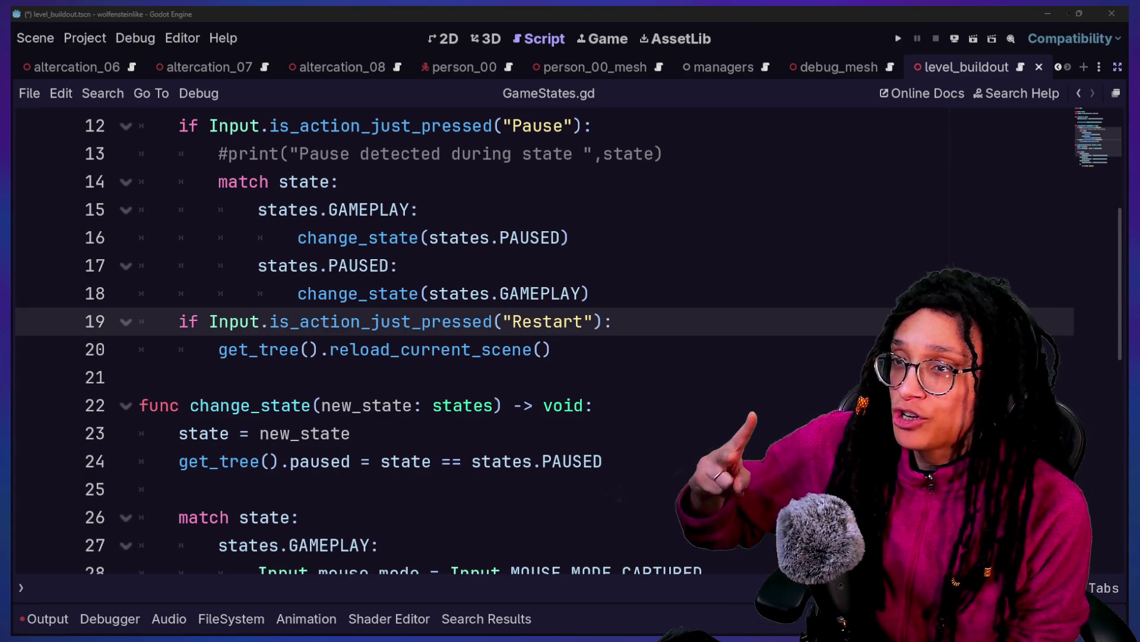
left_click(1048, 13)
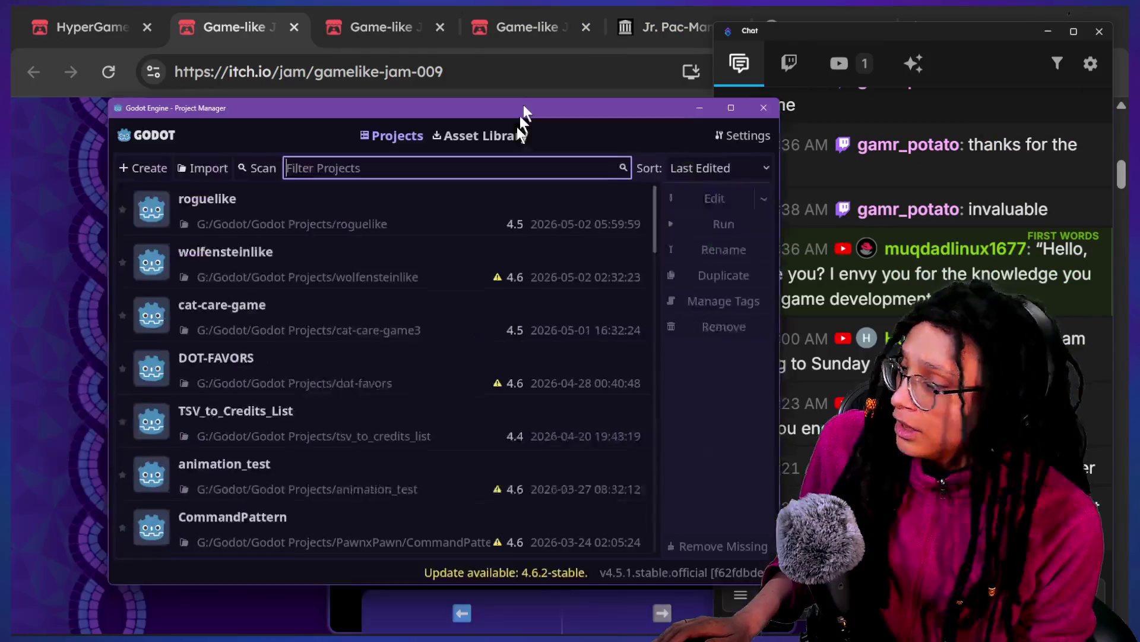
double_click(313, 177)
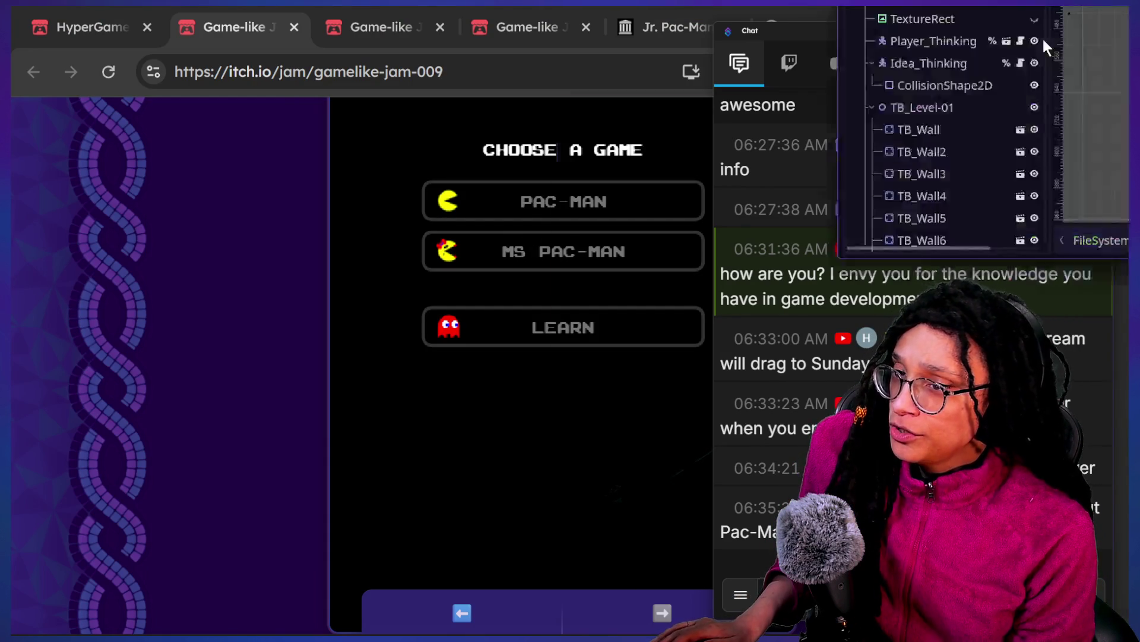
double_click(170, 337)
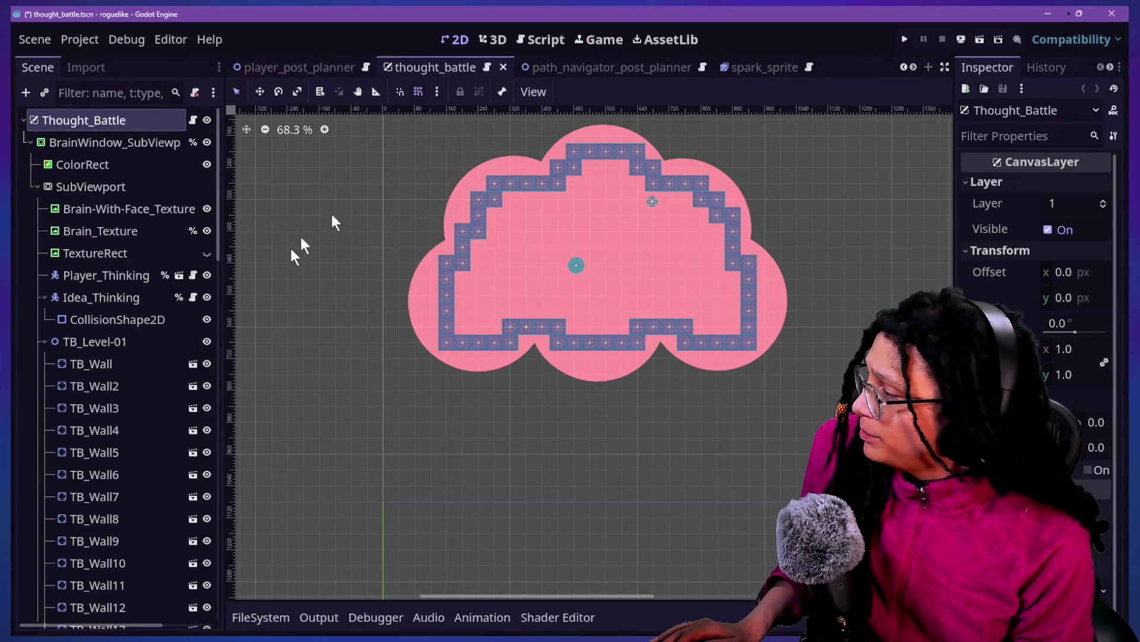
Step: Collapse TB_Level-01 and rename it to TB_Level-Border
scroll(72, 386, "down", 2)
scroll(73, 386, "up", 2)
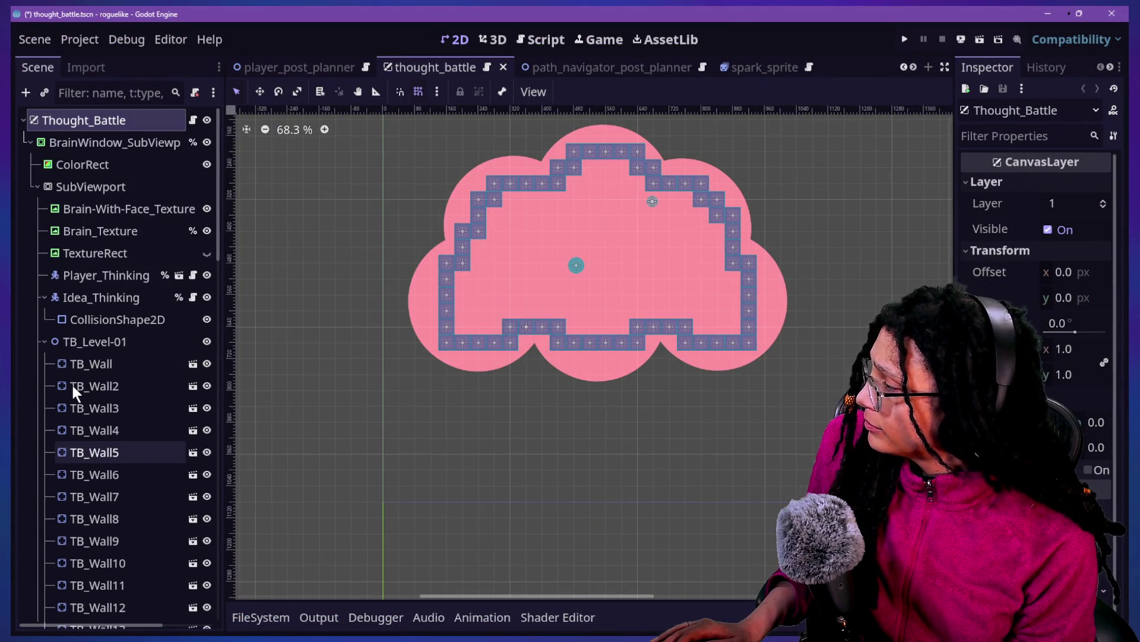
left_click(45, 341)
right_click(115, 386)
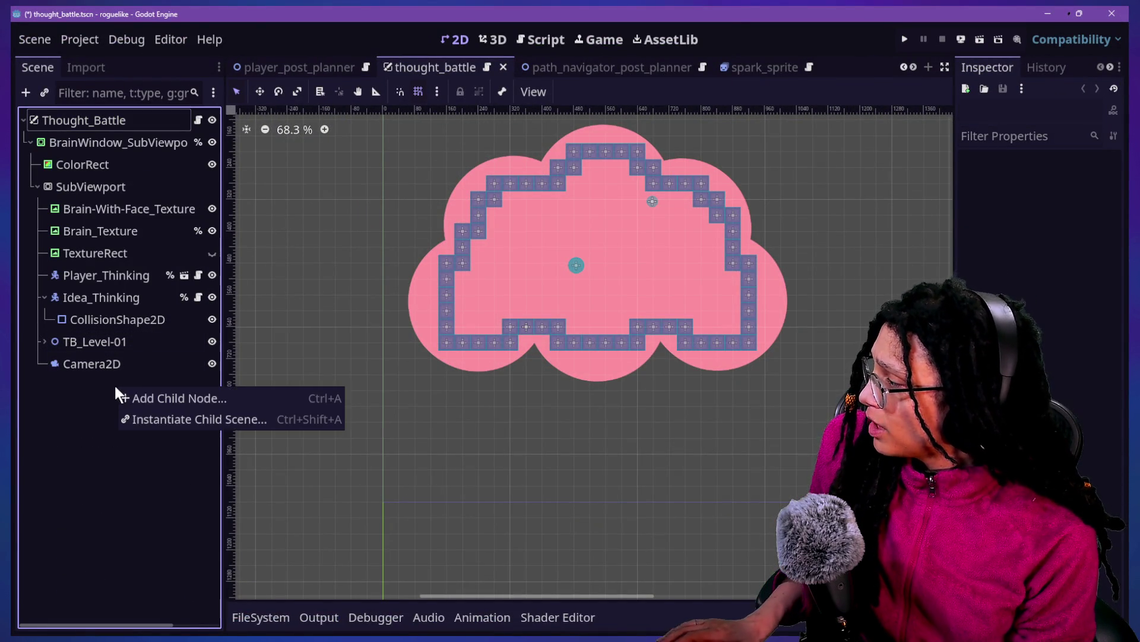
left_click(85, 343)
double_click(84, 343)
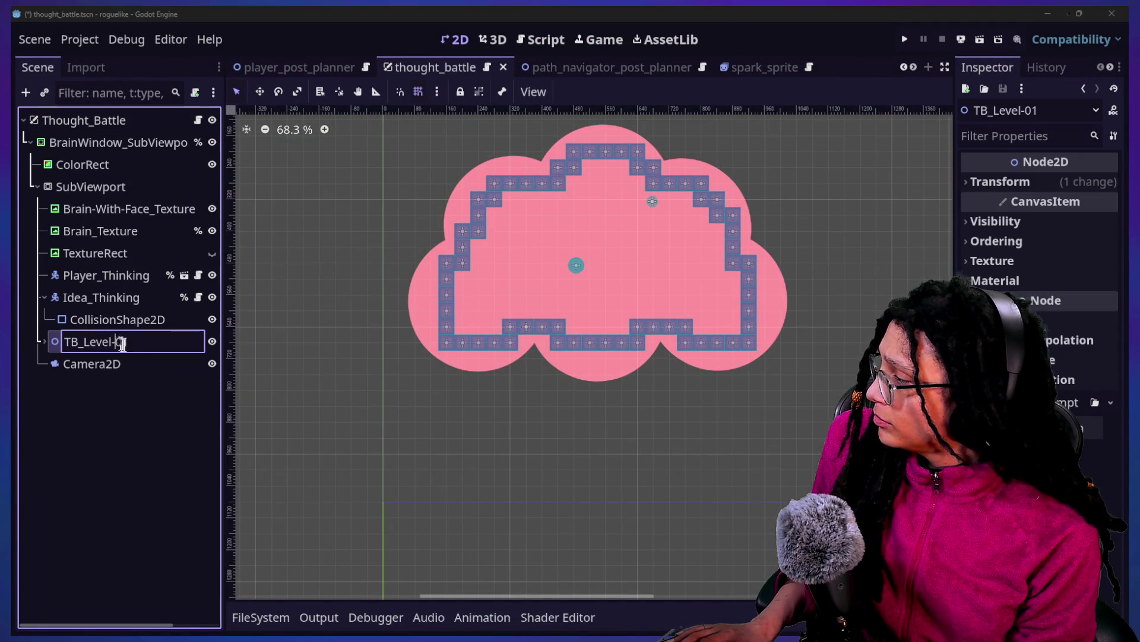
left_click(133, 345)
key("BackSpace")
key("BackSpace")
key("BackSpace")
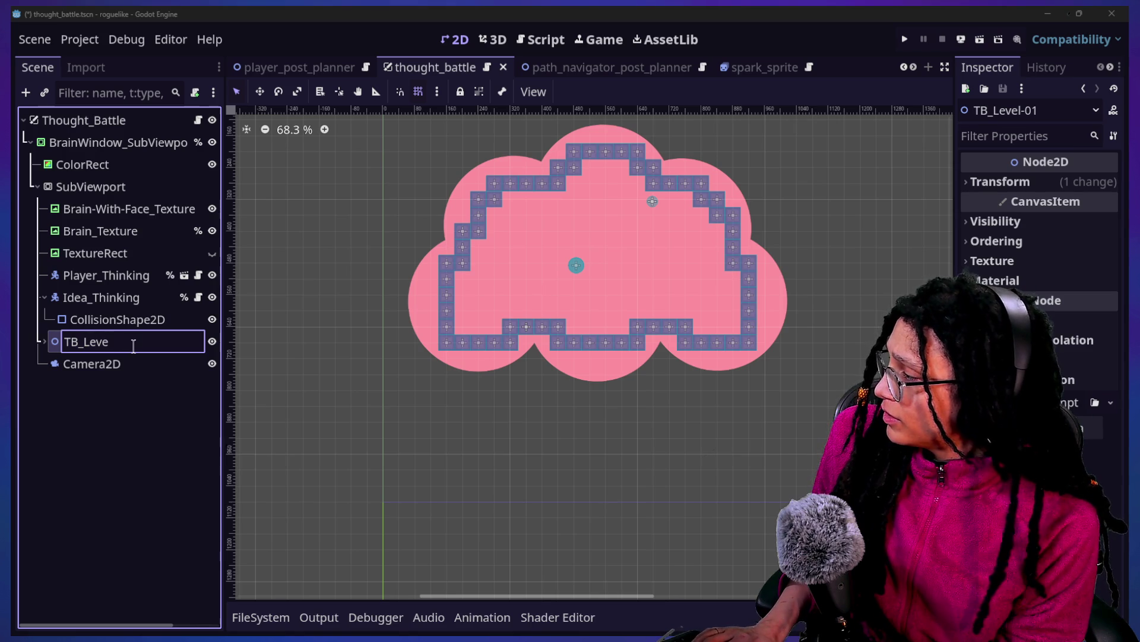
type("Border")
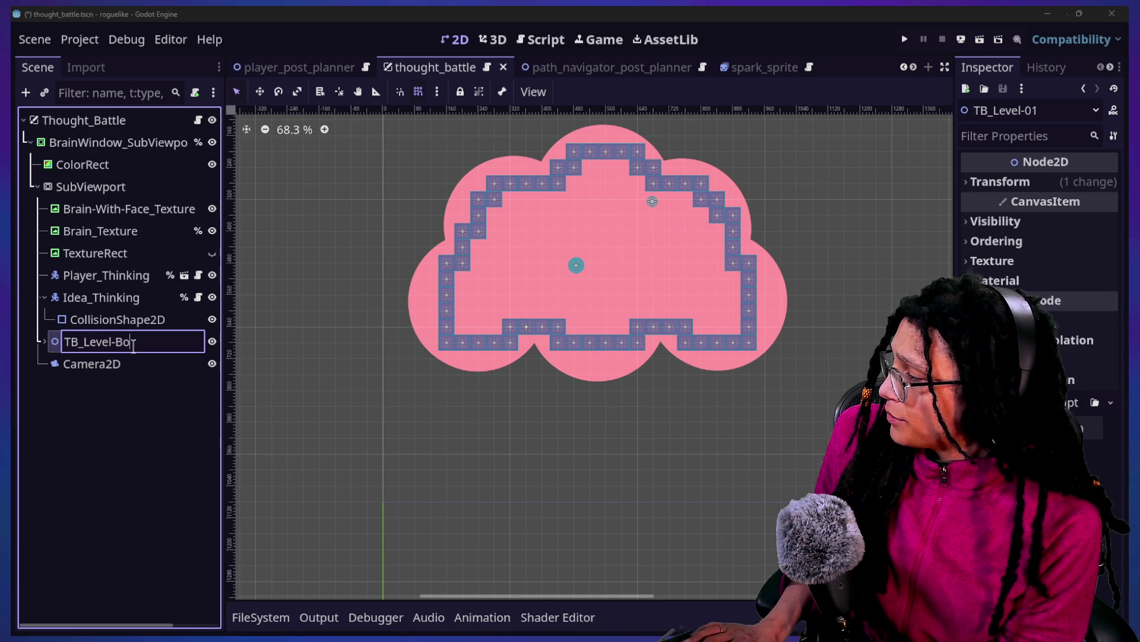
key("Return")
Step: Add a Node2D child, move it above Camera2D, and name it TB_Level-01
right_click(122, 385)
left_click(148, 397)
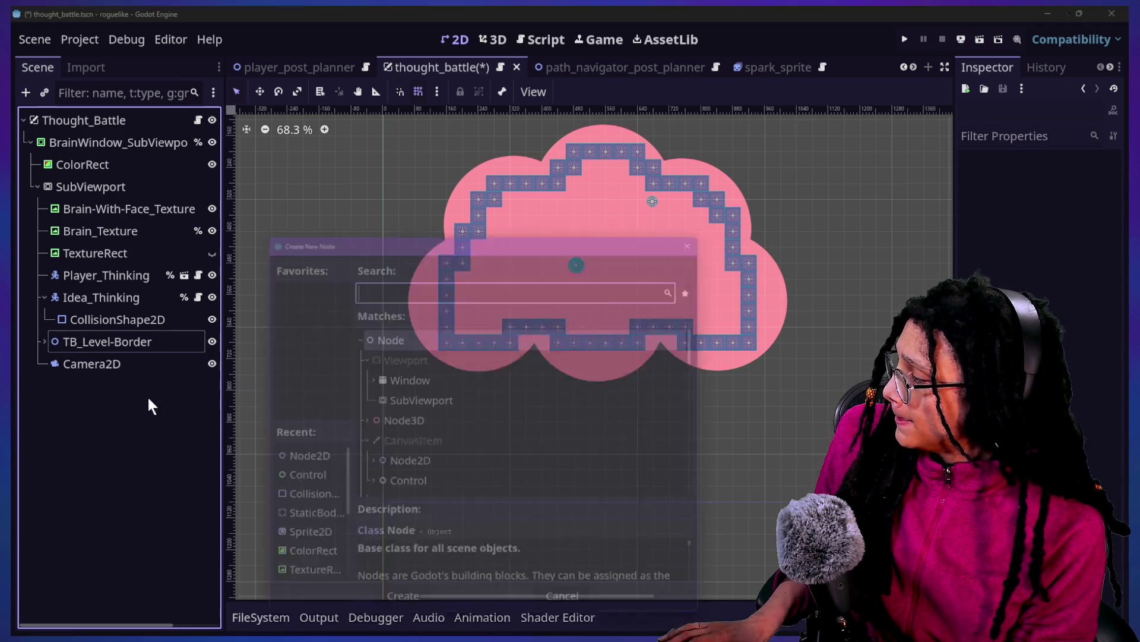
type("node23")
key("BackSpace")
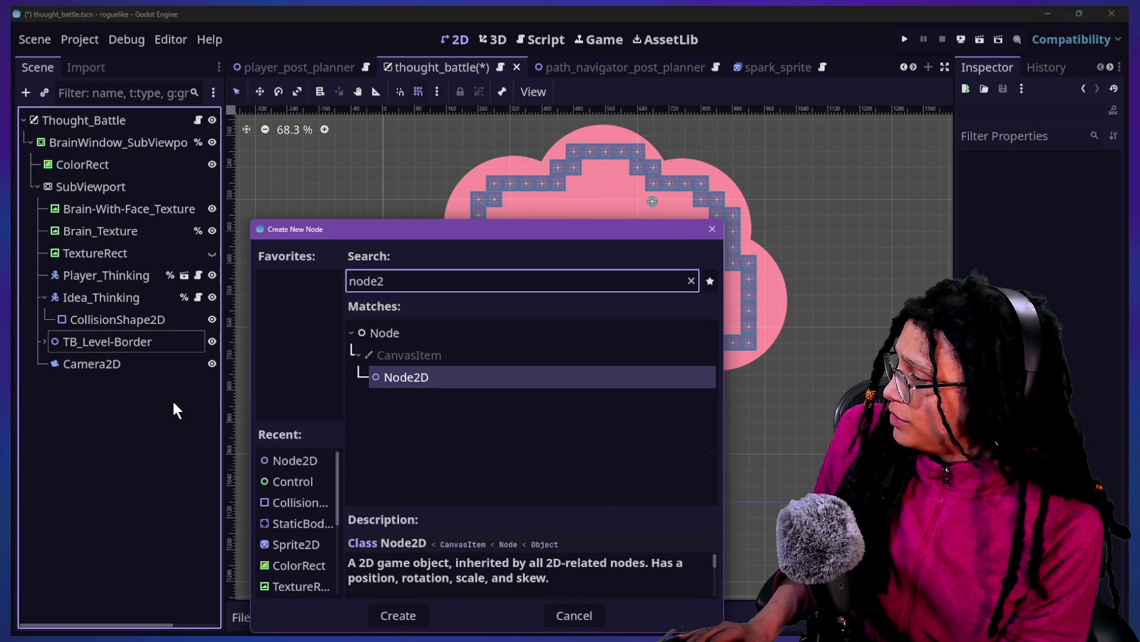
key("Return")
left_click_drag(116, 390, 127, 353)
double_click(112, 363)
type("T")
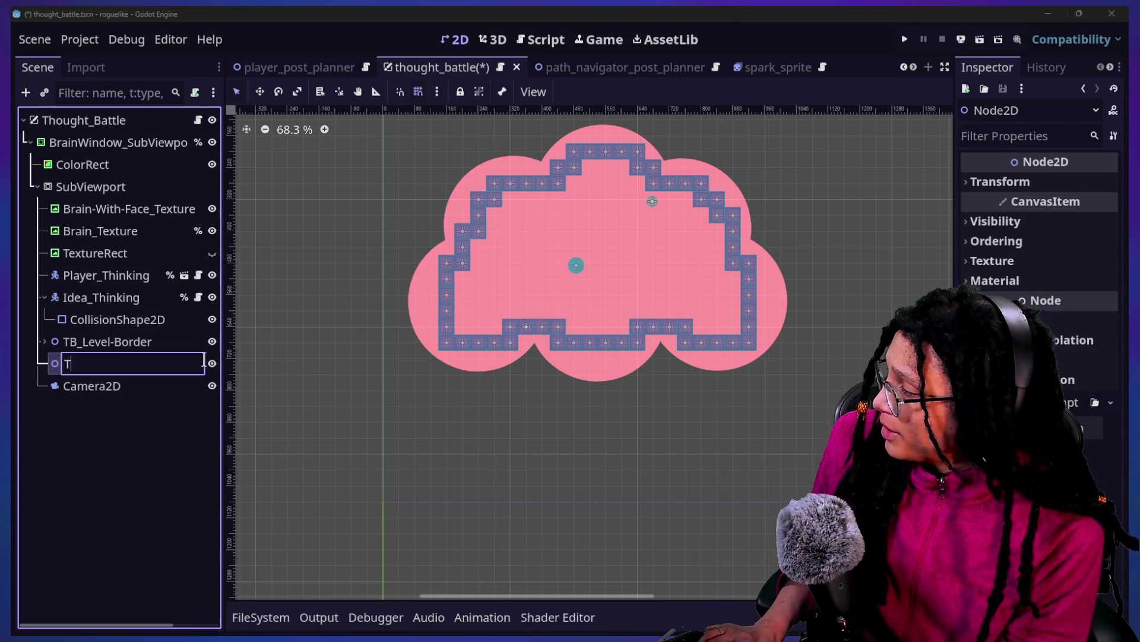
type("B_Level-01")
key("Return")
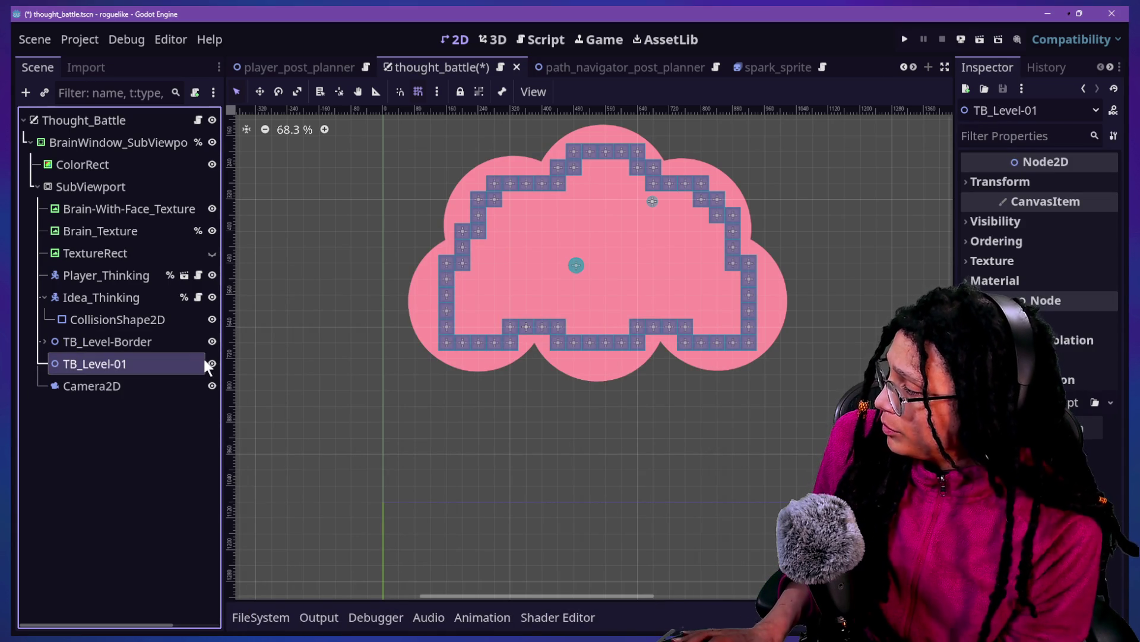
Step: Pick a TB_Wall tile from TB_Level-Border and paste a copy into TB_Level-01
left_click(66, 344)
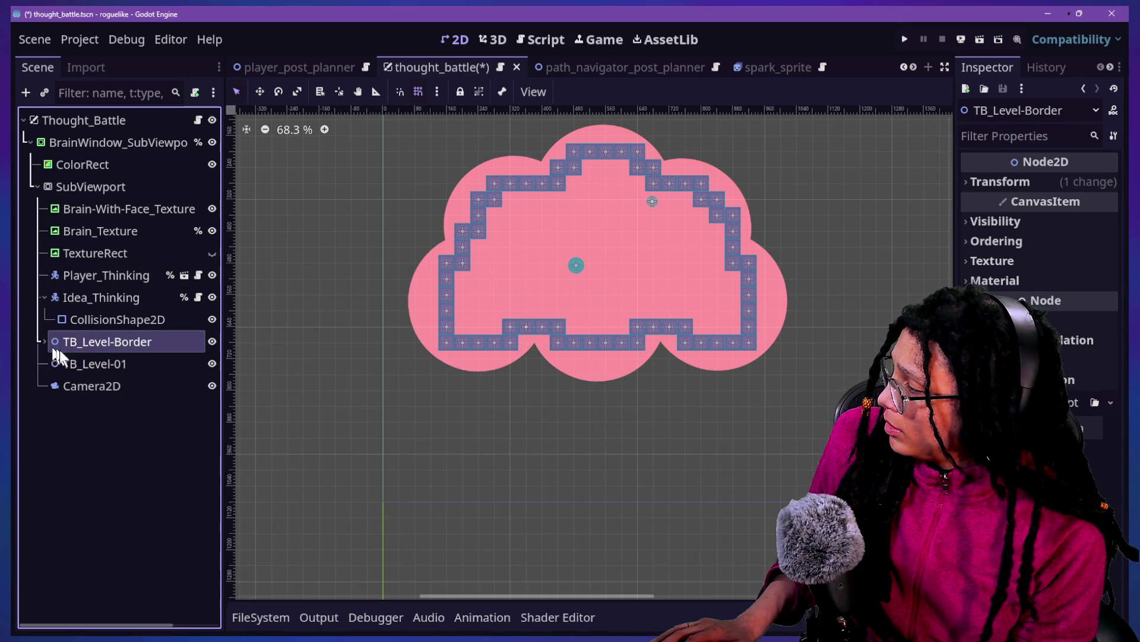
left_click(44, 341)
left_click(69, 363)
left_click(44, 341)
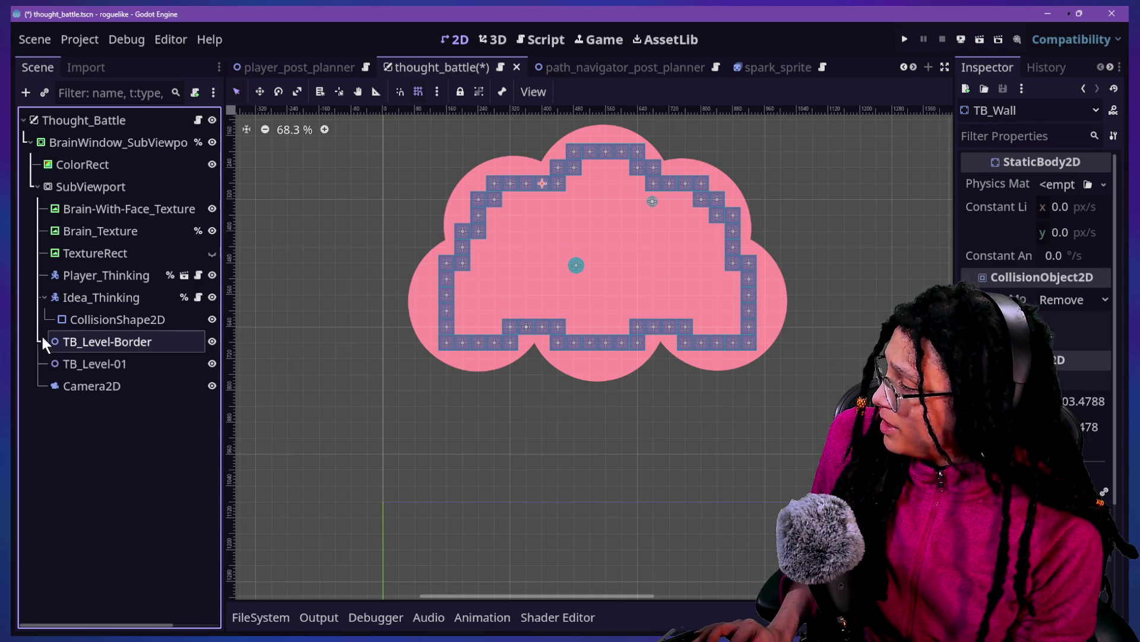
left_click(72, 364)
key("ctrl+v")
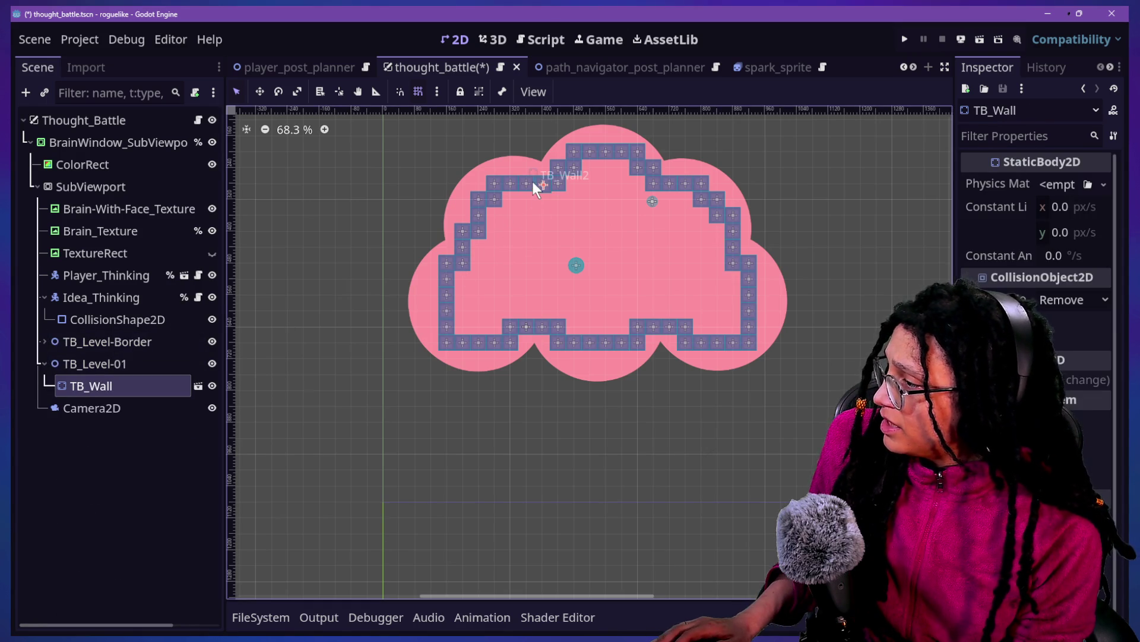
Step: Move the pasted TB_Wall tile into the upper-left interior of the arena
scroll(533, 180, "up", 4)
left_click_drag(569, 179, 552, 223)
mouse_move(559, 184)
left_mouse_down()
mouse_move(540, 240)
mouse_move(513, 212)
left_mouse_up()
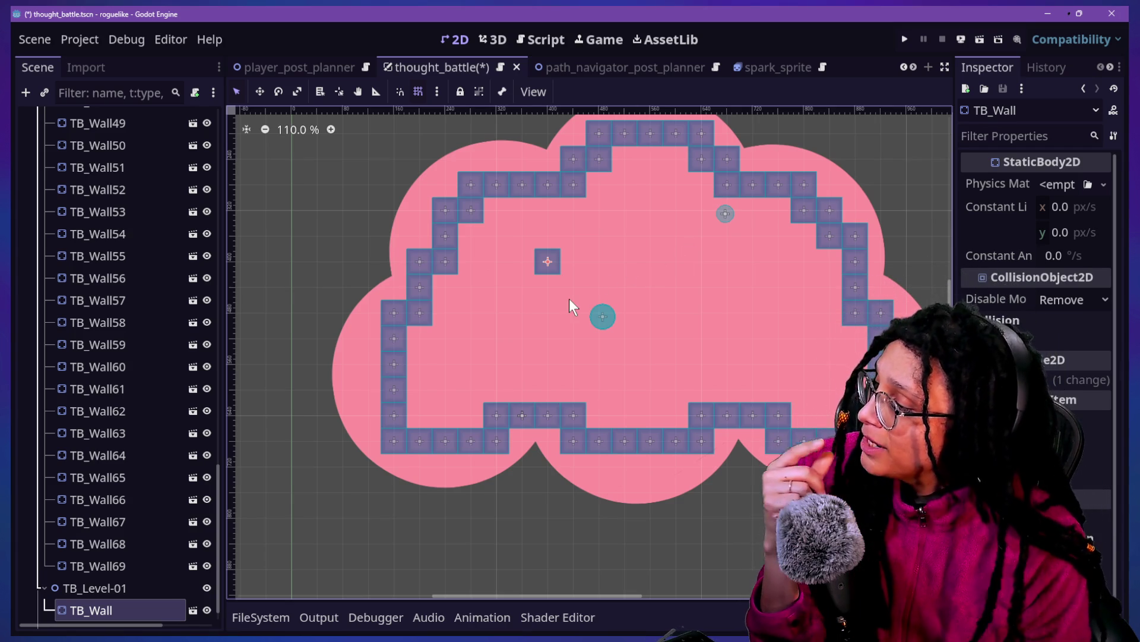
left_click_drag(551, 262, 602, 343)
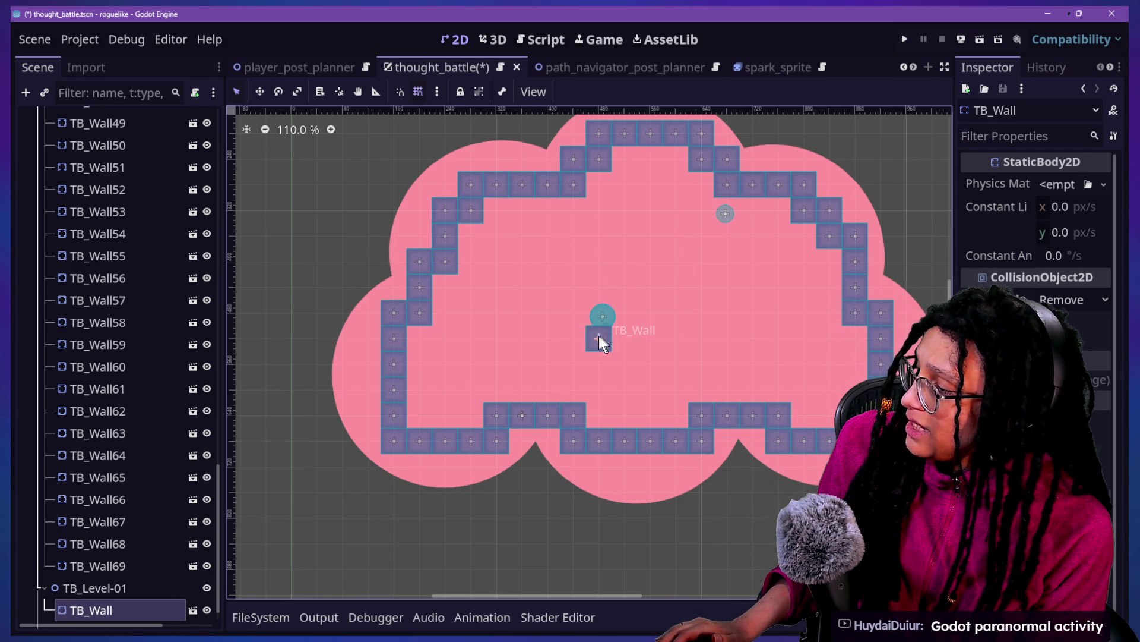
left_click_drag(600, 343, 521, 224)
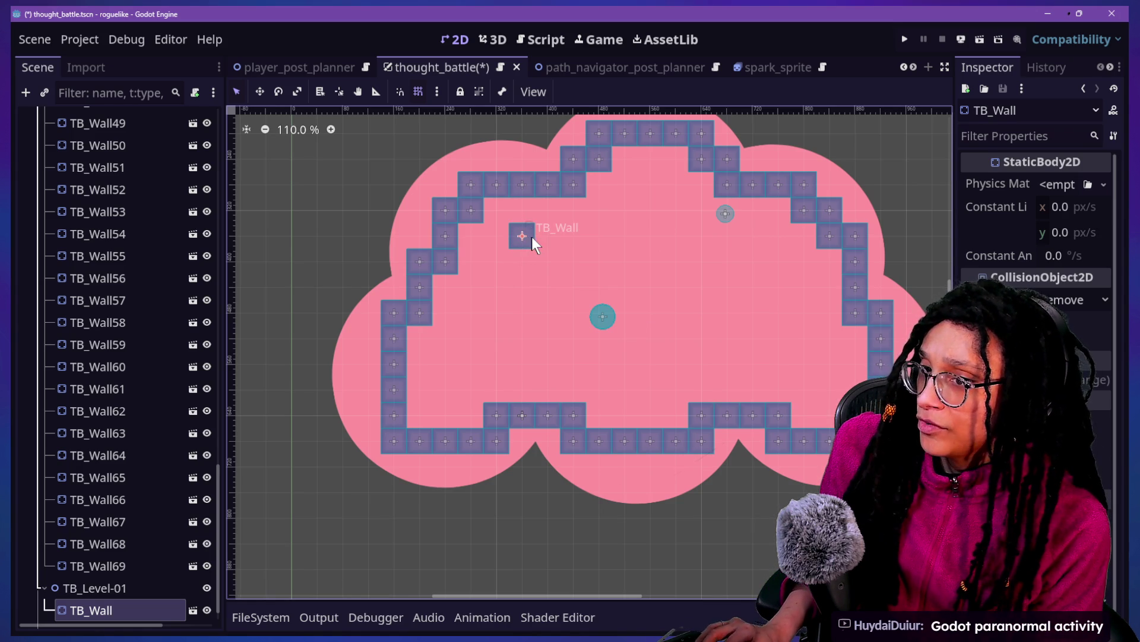
Step: Duplicate wall tiles with Ctrl+D and place the copies as adjacent inner maze segments
key("ctrl+d")
mouse_move(530, 237)
left_mouse_down()
mouse_move(695, 245)
mouse_move(703, 234)
mouse_move(624, 226)
mouse_move(603, 202)
mouse_move(619, 232)
mouse_move(636, 230)
mouse_move(626, 218)
mouse_move(626, 183)
mouse_move(637, 183)
mouse_move(599, 183)
mouse_move(628, 161)
mouse_move(626, 189)
mouse_move(585, 195)
mouse_move(621, 196)
mouse_move(593, 184)
mouse_move(652, 181)
mouse_move(696, 162)
mouse_move(677, 183)
mouse_move(654, 179)
mouse_move(705, 193)
mouse_move(705, 228)
mouse_move(683, 230)
mouse_move(647, 200)
mouse_move(649, 255)
mouse_move(624, 254)
mouse_move(629, 317)
mouse_move(549, 260)
mouse_move(542, 291)
mouse_move(532, 288)
mouse_move(562, 291)
mouse_move(550, 310)
mouse_move(553, 362)
mouse_move(554, 346)
mouse_move(620, 352)
mouse_move(619, 275)
mouse_move(599, 316)
mouse_move(596, 301)
left_mouse_up()
key("ctrl+d")
key("ctrl+d")
key("ctrl+d")
key("ctrl+d")
key("ctrl+d")
key("ctrl+d")
key("ctrl+d")
key("ctrl+d")
key("ctrl+d")
key("ctrl+d")
key("ctrl+d")
key("ctrl+d")
key("ctrl+d")
left_click(626, 319)
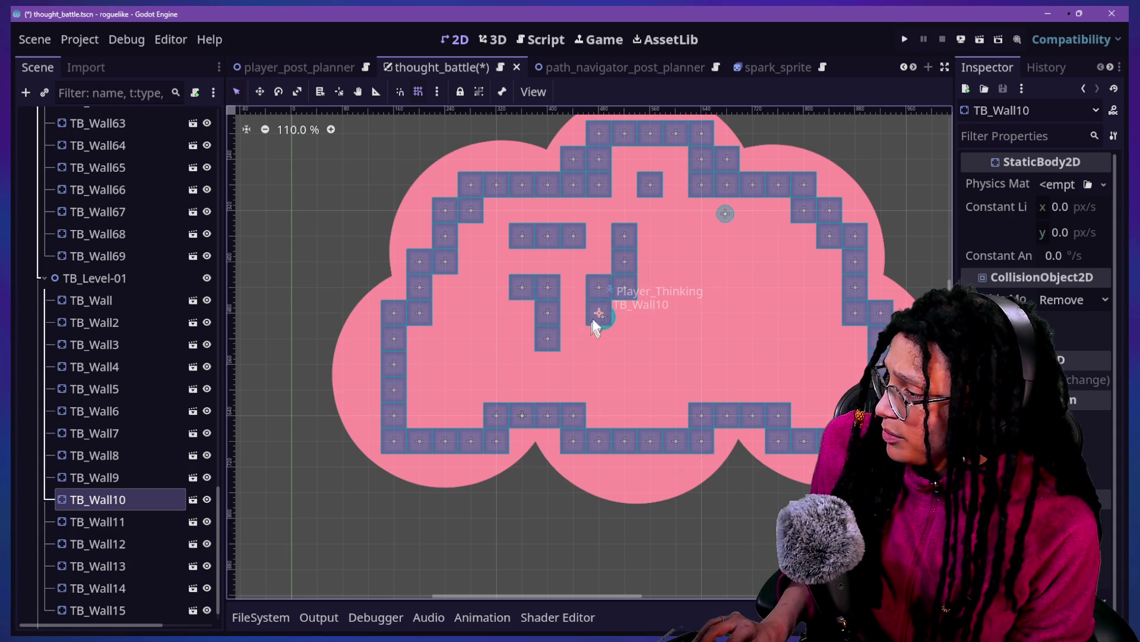
key("ctrl+d")
mouse_move(603, 312)
left_mouse_down()
mouse_move(598, 329)
mouse_move(502, 309)
mouse_move(475, 285)
mouse_move(485, 267)
mouse_move(472, 267)
mouse_move(473, 312)
mouse_move(501, 287)
mouse_move(488, 228)
mouse_move(510, 255)
mouse_move(466, 209)
mouse_move(499, 230)
mouse_move(498, 255)
left_mouse_up()
key("ctrl+d")
key("ctrl+d")
Step: Straighten border corners by moving TB_Wall5, TB_Wall55, TB_Wall53 and TB_Wall7 one tile, and raise TB_Wall18
left_click_drag(472, 215, 461, 198)
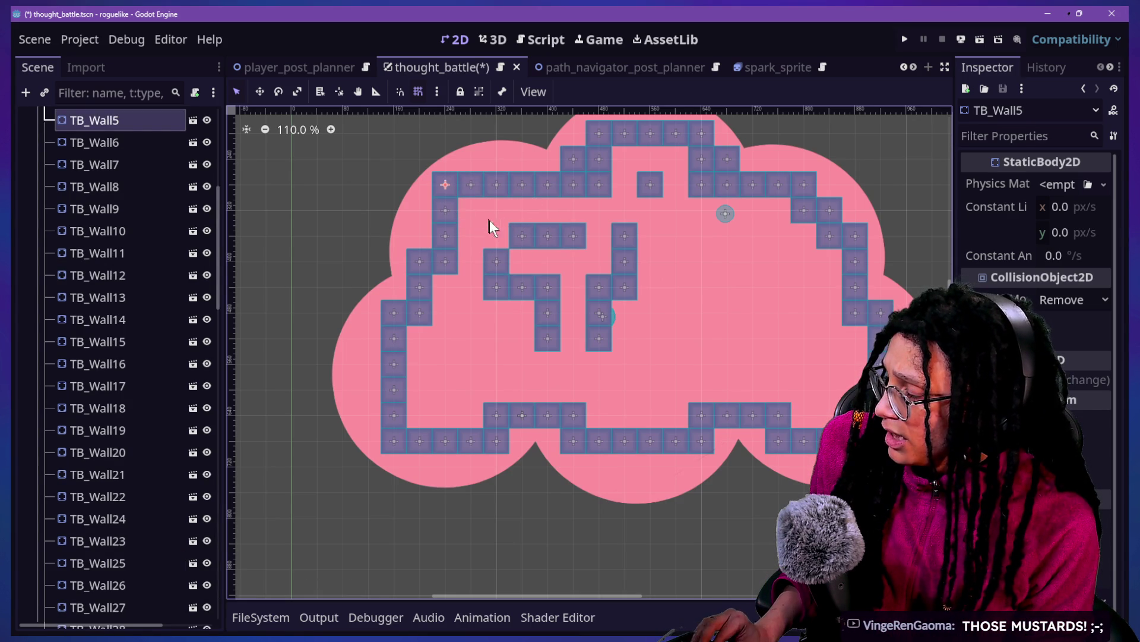
left_click(804, 208)
left_click_drag(802, 210, 829, 185)
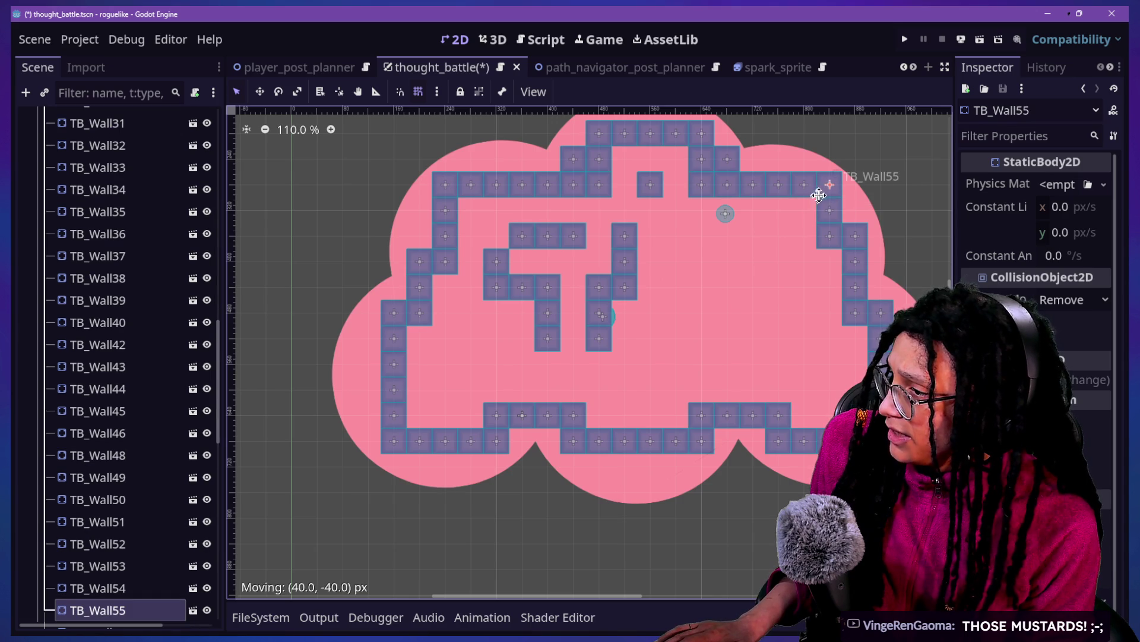
left_click(826, 233)
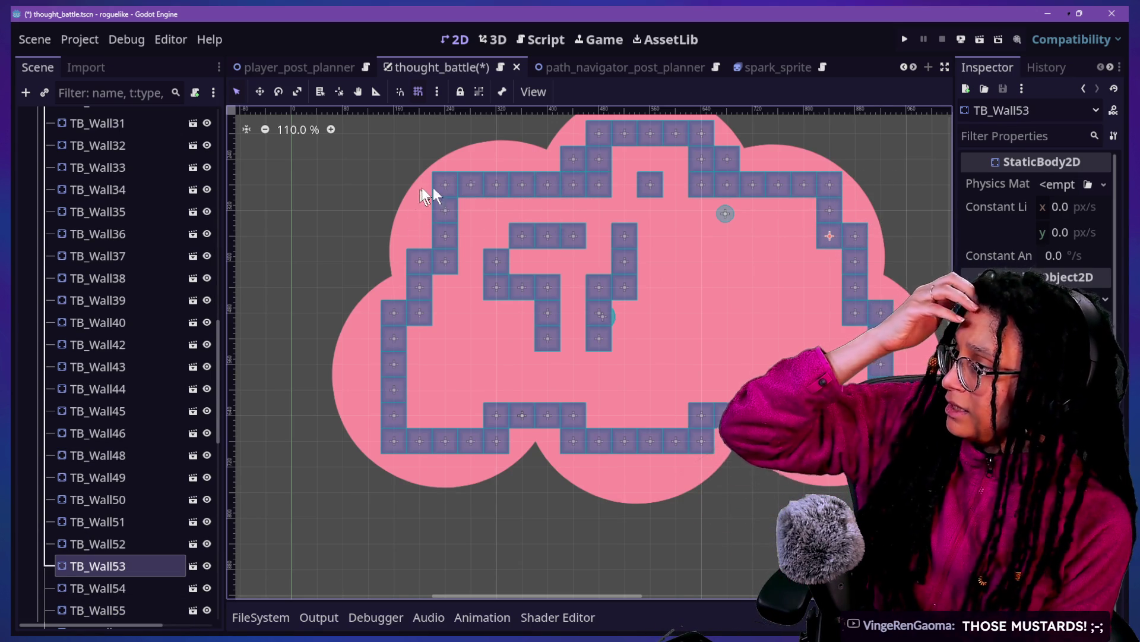
left_click_drag(831, 236, 856, 211)
left_click(423, 238)
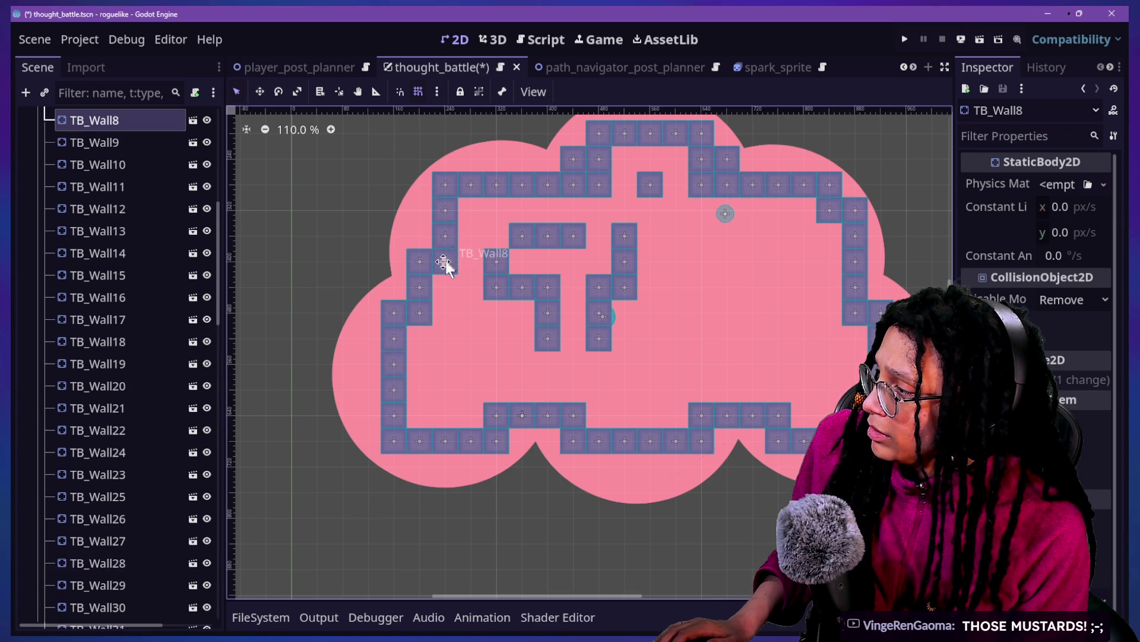
left_click_drag(442, 238, 417, 213)
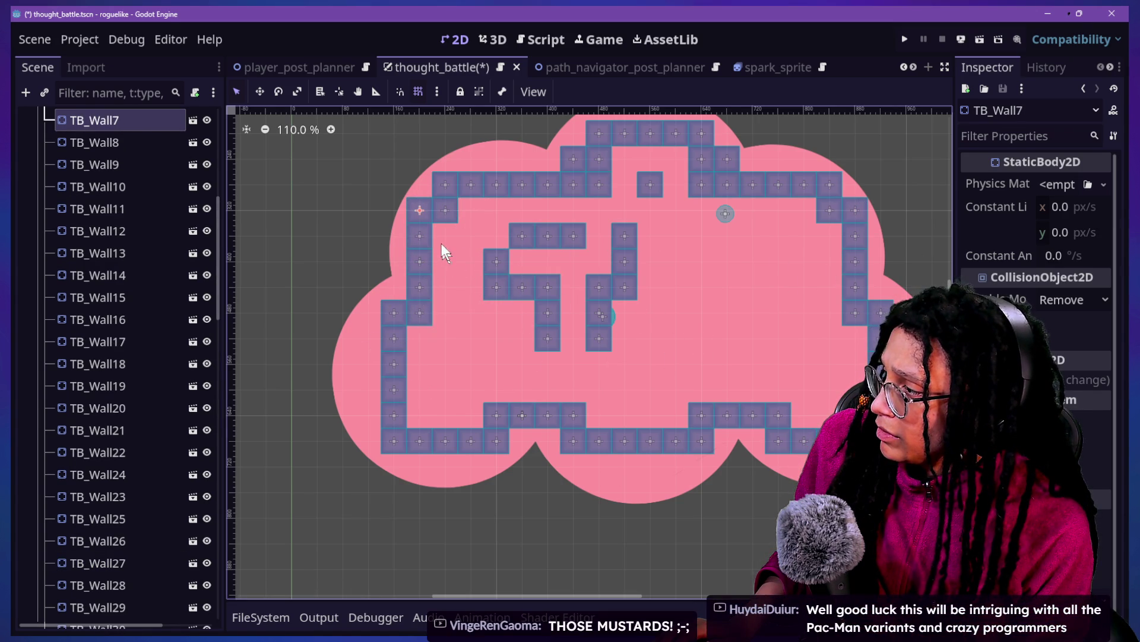
left_click_drag(497, 267, 493, 241)
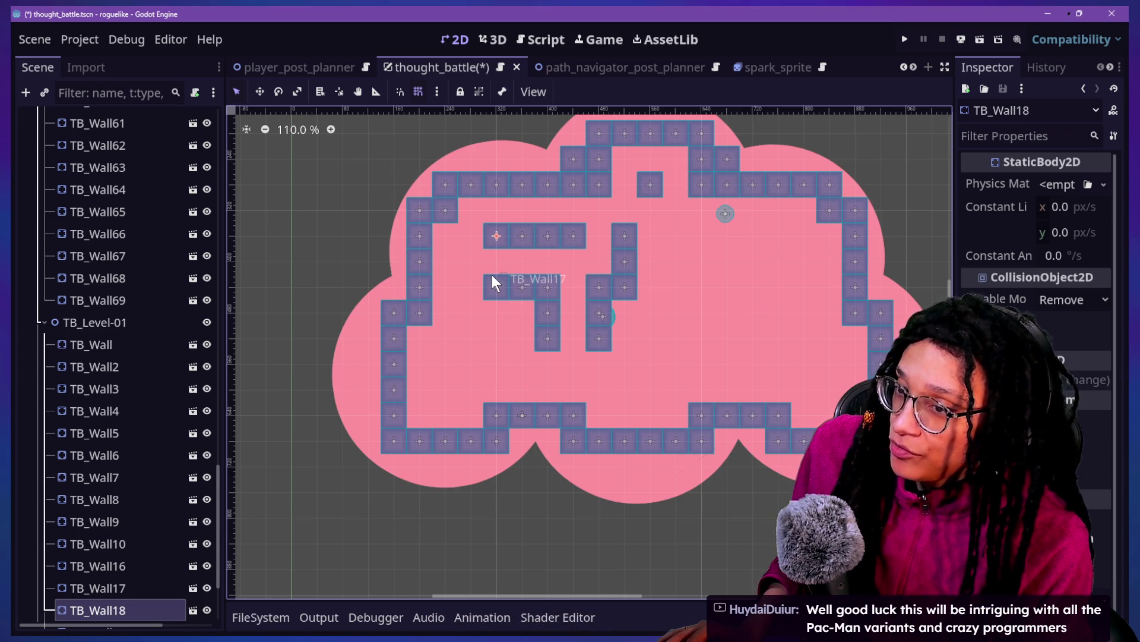
Step: Select the TB_Wall17 tile, then locate and select TB_Wall15 in the scene tree
left_click(480, 301)
left_click(498, 285)
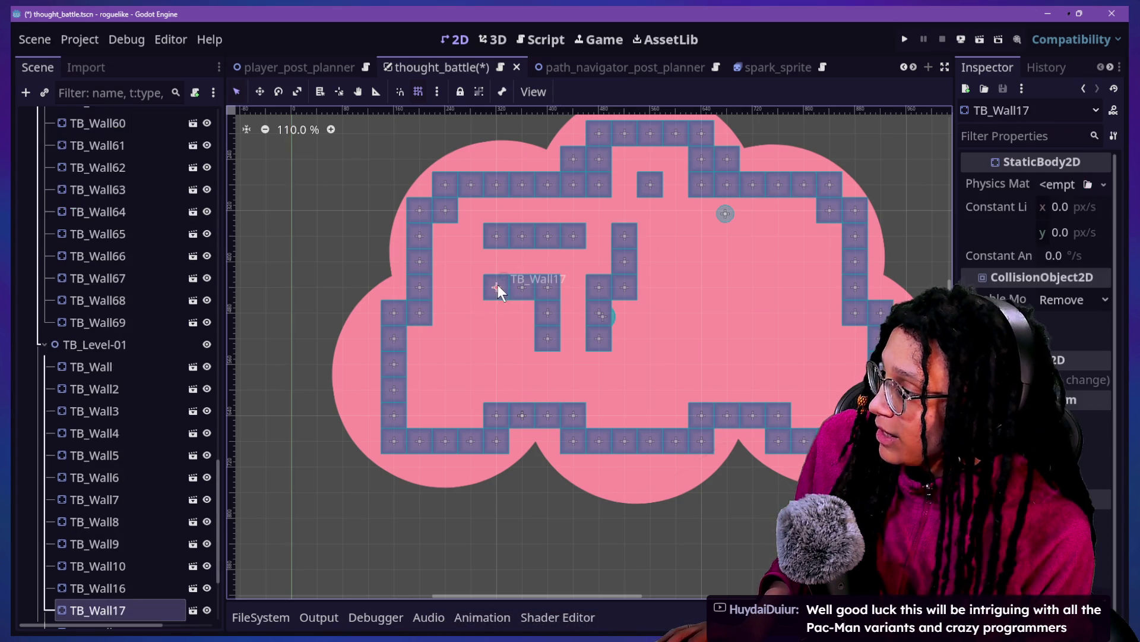
left_click_drag(27, 623, 77, 622)
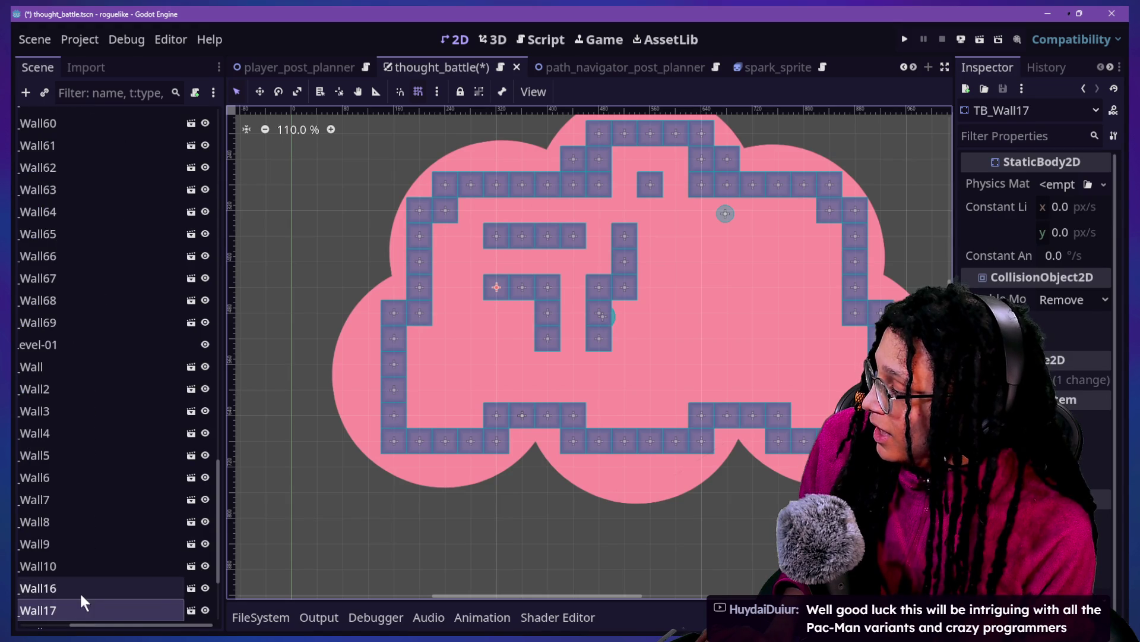
scroll(79, 591, "down", 3)
scroll(80, 590, "left", 3)
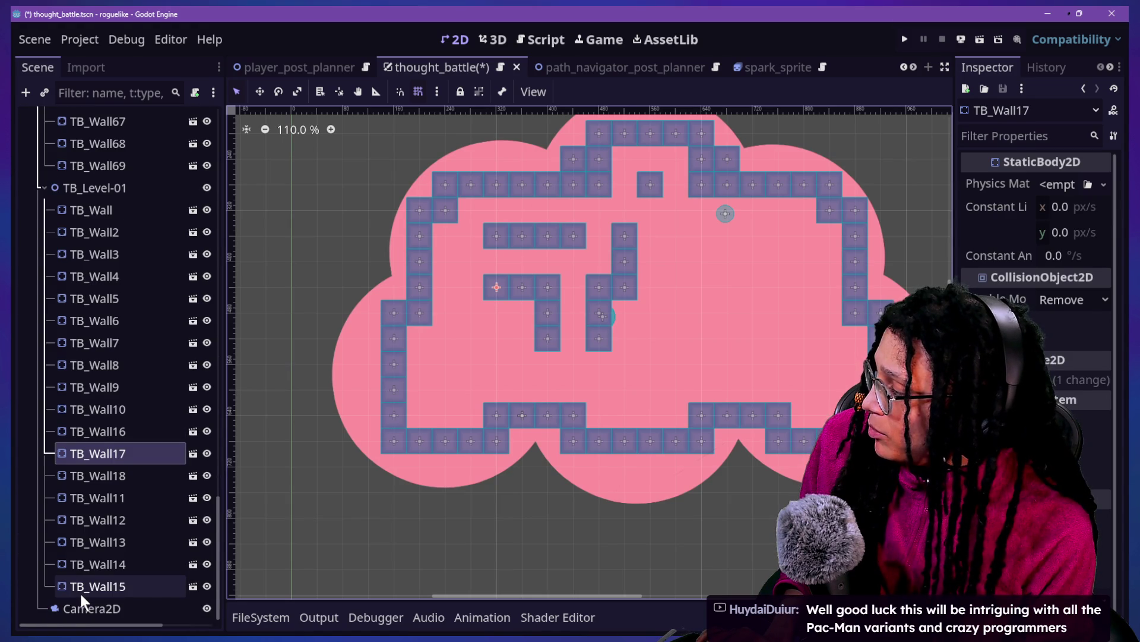
left_click(79, 591)
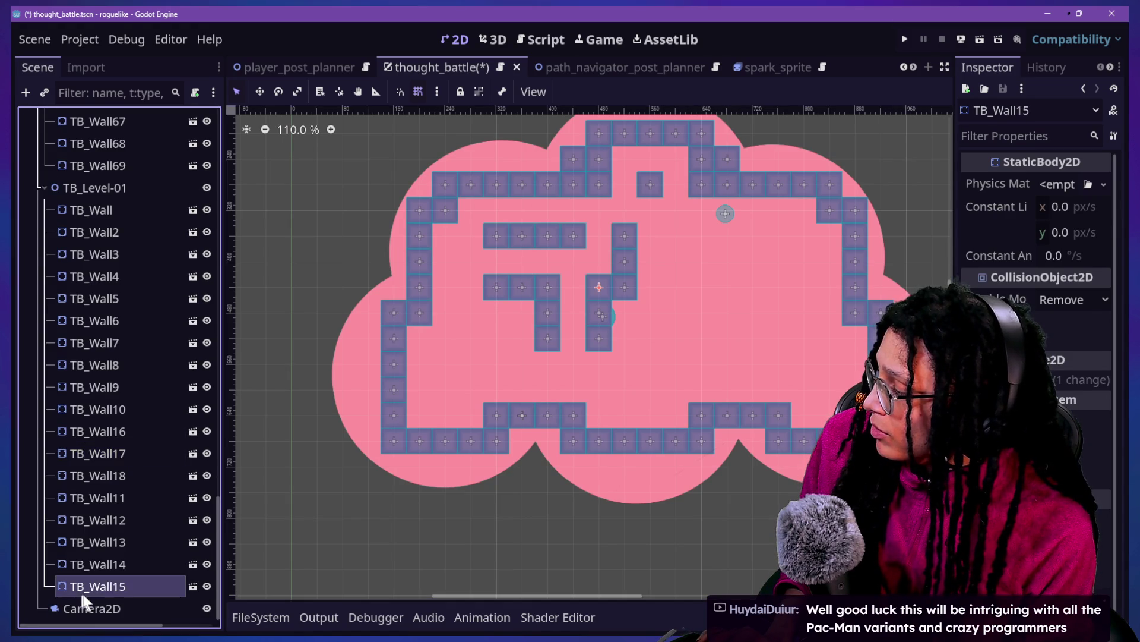
Step: Duplicate TB_Wall17 into new maze pieces and shift TB_Wall13 one cell left
left_click(504, 283)
key("ctrl+d")
mouse_move(502, 290)
left_mouse_down()
mouse_move(468, 261)
mouse_move(468, 287)
mouse_move(476, 236)
mouse_move(475, 255)
mouse_move(449, 259)
mouse_move(445, 234)
mouse_move(464, 343)
mouse_move(448, 308)
mouse_move(469, 334)
mouse_move(508, 341)
mouse_move(461, 336)
mouse_move(433, 355)
mouse_move(478, 340)
mouse_move(435, 370)
mouse_move(422, 364)
mouse_move(437, 357)
mouse_move(435, 375)
mouse_move(458, 363)
mouse_move(444, 383)
mouse_move(446, 358)
mouse_move(472, 364)
mouse_move(480, 336)
mouse_move(449, 400)
mouse_move(443, 386)
mouse_move(519, 348)
mouse_move(514, 382)
mouse_move(522, 369)
mouse_move(501, 356)
mouse_move(502, 336)
mouse_move(521, 370)
mouse_move(511, 336)
mouse_move(550, 340)
mouse_move(535, 367)
left_mouse_up()
key("ctrl+d")
key("ctrl+d")
key("ctrl+d")
key("ctrl+d")
mouse_move(547, 310)
left_mouse_down()
mouse_move(522, 305)
mouse_move(550, 311)
mouse_move(579, 279)
mouse_move(521, 310)
mouse_move(564, 348)
mouse_move(577, 313)
mouse_move(596, 338)
mouse_move(561, 333)
mouse_move(597, 346)
mouse_move(586, 369)
left_mouse_up()
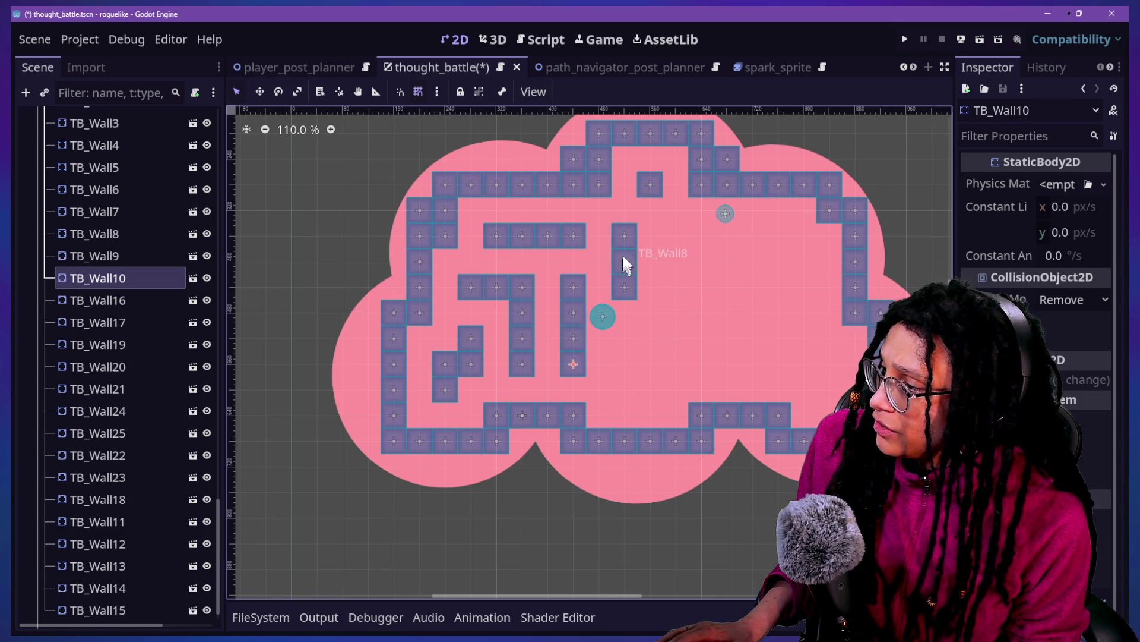
Step: Duplicate TB_Wall9 and move the copies down to form a vertical wall near the centre
left_click(625, 289)
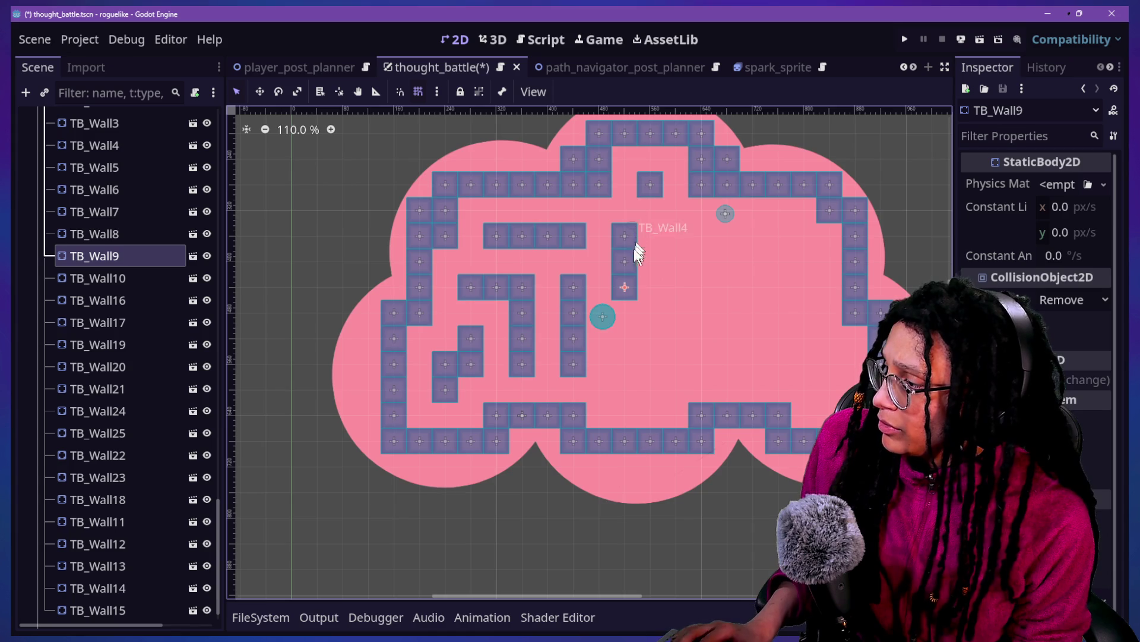
key("ctrl+d")
mouse_move(626, 283)
left_mouse_down()
mouse_move(623, 367)
mouse_move(695, 335)
mouse_move(666, 270)
mouse_move(694, 245)
mouse_move(677, 237)
mouse_move(687, 287)
mouse_move(677, 309)
mouse_move(701, 312)
mouse_move(722, 262)
mouse_move(730, 358)
mouse_move(683, 360)
mouse_move(683, 340)
mouse_move(656, 336)
mouse_move(654, 369)
left_mouse_up()
key("ctrl+d")
key("ctrl+d")
key("ctrl+d")
key("ctrl+d")
key("ctrl+d")
key("ctrl+d")
key("ctrl+d")
key("ctrl+d")
key("ctrl+d")
mouse_move(654, 367)
left_mouse_down()
mouse_move(619, 373)
mouse_move(638, 337)
mouse_move(626, 291)
mouse_move(626, 313)
left_mouse_up()
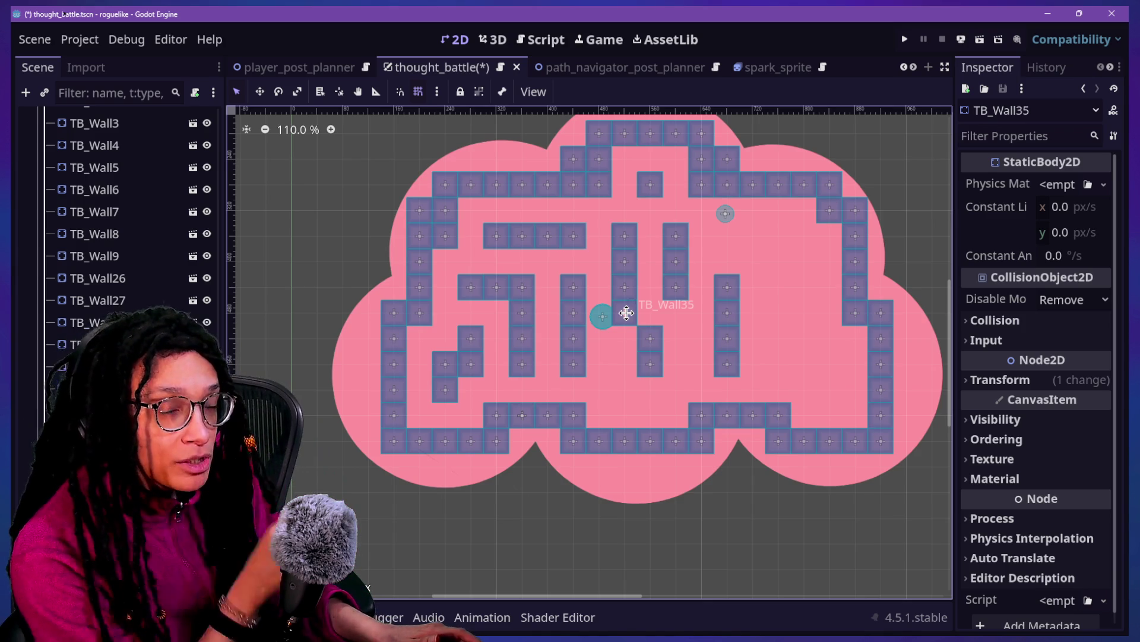
Step: Extend the central wall column downward with duplicated tiles, filling the gap
mouse_move(626, 313)
left_mouse_down()
mouse_move(636, 338)
mouse_move(626, 386)
mouse_move(627, 373)
left_mouse_up()
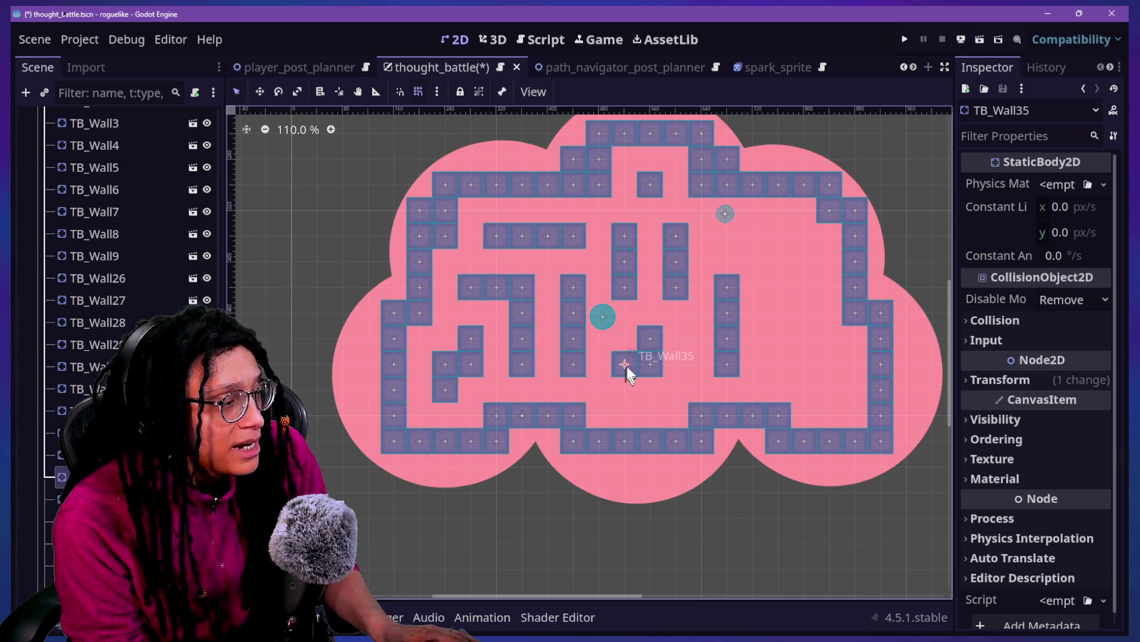
mouse_move(645, 333)
left_mouse_down()
mouse_move(627, 337)
mouse_move(666, 333)
mouse_move(655, 341)
mouse_move(679, 344)
mouse_move(676, 365)
left_mouse_up()
key("ctrl+d")
key("ctrl+d")
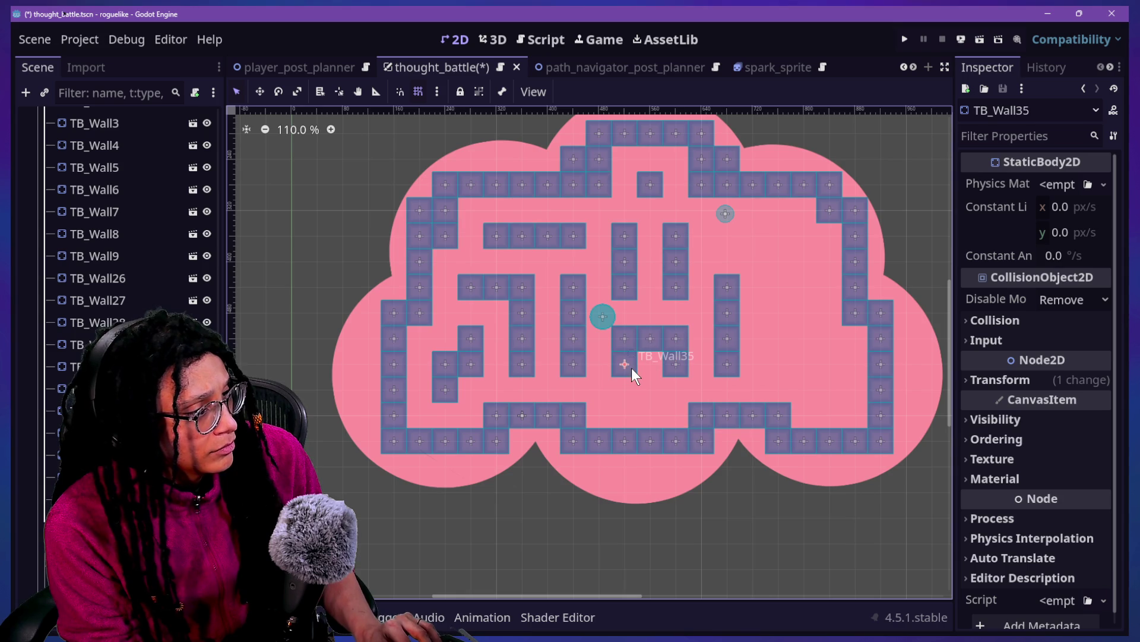
key("ctrl+d")
mouse_move(628, 366)
left_mouse_down()
mouse_move(627, 396)
mouse_move(650, 407)
mouse_move(651, 398)
mouse_move(632, 415)
mouse_move(677, 415)
left_mouse_up()
key("ctrl+d")
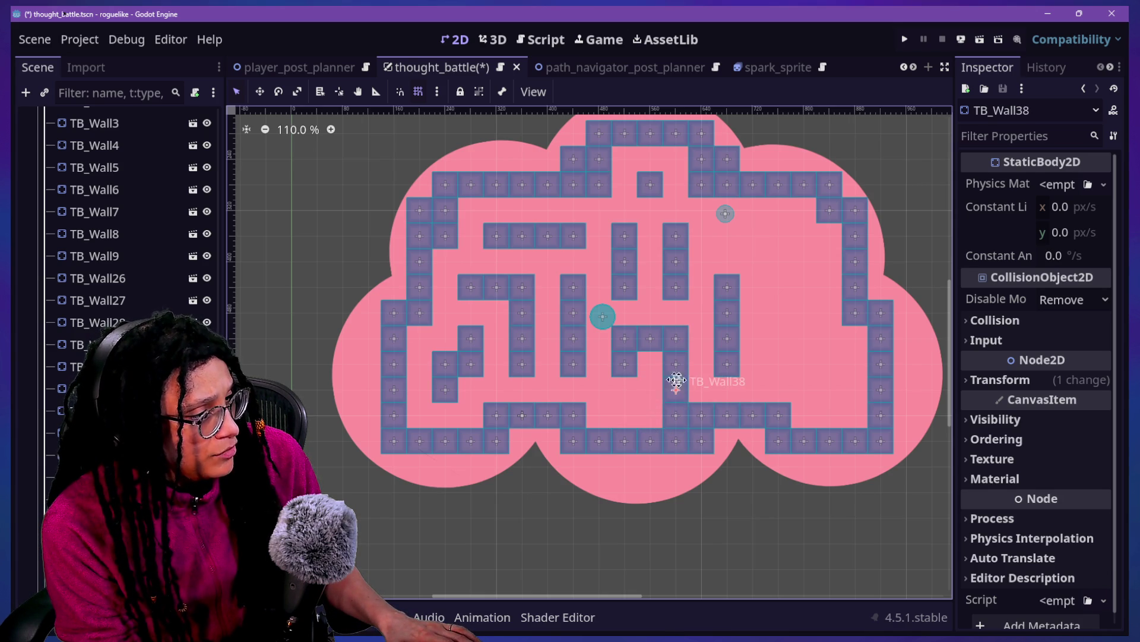
mouse_move(631, 414)
left_mouse_down()
mouse_move(605, 415)
mouse_move(628, 415)
mouse_move(625, 386)
left_mouse_up()
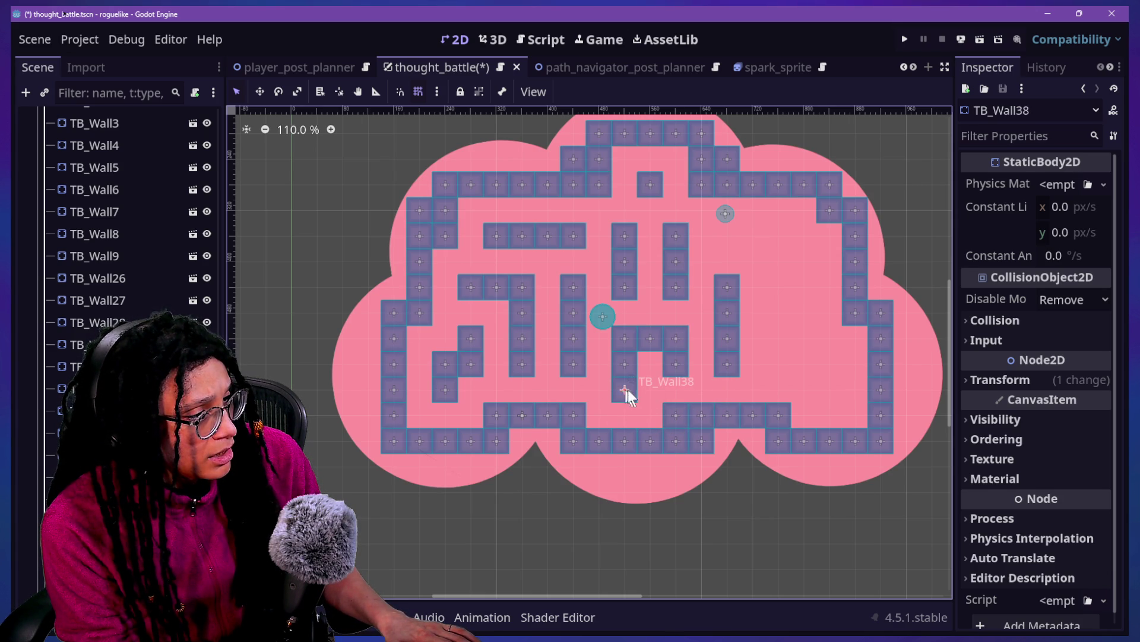
mouse_move(683, 425)
left_mouse_down()
mouse_move(634, 426)
mouse_move(668, 413)
mouse_move(653, 387)
mouse_move(701, 389)
mouse_move(681, 423)
left_mouse_up()
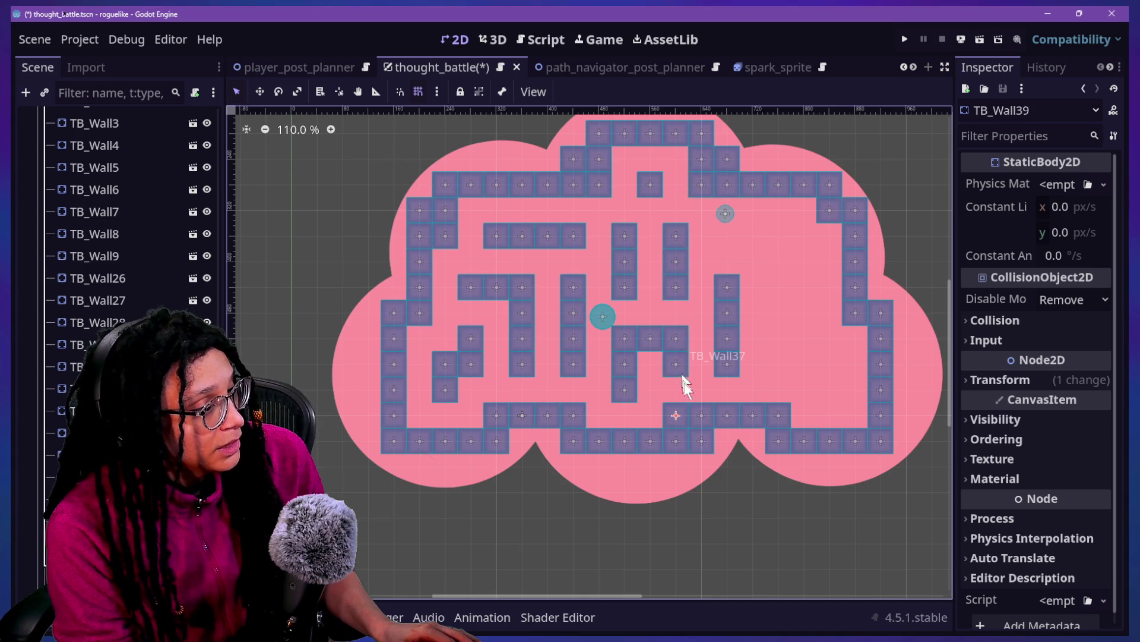
Step: Build a new wall row on the right side below the grey circle from duplicated tiles
key("ctrl+shift+d")
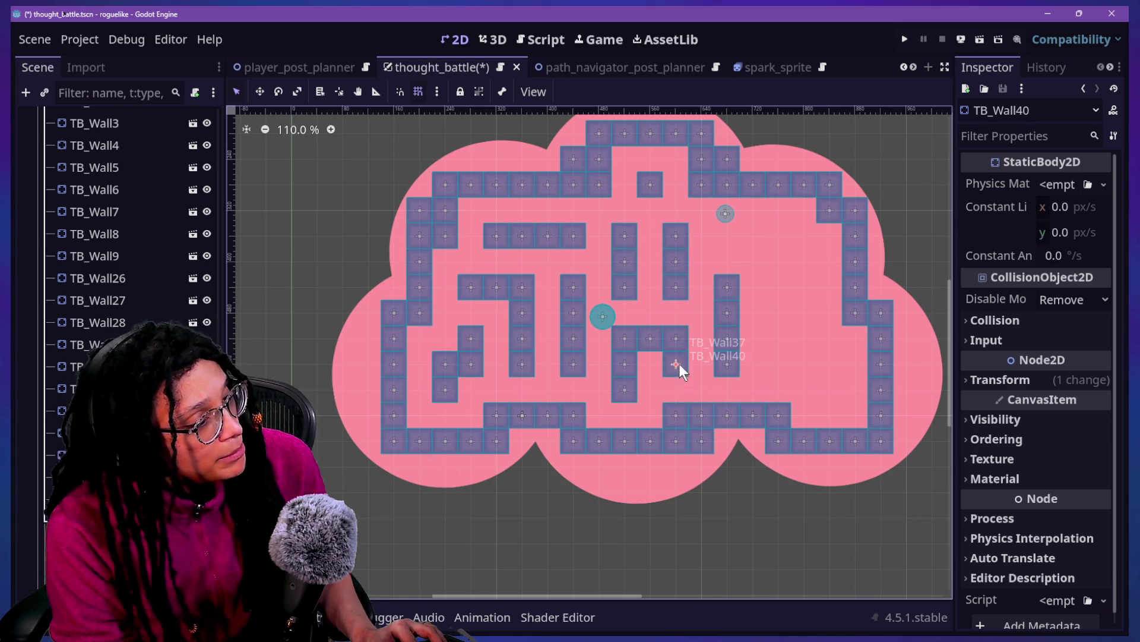
left_click_drag(676, 368, 730, 234)
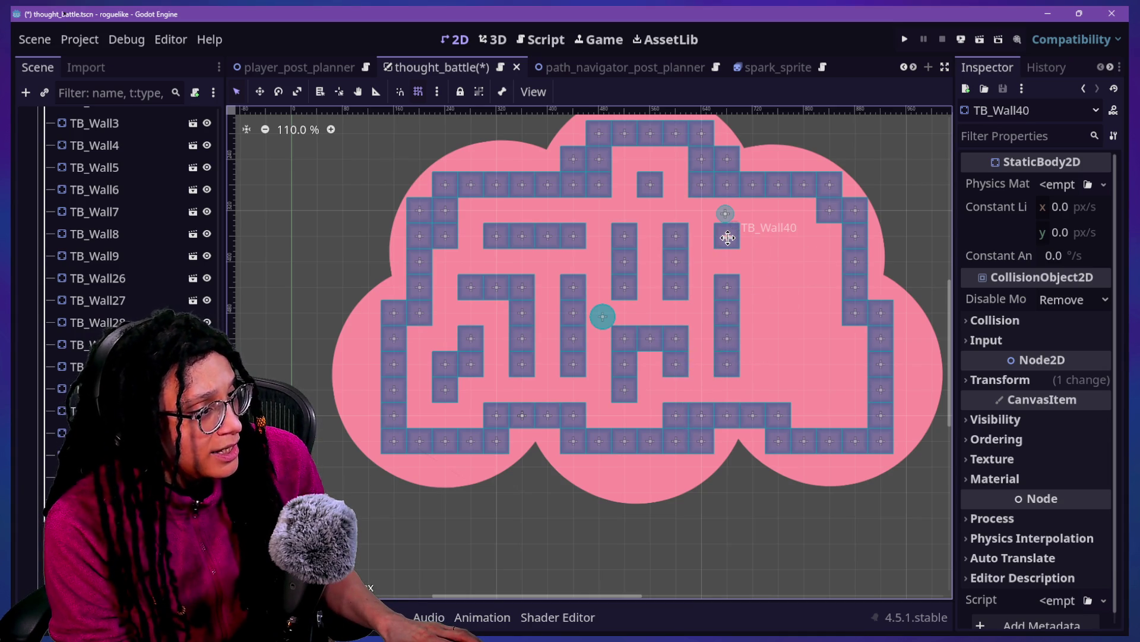
key("ctrl+shift+d")
mouse_move(726, 238)
left_mouse_down()
mouse_move(784, 246)
mouse_move(781, 299)
mouse_move(812, 297)
mouse_move(804, 262)
mouse_move(804, 345)
mouse_move(815, 362)
mouse_move(843, 363)
mouse_move(785, 347)
mouse_move(805, 395)
mouse_move(831, 410)
mouse_move(854, 401)
mouse_move(827, 416)
mouse_move(852, 417)
mouse_move(812, 418)
mouse_move(811, 397)
mouse_move(808, 413)
mouse_move(836, 407)
left_mouse_up()
key("ctrl+shift+d")
key("ctrl+shift+d")
key("ctrl+d")
key("ctrl+d")
key("ctrl+d")
key("ctrl+d")
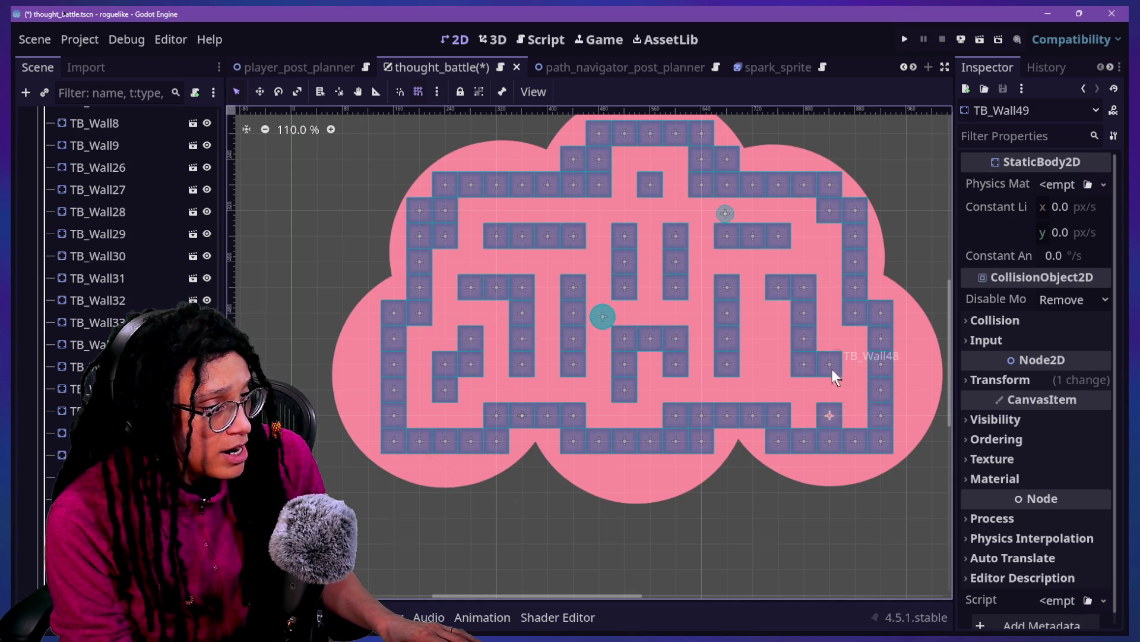
Step: Shift right-side wall tiles left and down, adding a copy in the cell below one
left_click(813, 349)
mouse_move(807, 376)
left_mouse_down()
mouse_move(778, 362)
mouse_move(834, 363)
left_mouse_up()
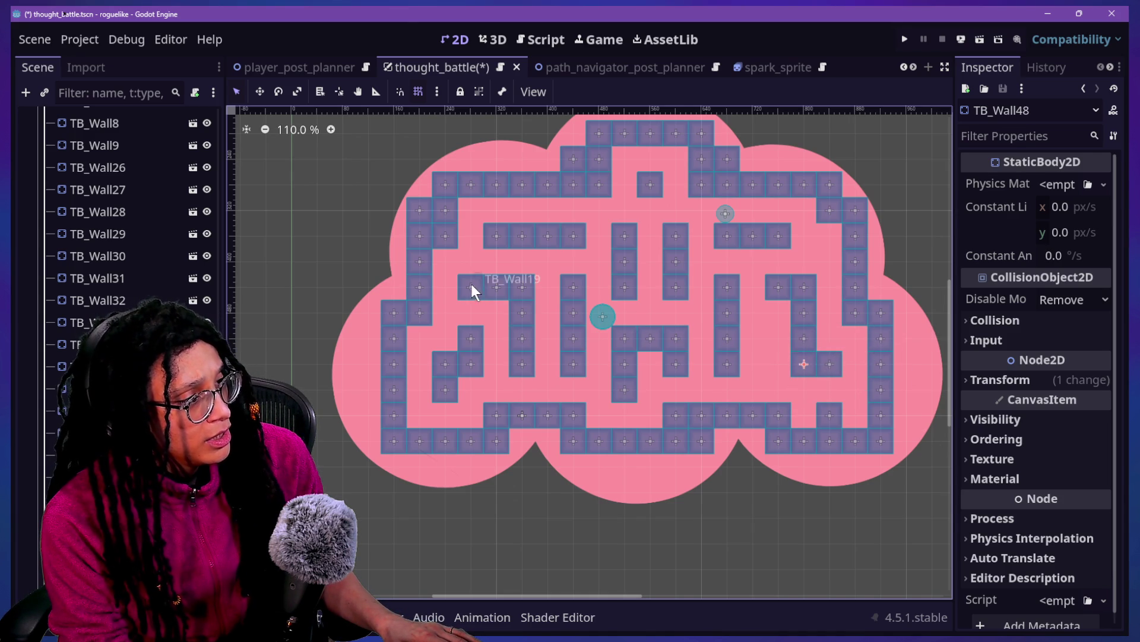
key("ctrl+d")
left_click_drag(827, 367, 829, 385)
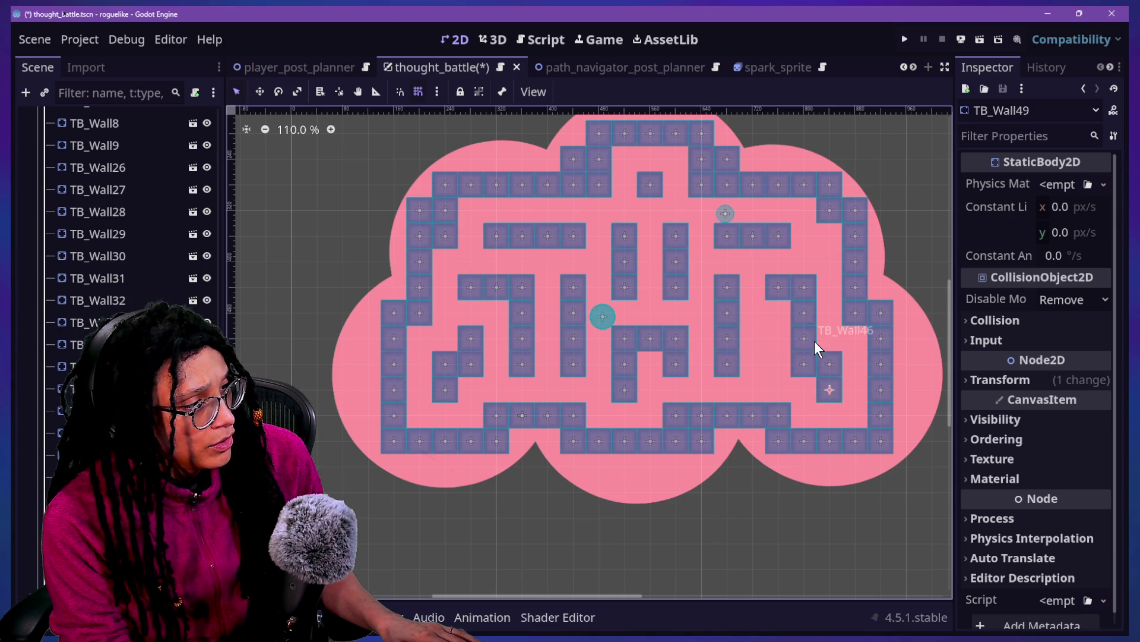
mouse_move(804, 312)
left_mouse_down()
mouse_move(772, 313)
mouse_move(761, 326)
mouse_move(775, 311)
mouse_move(755, 306)
mouse_move(757, 289)
left_mouse_up()
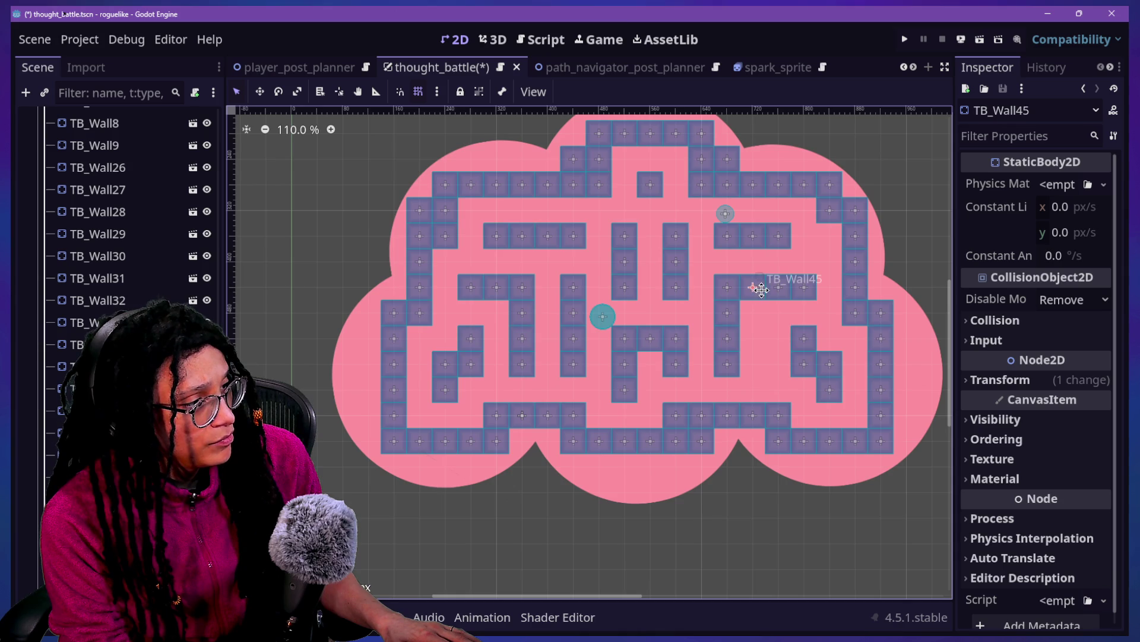
left_click(803, 295)
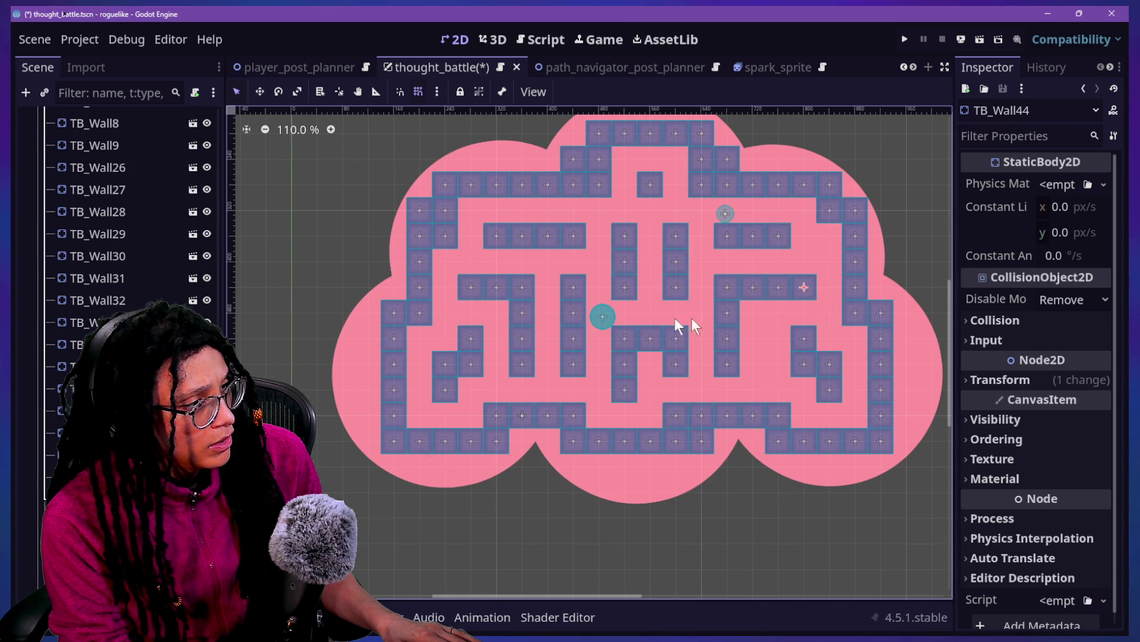
mouse_move(810, 290)
left_mouse_down()
mouse_move(760, 416)
mouse_move(745, 419)
mouse_move(764, 326)
mouse_move(747, 422)
mouse_move(732, 346)
mouse_move(739, 308)
mouse_move(805, 309)
mouse_move(760, 311)
mouse_move(776, 318)
mouse_move(803, 291)
mouse_move(778, 317)
mouse_move(766, 312)
mouse_move(772, 290)
mouse_move(797, 324)
mouse_move(794, 283)
mouse_move(773, 356)
mouse_move(736, 273)
mouse_move(727, 303)
mouse_move(614, 297)
mouse_move(734, 297)
mouse_move(703, 294)
mouse_move(706, 307)
mouse_move(705, 280)
mouse_move(703, 300)
left_mouse_up()
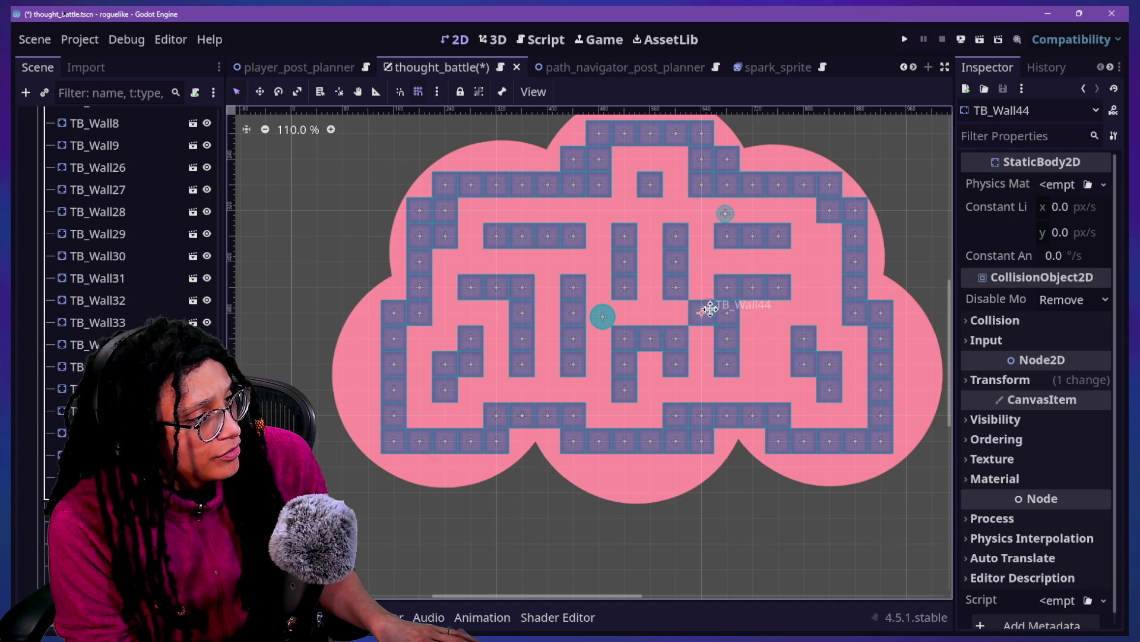
left_click_drag(784, 287, 808, 290)
Step: Move wall tiles one cell right, paste a new wall column, and nudge a tile beside the upper-right edge
left_click(754, 287)
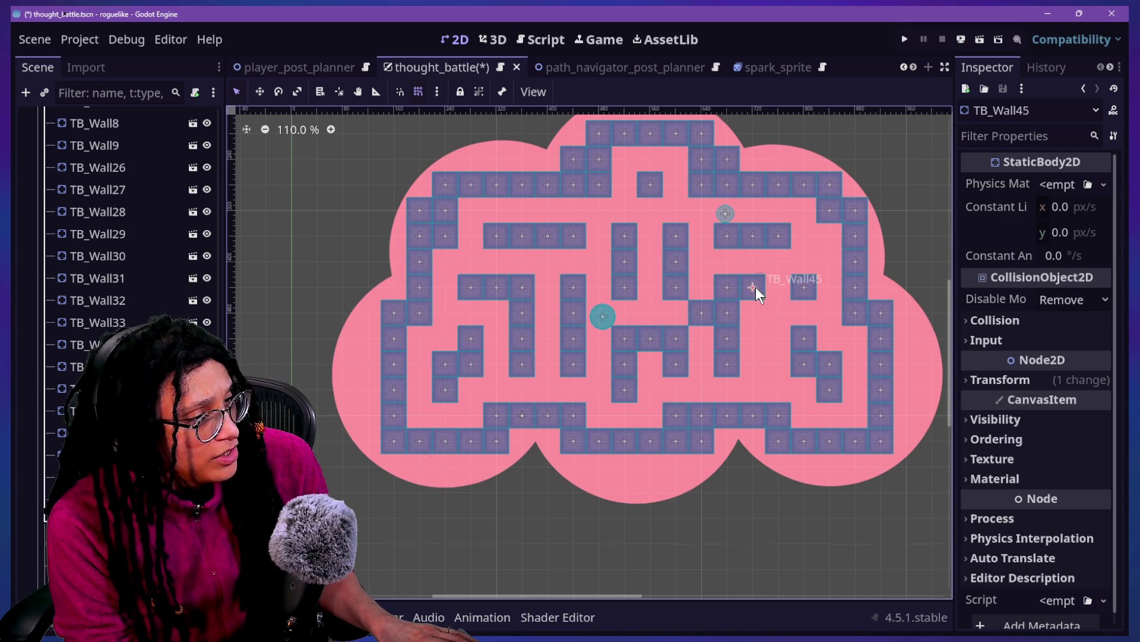
mouse_move(727, 290)
left_mouse_down()
mouse_move(753, 293)
mouse_move(752, 364)
left_mouse_up()
left_click(727, 340)
mouse_move(695, 305)
left_mouse_down()
mouse_move(720, 304)
mouse_move(728, 285)
left_mouse_up()
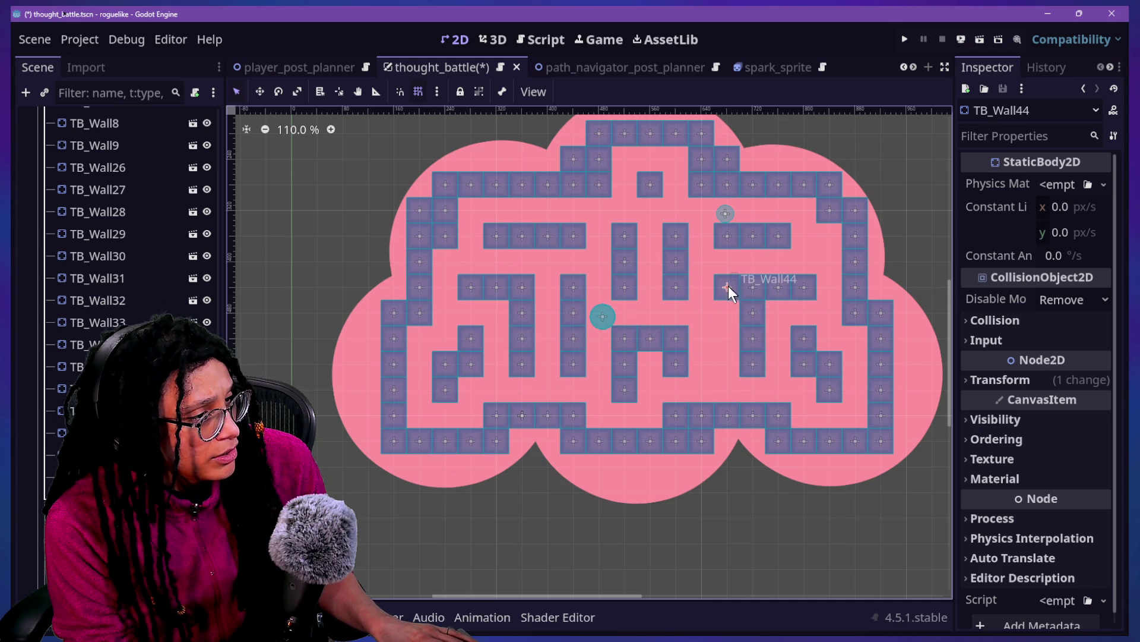
key("ctrl+v")
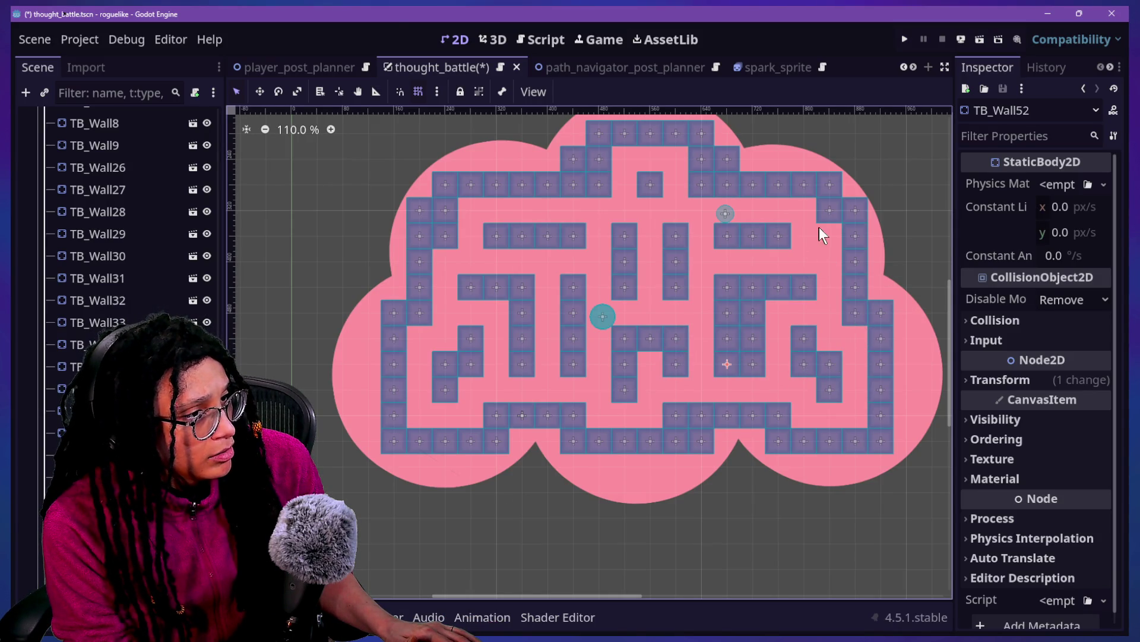
left_click_drag(862, 209, 839, 243)
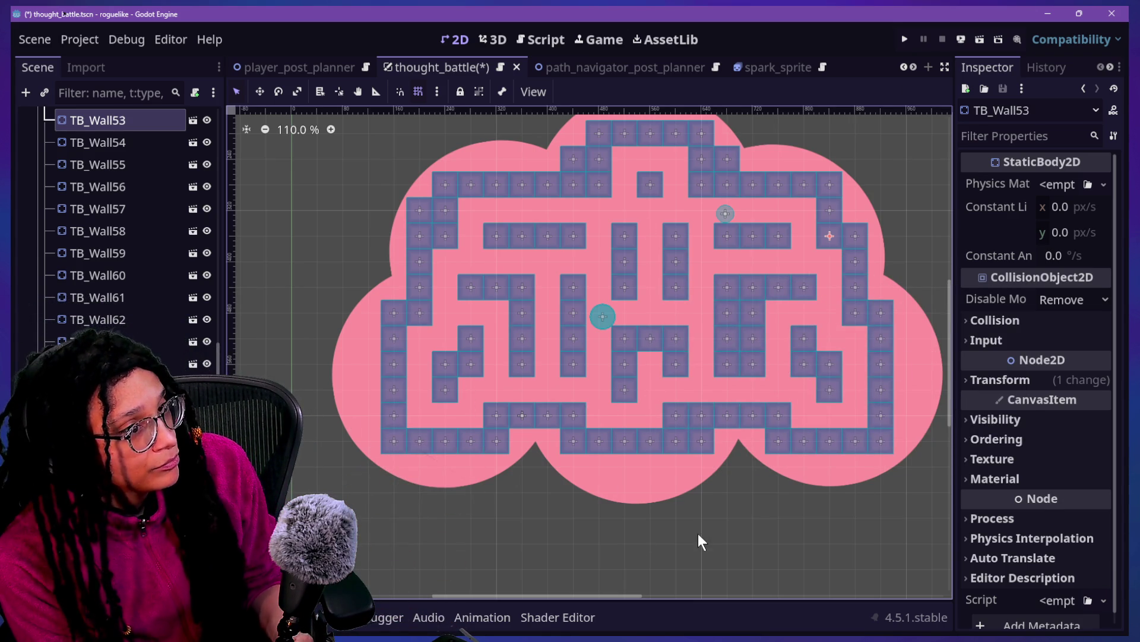
Step: Save and briefly test-run the thought_battle maze scene, then stop the game
left_click(904, 39)
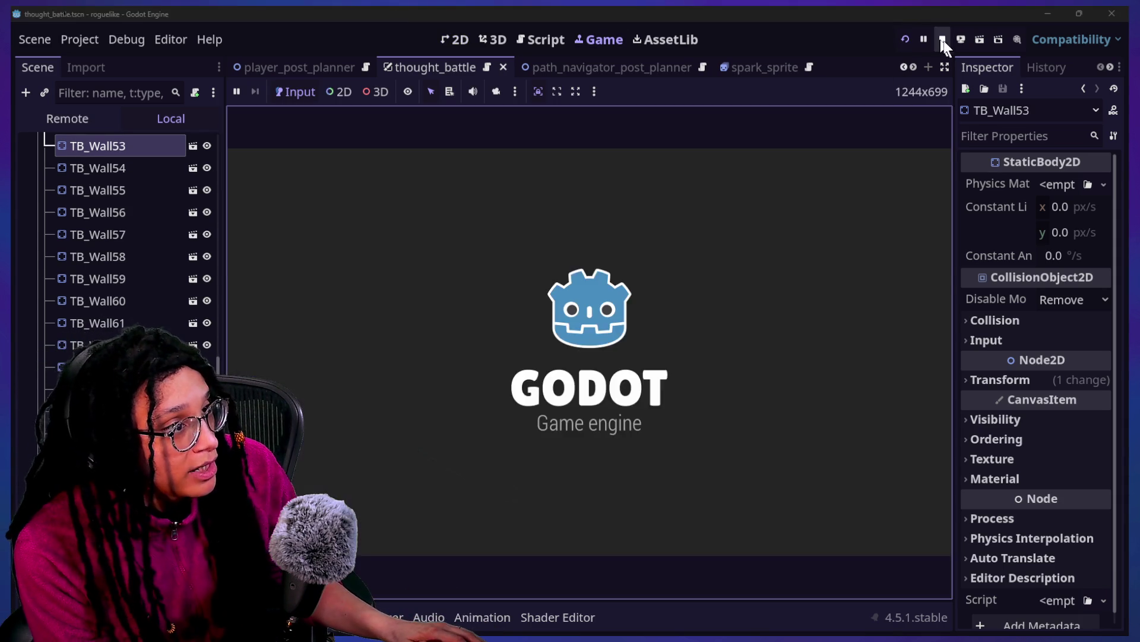
left_click(943, 39)
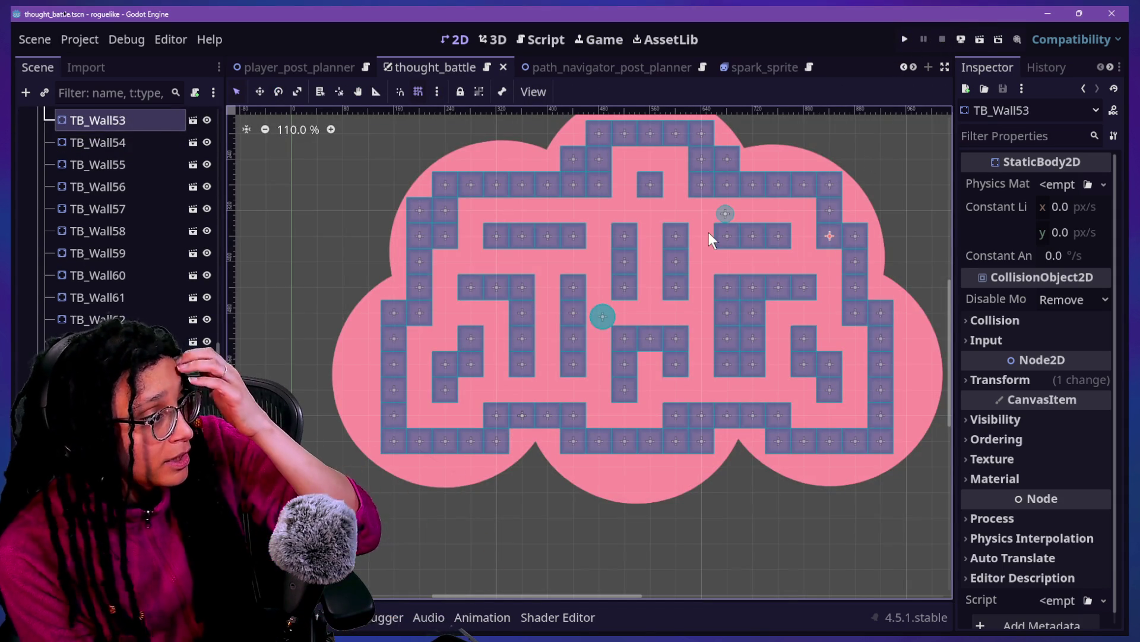
scroll(170, 245, "up", 15)
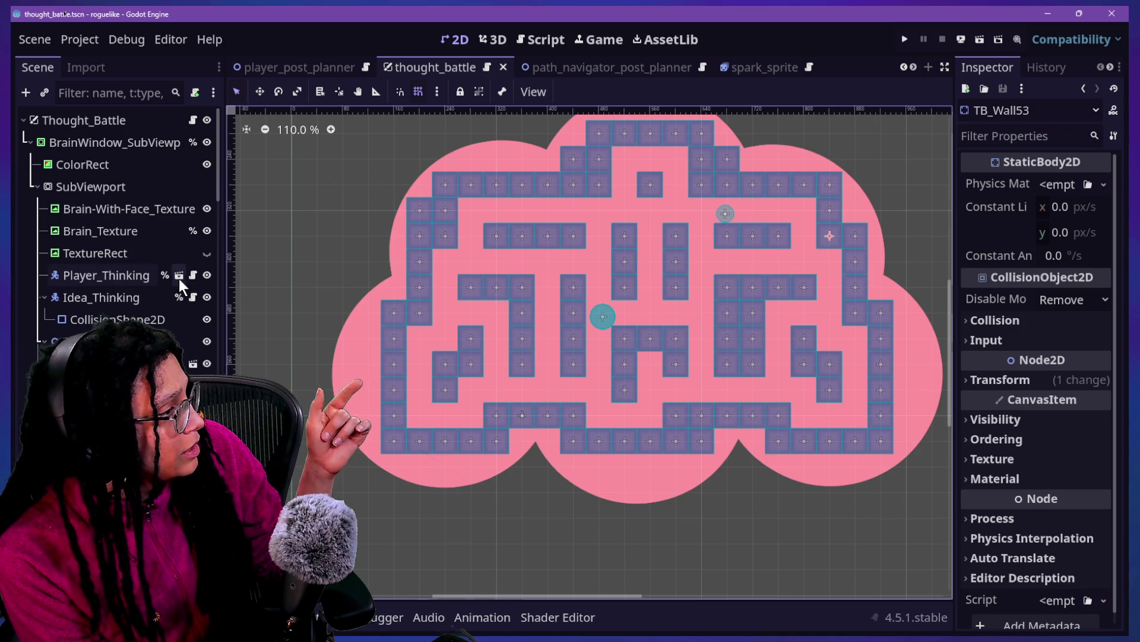
Step: Open the Player_Thinking scene and inspect its collision shapes, selecting the main CollisionShape2D
left_click(179, 275)
left_click(134, 162)
left_click(131, 144)
left_click(128, 166)
left_click(132, 185)
left_click(131, 144)
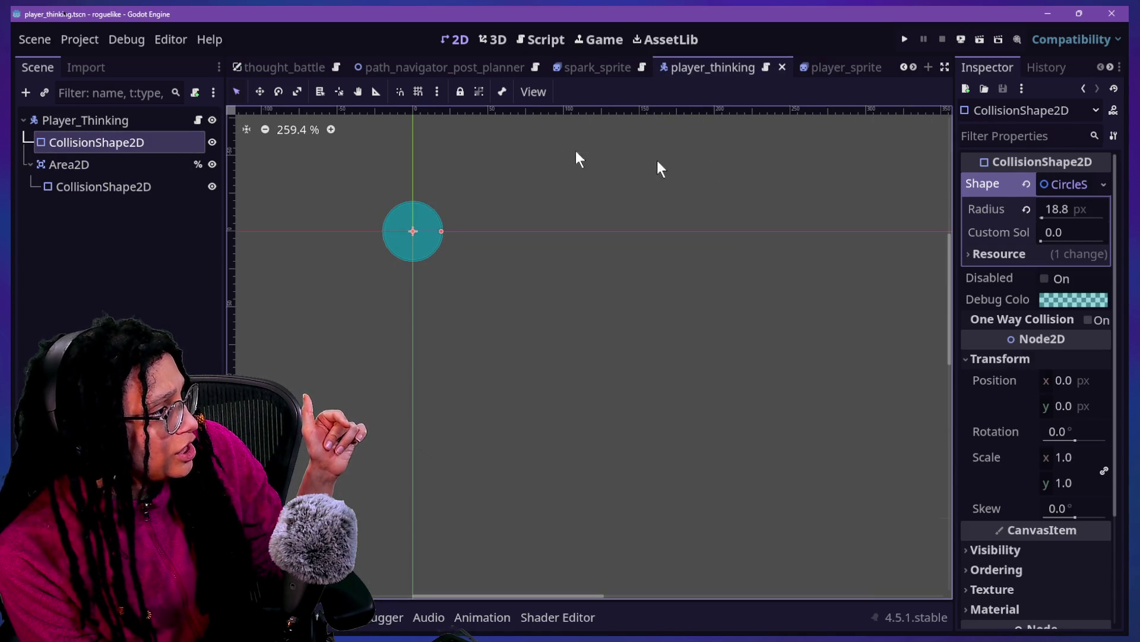
Step: Set the player's collision circle radius to 10 px and its Area2D circle to 11 px
mouse_move(1078, 211)
left_mouse_down()
mouse_move(1008, 209)
mouse_move(1066, 209)
left_mouse_up()
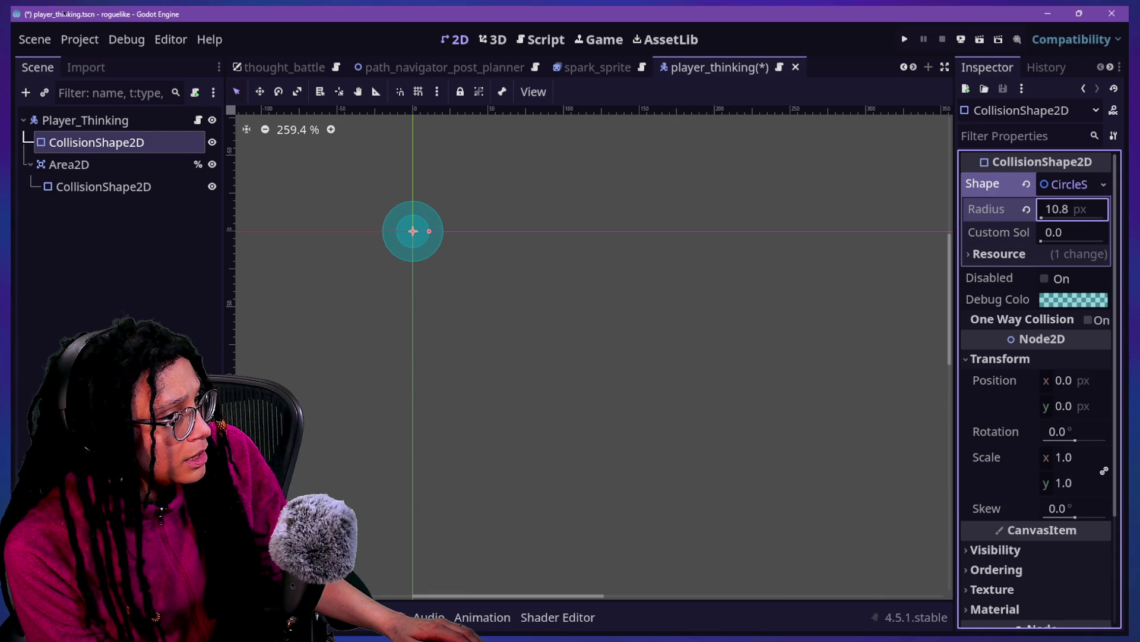
key("Return")
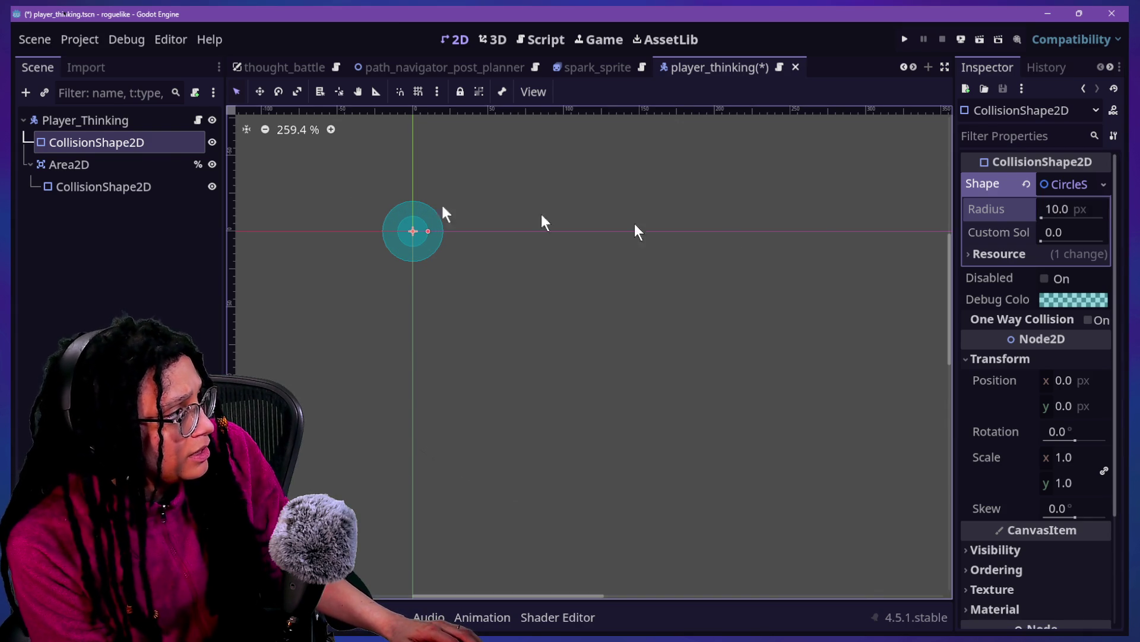
left_click(72, 186)
left_click(1083, 215)
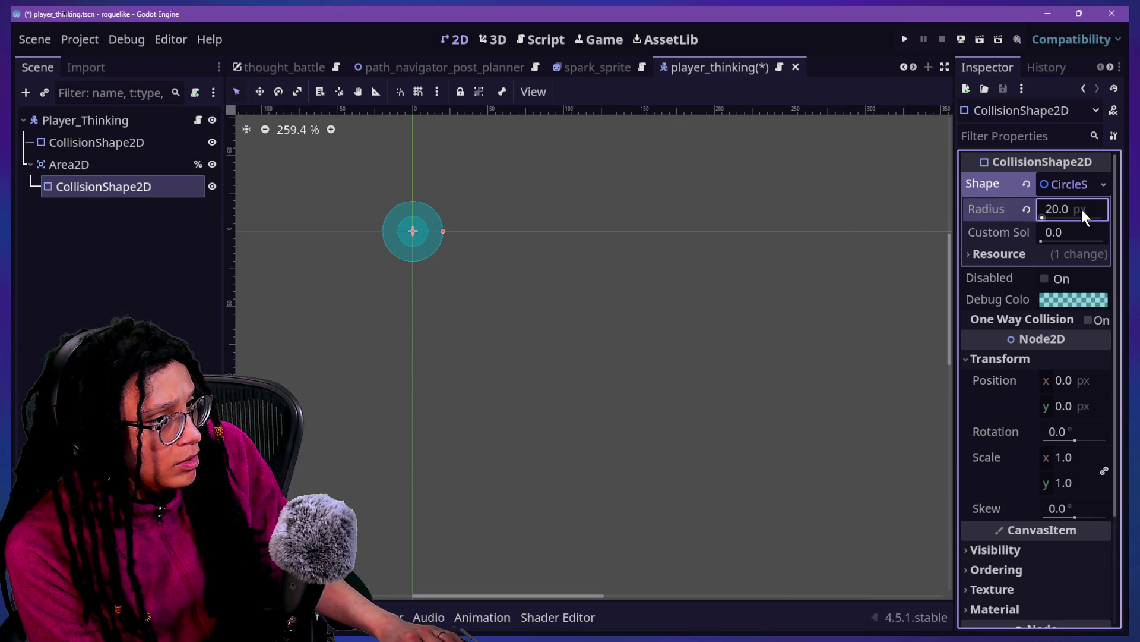
type("1")
key("Return")
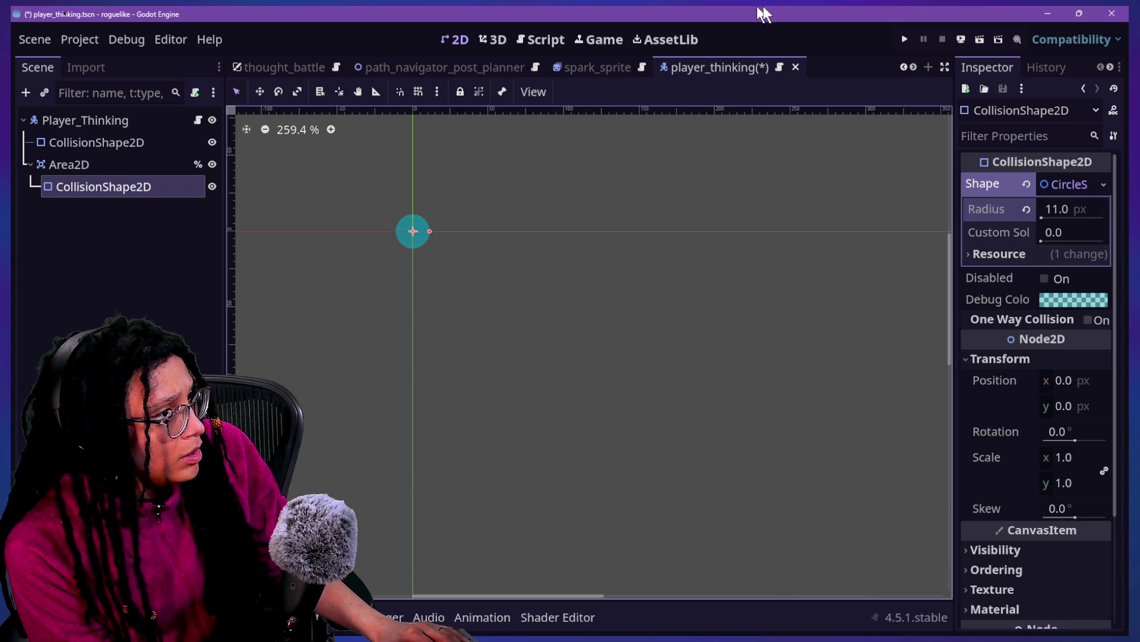
Step: Run the game, get past the title menu and choose a platform to enter the maze level
left_click(904, 40)
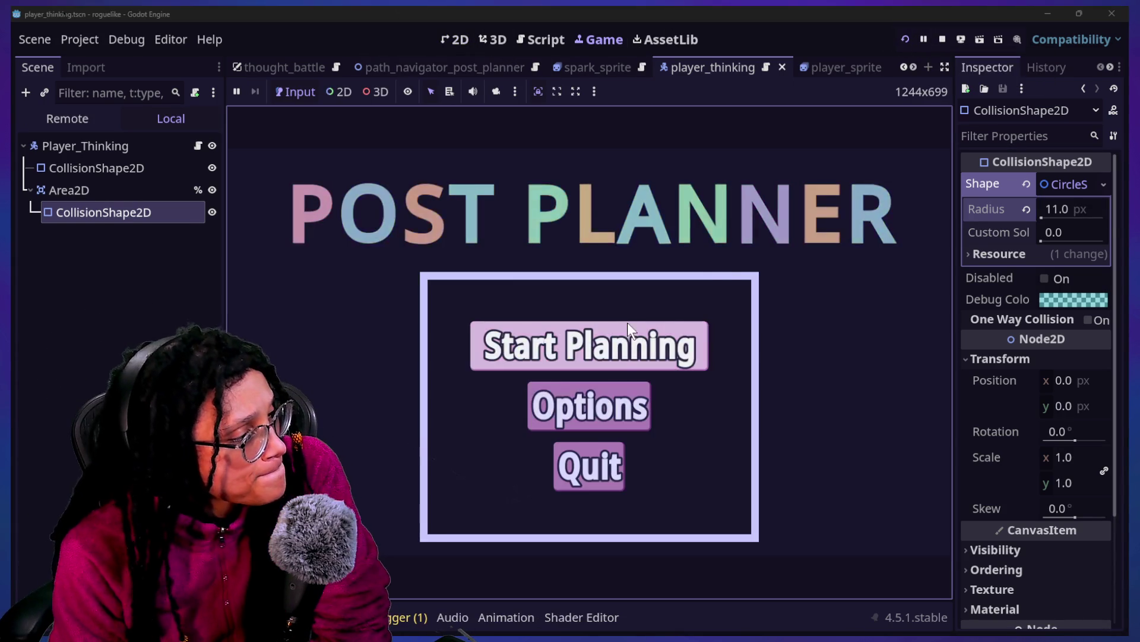
left_click(633, 341)
left_click(696, 341)
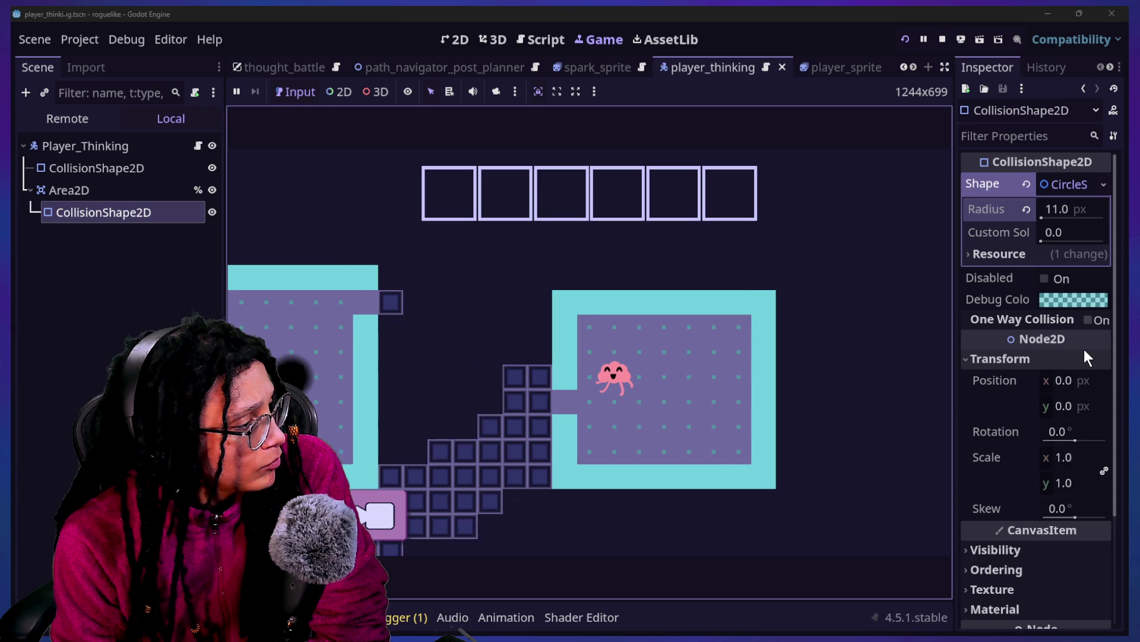
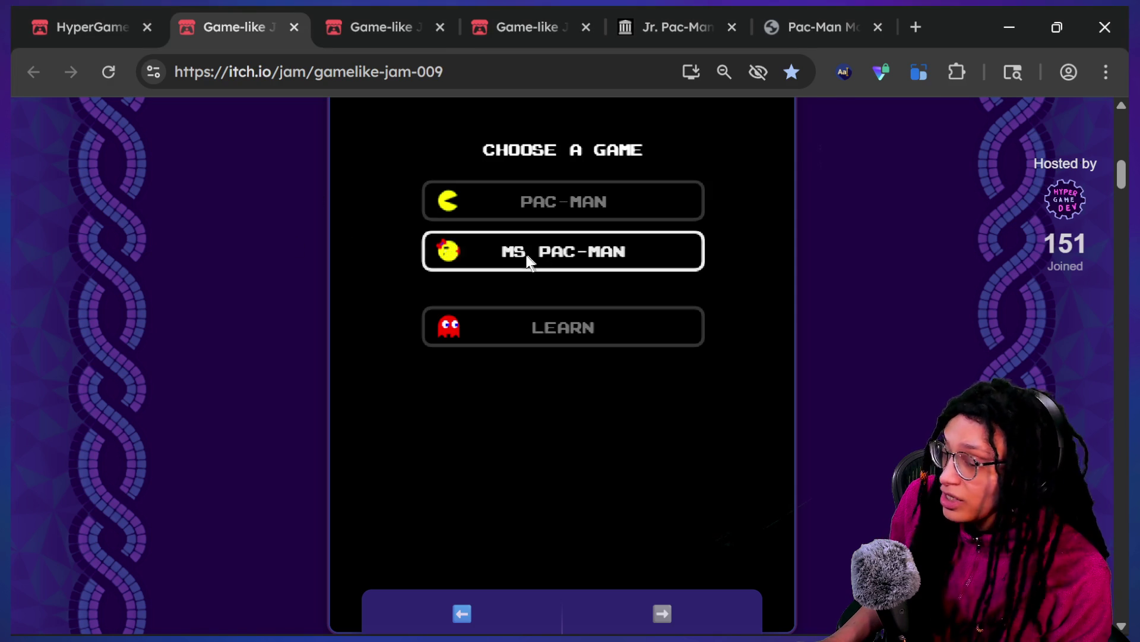
Step: Open the Ms. Pac-Man game options on the itch.io Game-like Jam 009 page
left_click(529, 261)
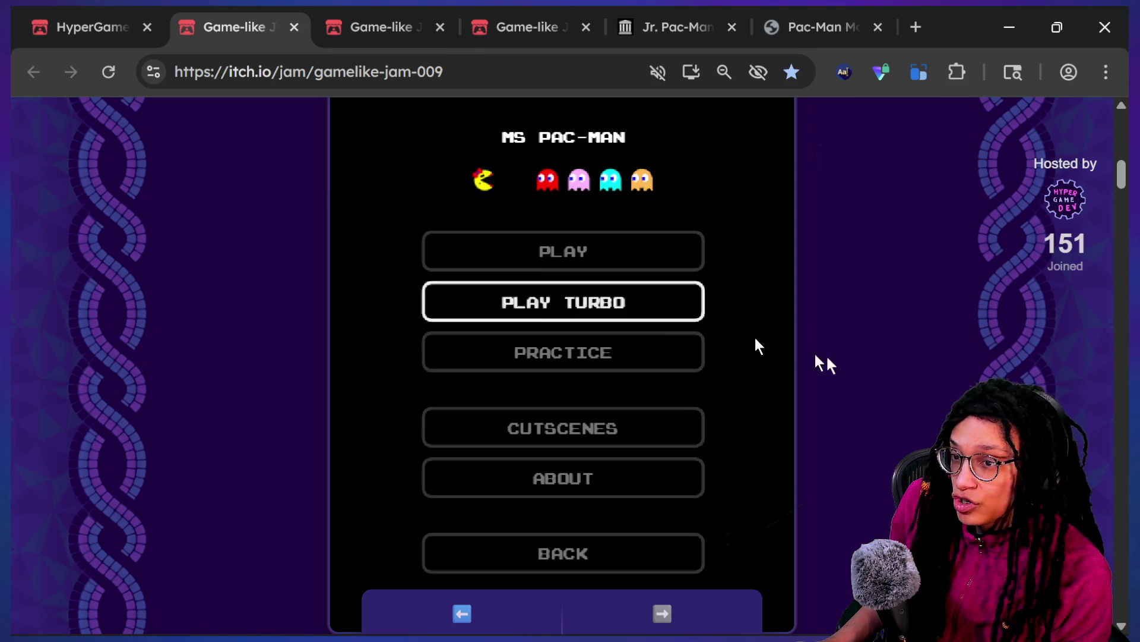
Step: Start a regular Ms. Pac-Man game, reach a score of 230, then switch it to fullscreen
left_click(583, 248)
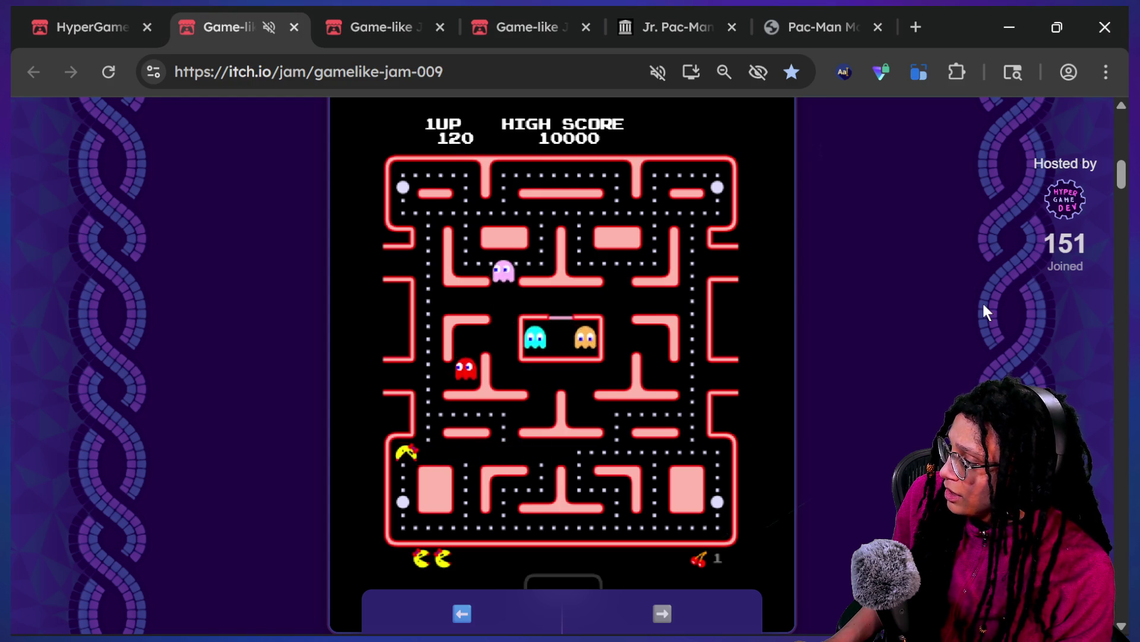
key("Up")
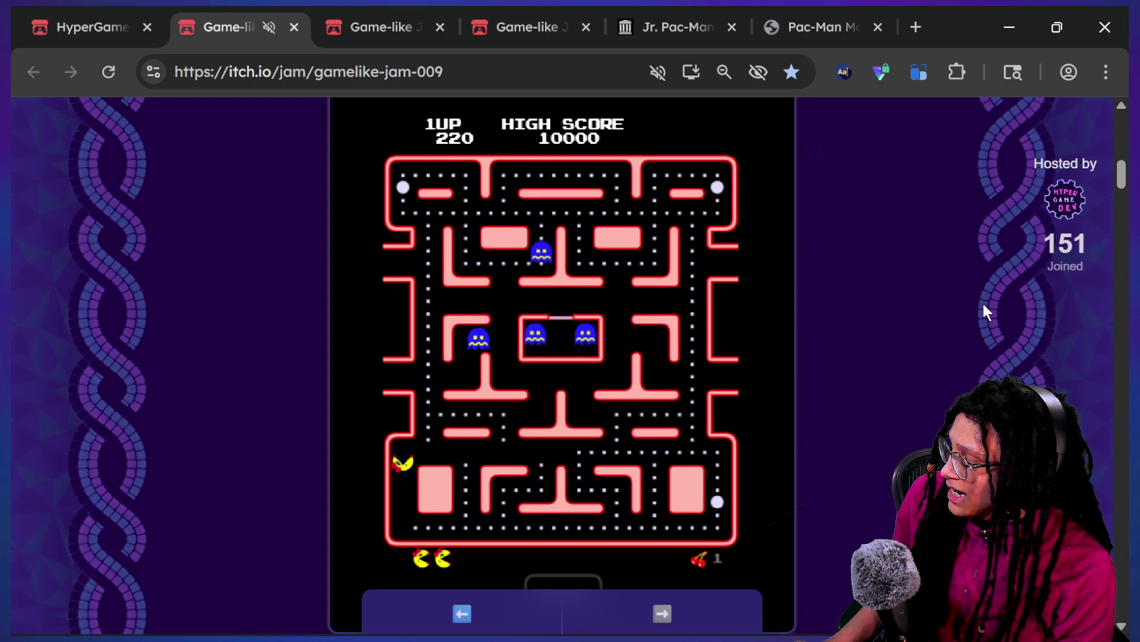
key("Right")
key("Left")
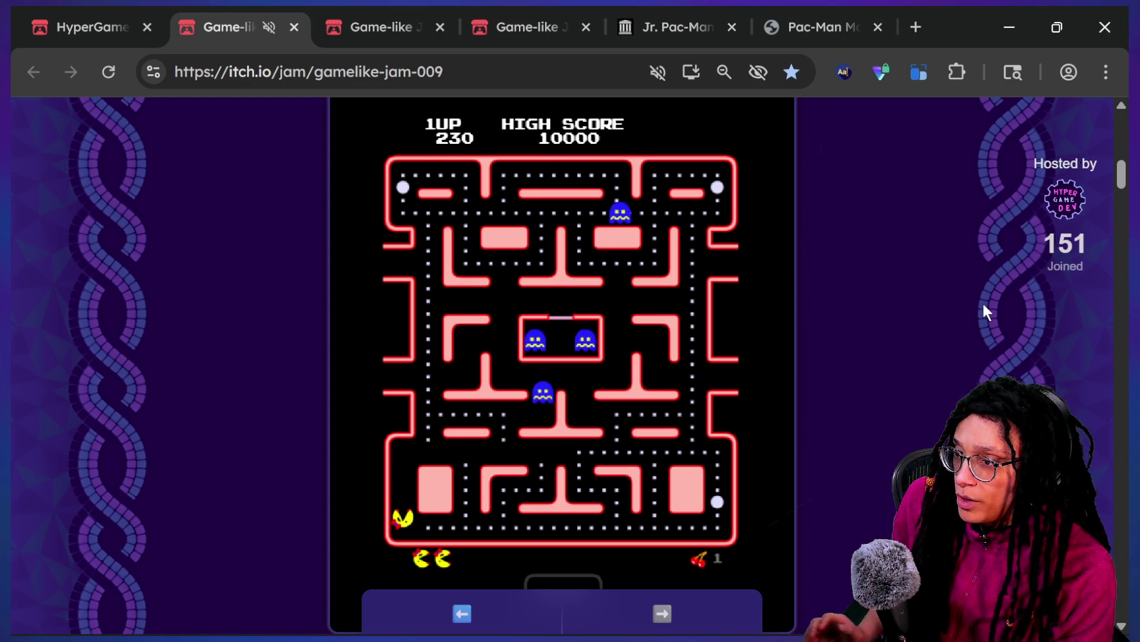
key("Up")
key("Down")
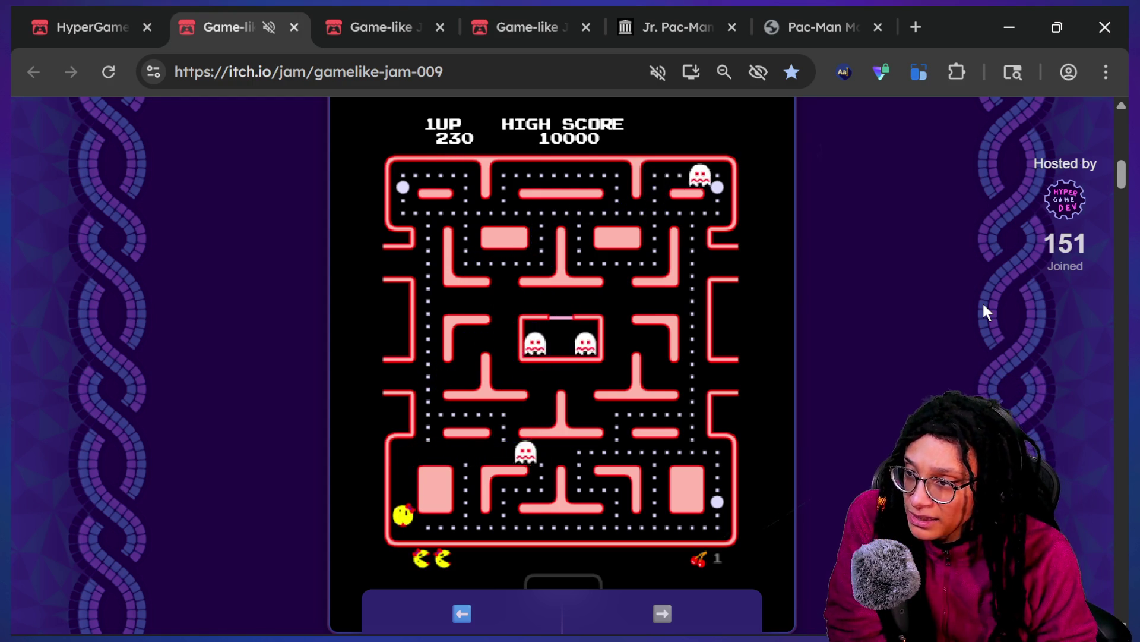
key("Up")
key("Down")
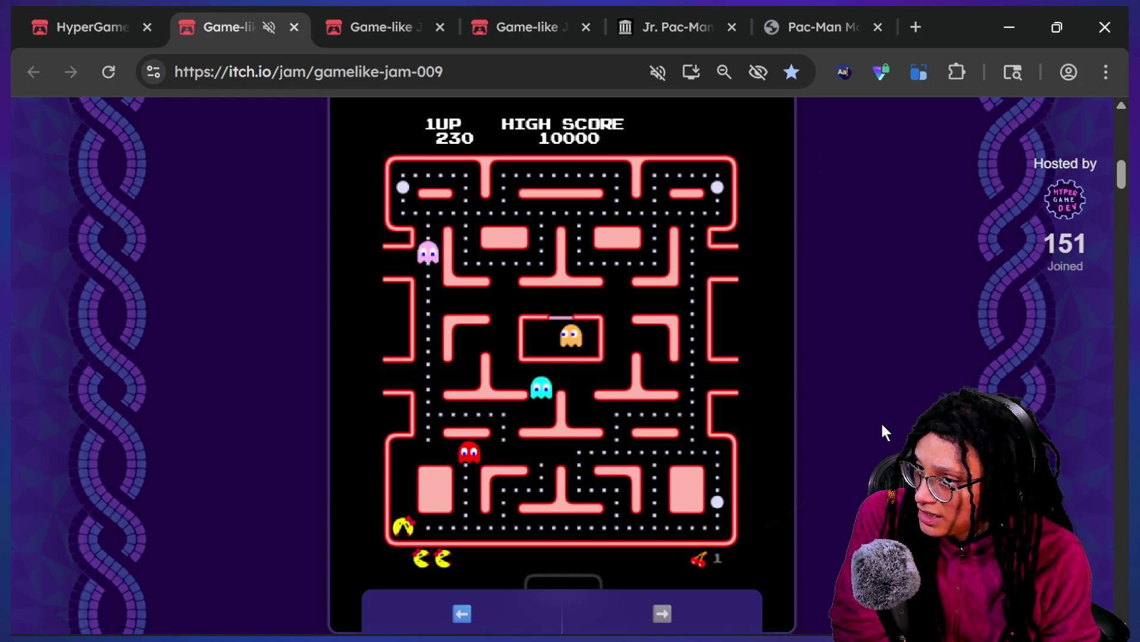
scroll(884, 433, "down", 4)
left_click(552, 415)
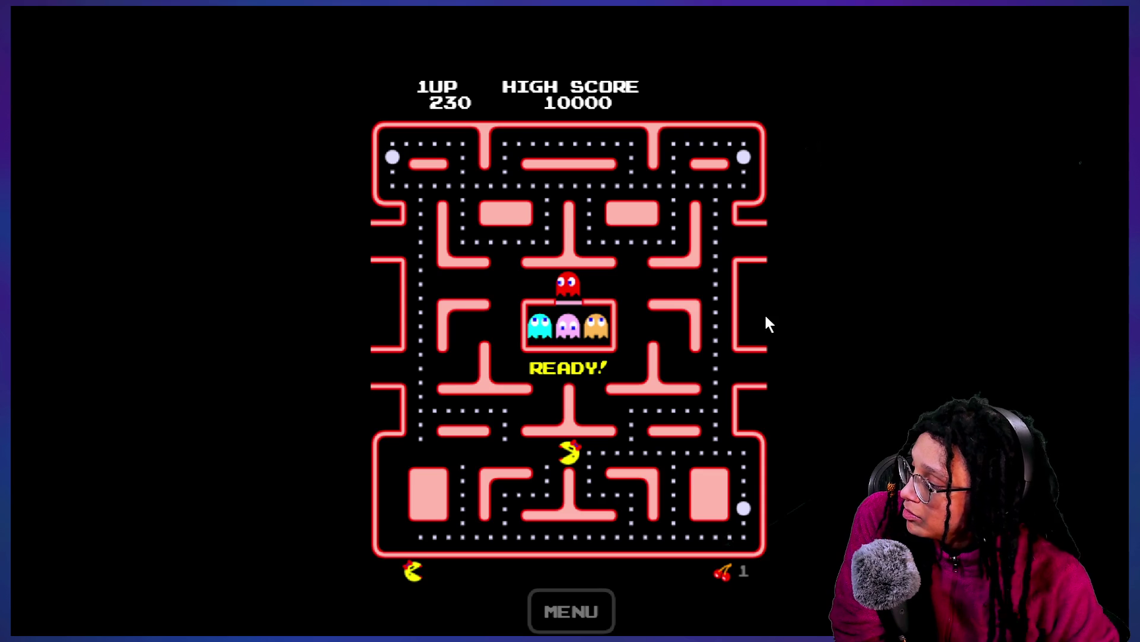
Step: Steer Ms. Pac-Man around the fullscreen maze, eating dots and a power pellet until a life is lost
key("Right")
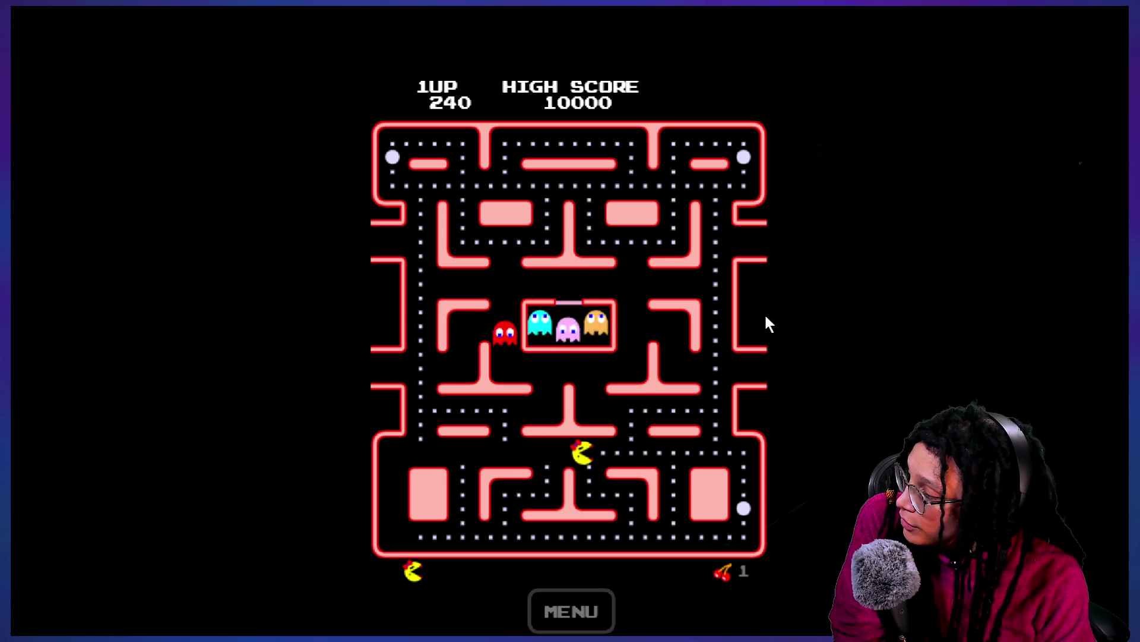
key("Down")
key("Left")
key("Up")
key("Left")
key("Right")
key("Down")
key("Right")
key("Up")
key("Left")
key("Right")
key("Up")
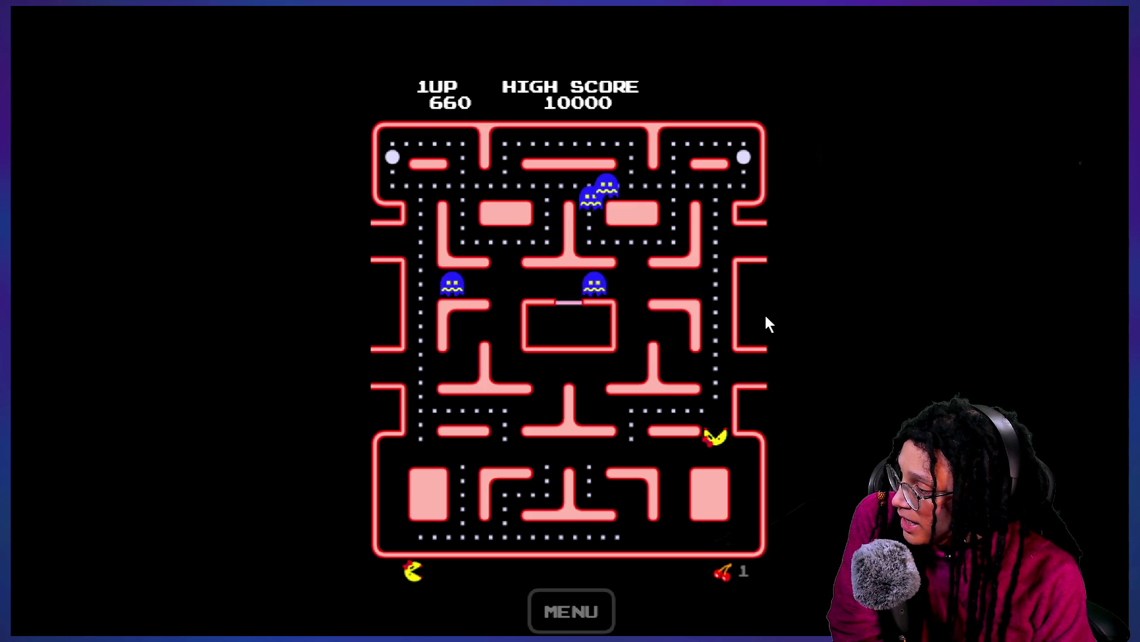
key("Down")
key("Up")
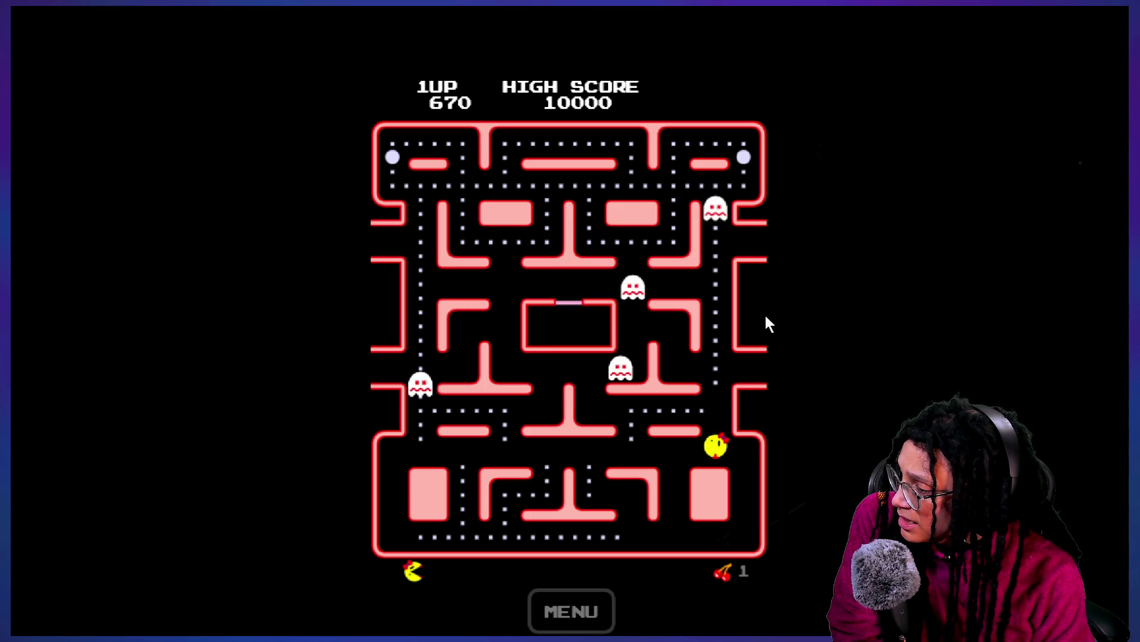
key("Down")
key("Left")
key("Right")
key("Down")
key("Up")
key("Left")
key("Right")
key("Down")
key("Right")
key("Left")
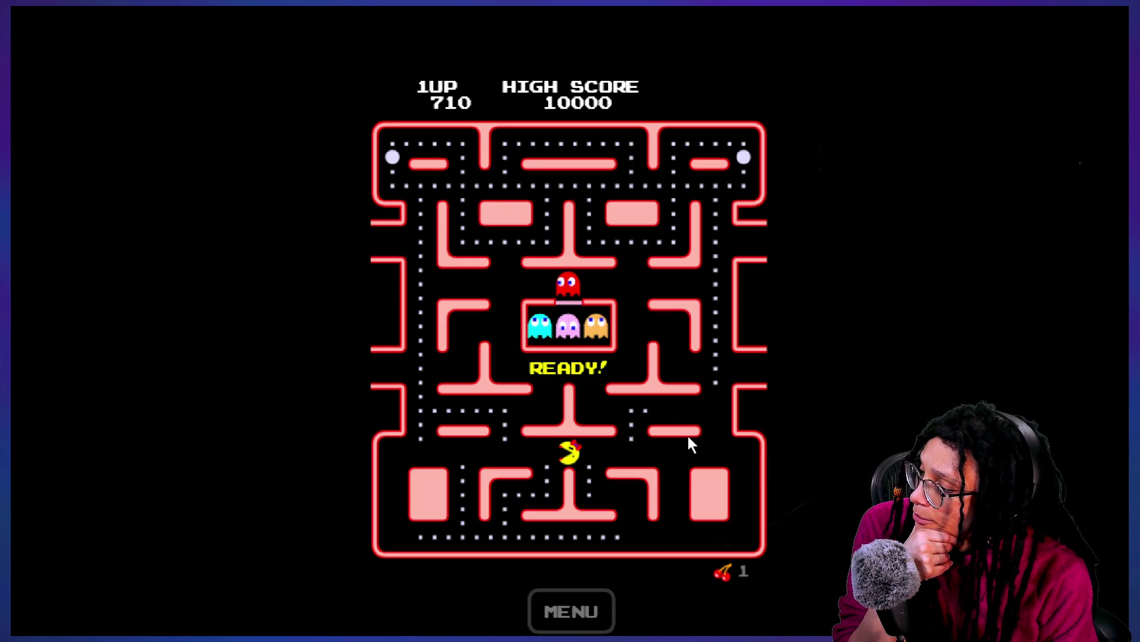
Step: After the READY! restart, keep steering Ms. Pac-Man to push the score to 960
key("Down")
key("Up")
key("Left")
key("Up")
key("Left")
key("Down")
key("Right")
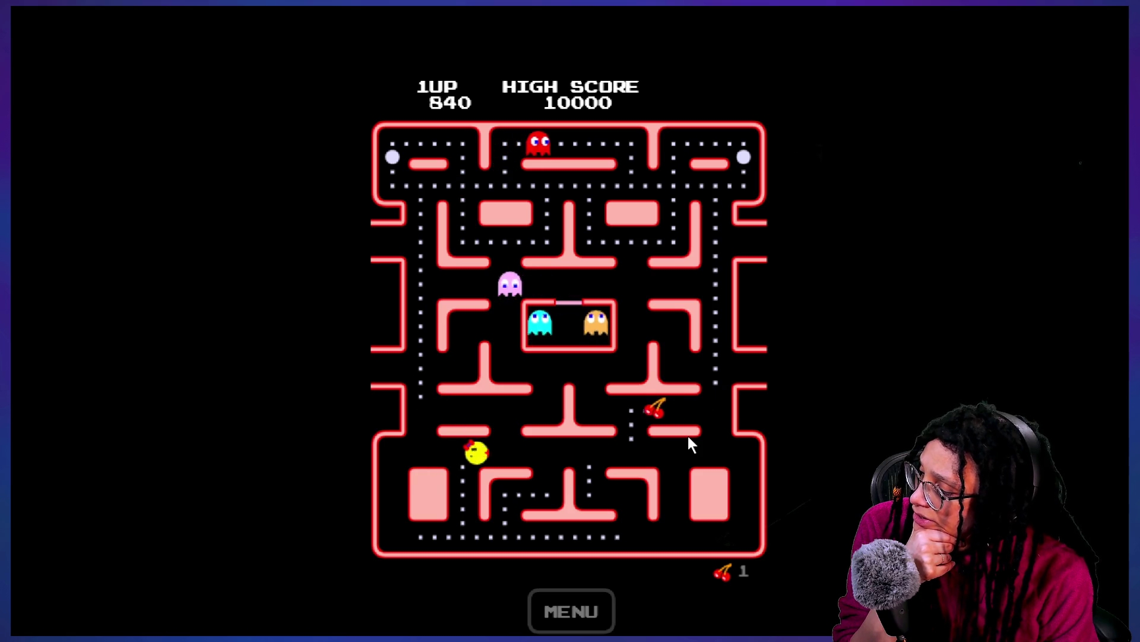
key("Down")
key("Left")
key("Down")
key("Left")
key("Up")
key("Down")
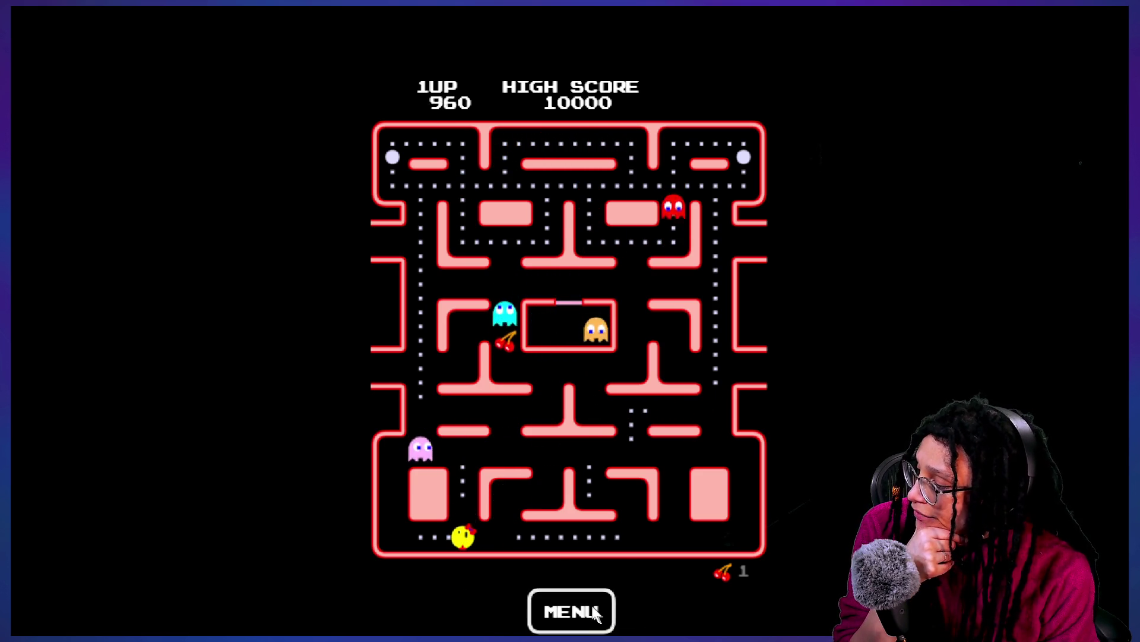
Step: Quit the current game from the menu and start a turbo game of Ms. Pac-Man
left_click(596, 613)
left_click(577, 284)
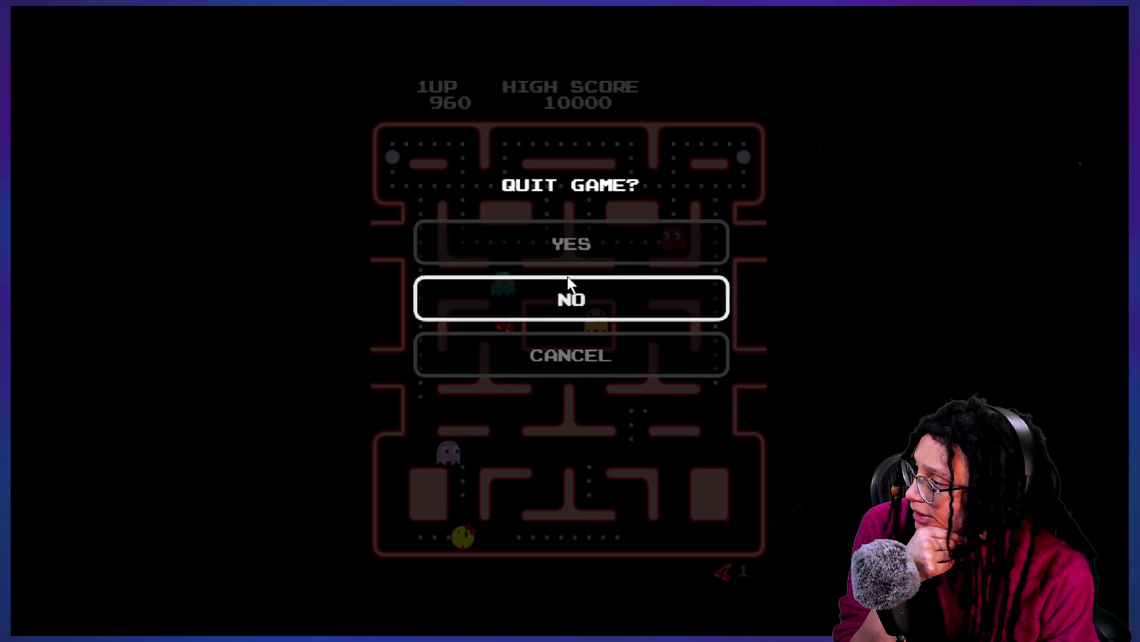
left_click(674, 245)
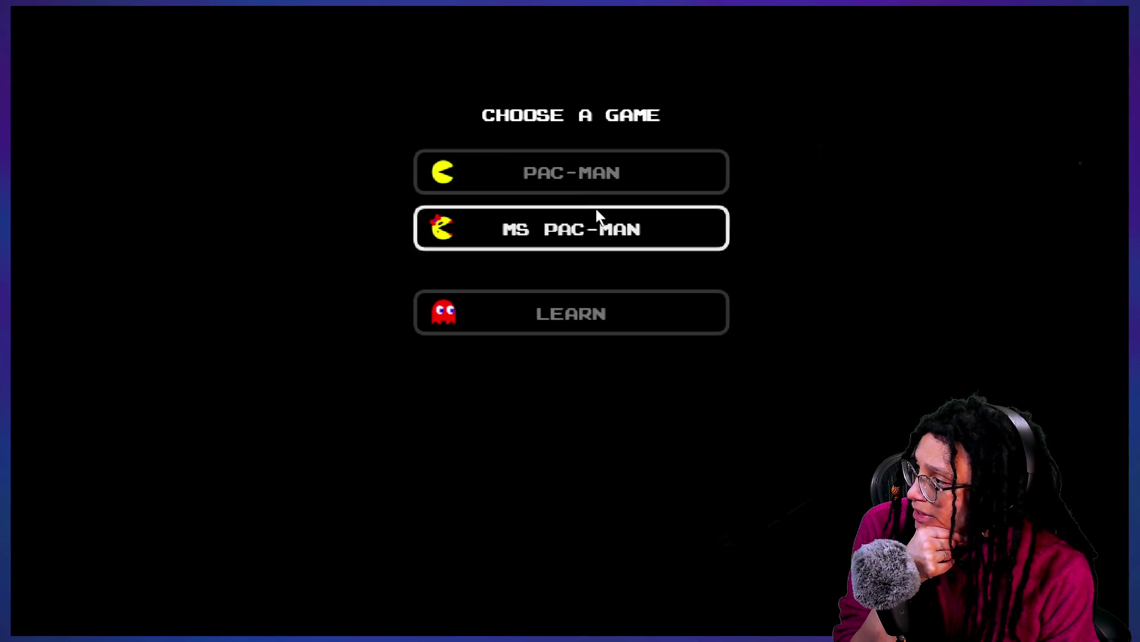
left_click(607, 235)
left_click(577, 284)
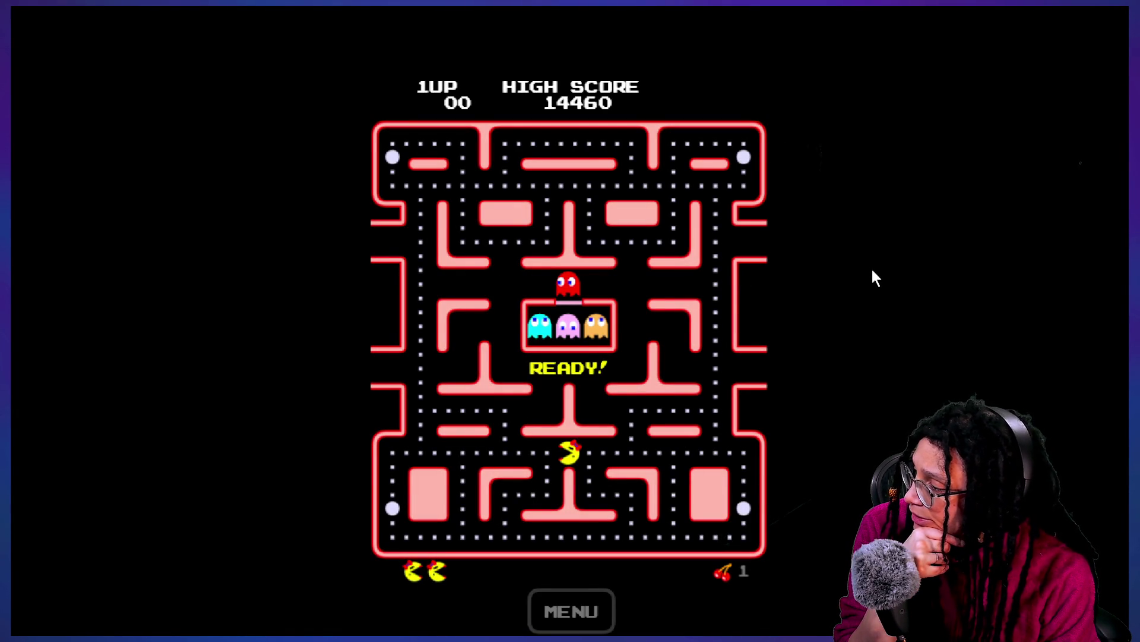
Step: Play the turbo round, chasing the blue ghosts after a power pellet, then exit fullscreen
key("Up")
key("Down")
key("Left")
key("Down")
key("Right")
key("Up")
key("Right")
key("Left")
key("Down")
key("Right")
key("Up")
key("Right")
key("Down")
key("Right")
key("Down")
key("Left")
key("Up")
key("Left")
key("Up")
key("Left")
key("Down")
key("Left")
key("Up")
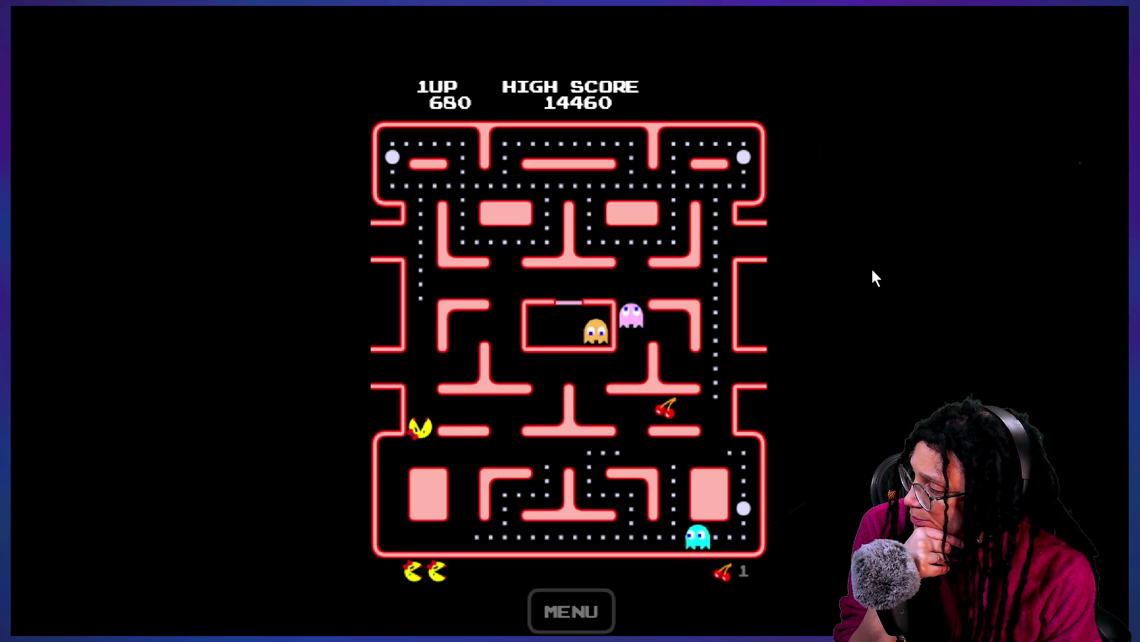
key("Left")
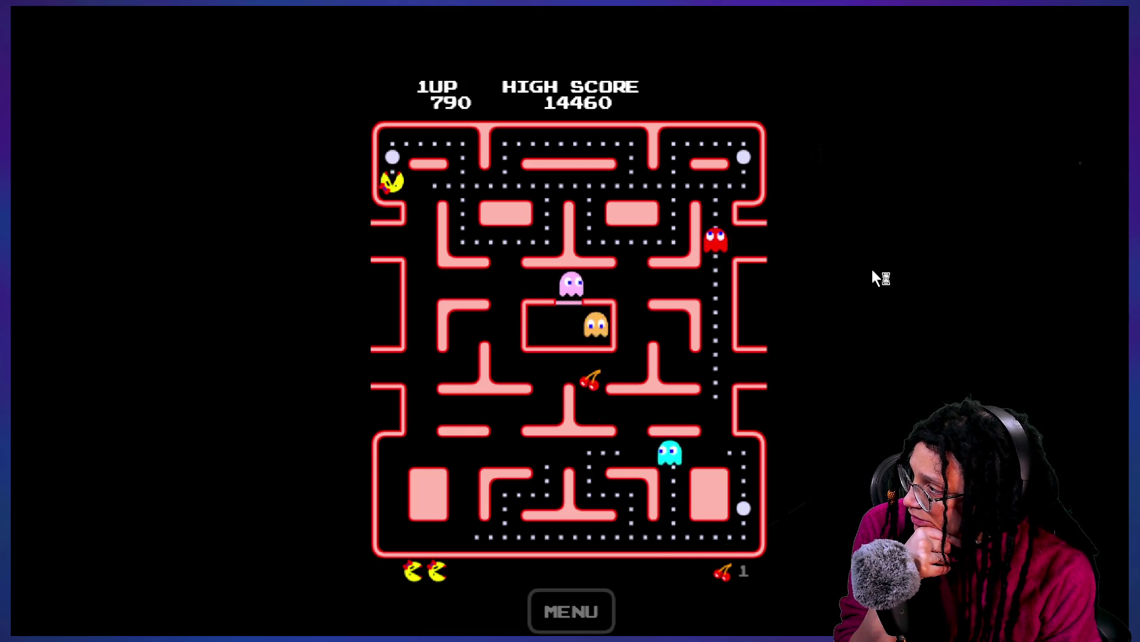
key("Escape")
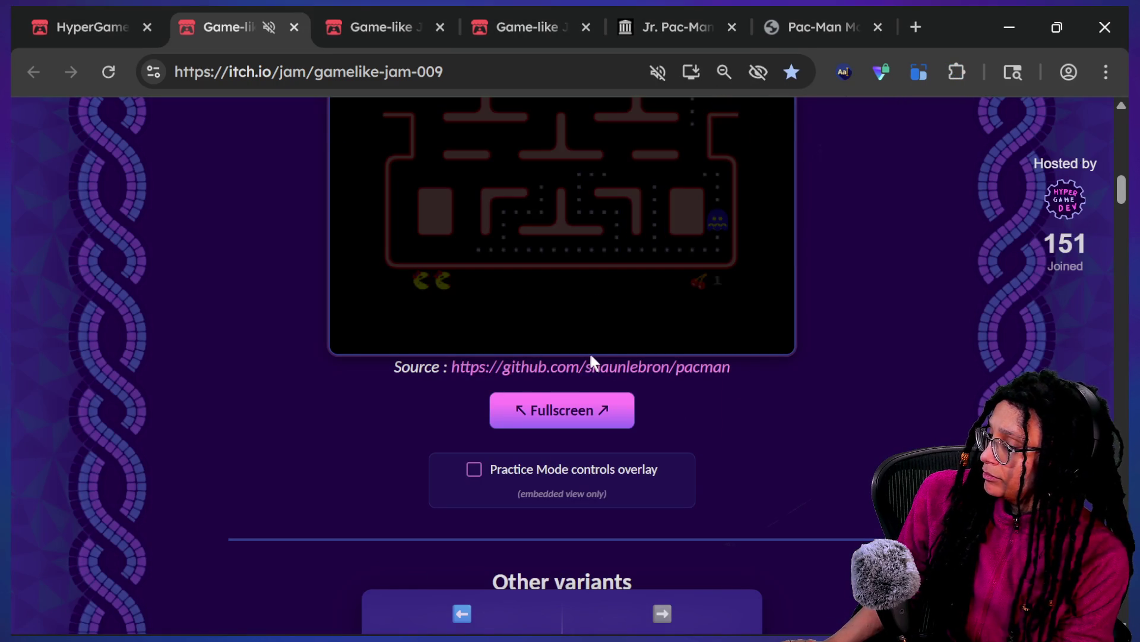
Step: Switch from the browser back to Godot's GameStates.gd script
key("alt+Tab")
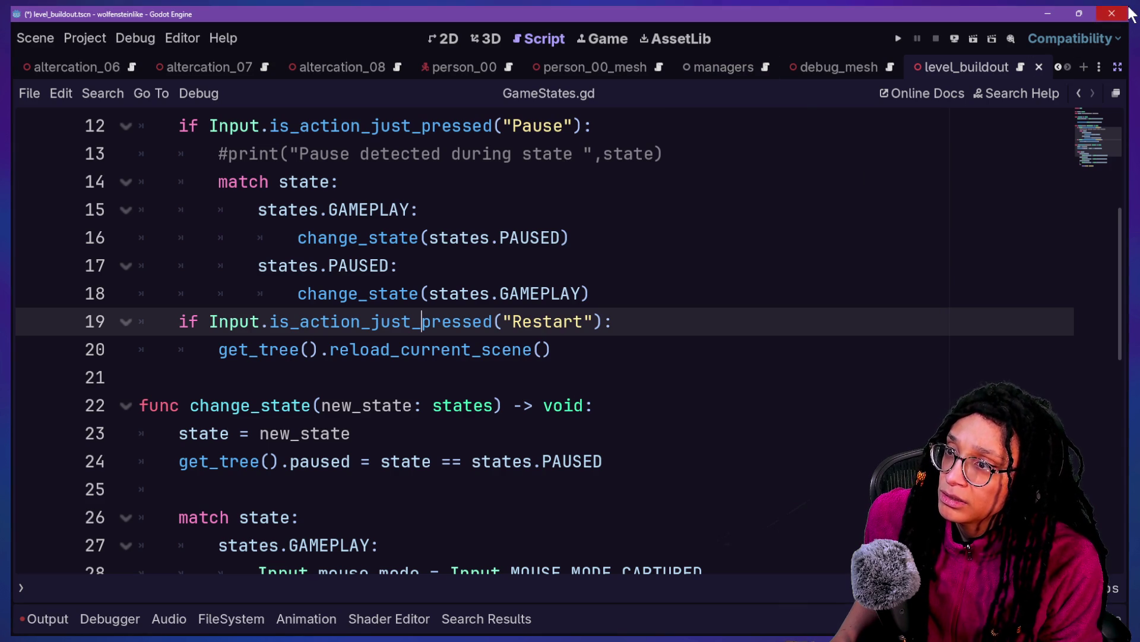
Step: Close the wolfensteinlike editor window, choosing Don't Save for its modified resources
left_click(578, 227)
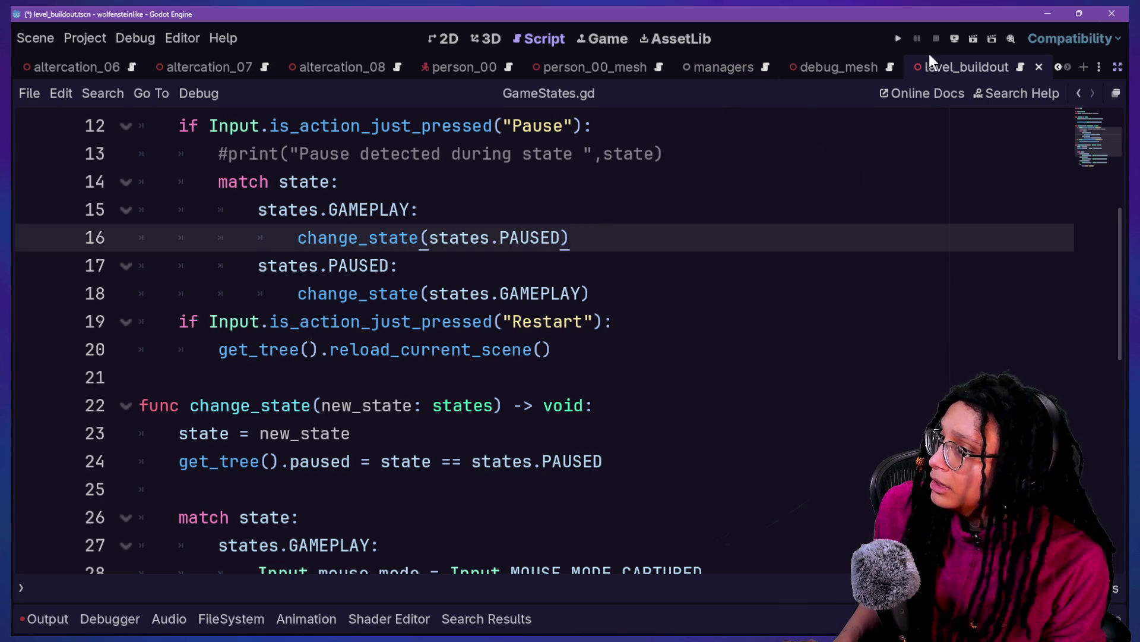
left_click(1112, 16)
left_click(636, 336)
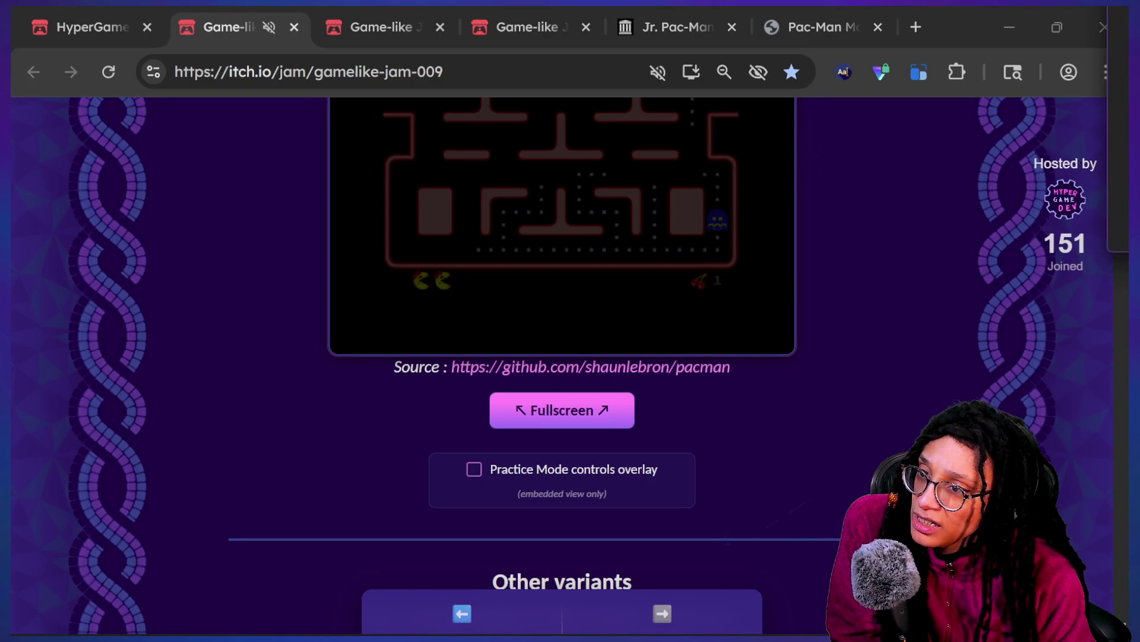
Step: Center the Project Manager window and open the roguelike project
left_click_drag(843, 231, 614, 201)
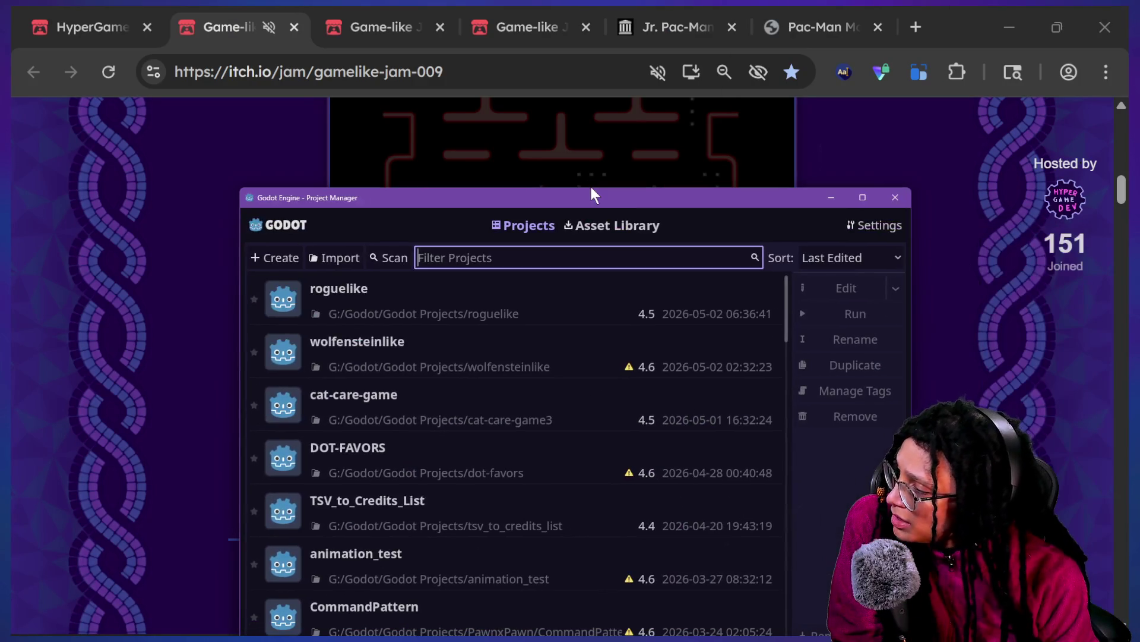
left_click(435, 305)
double_click(435, 306)
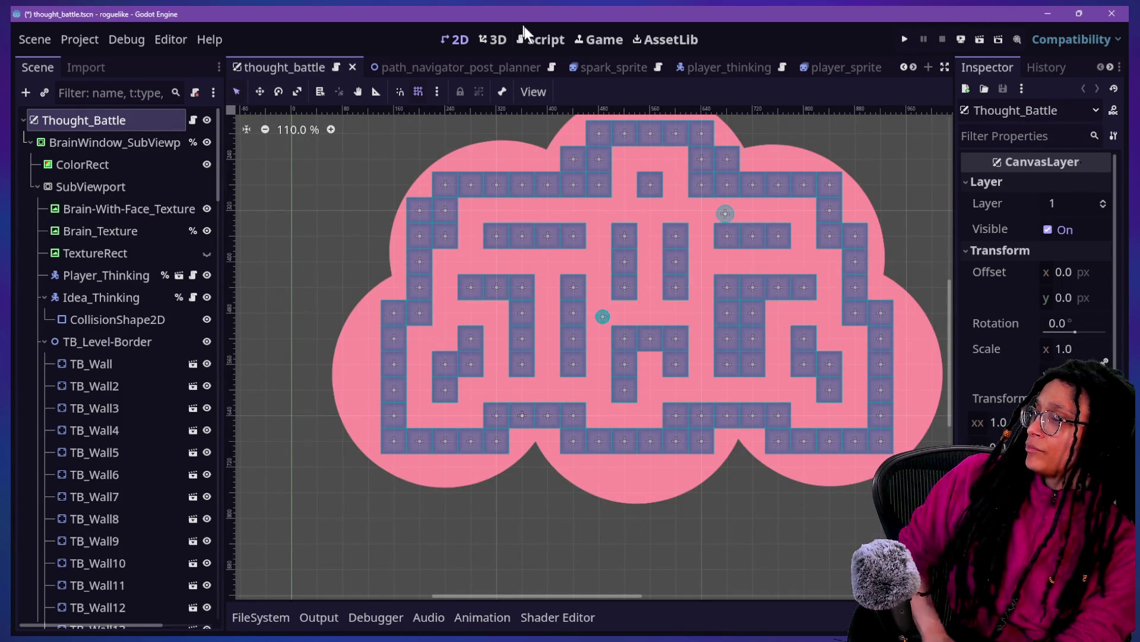
Step: Save and run the project, then choose Start Planning and the Mewsky platform
key("ctrl+s")
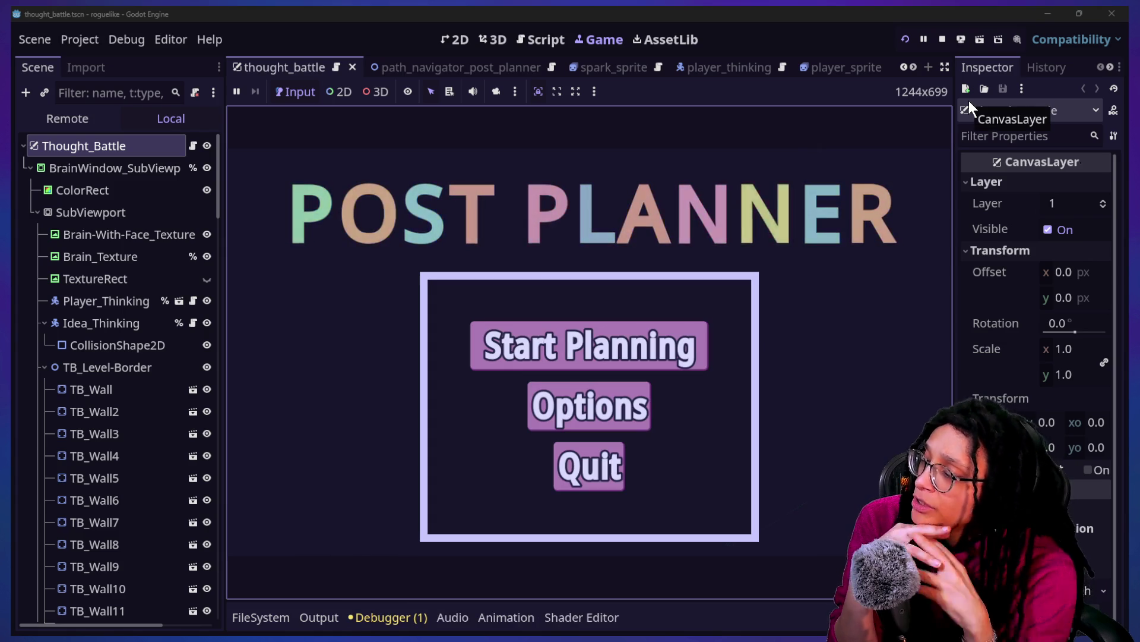
left_click(556, 355)
left_click(556, 357)
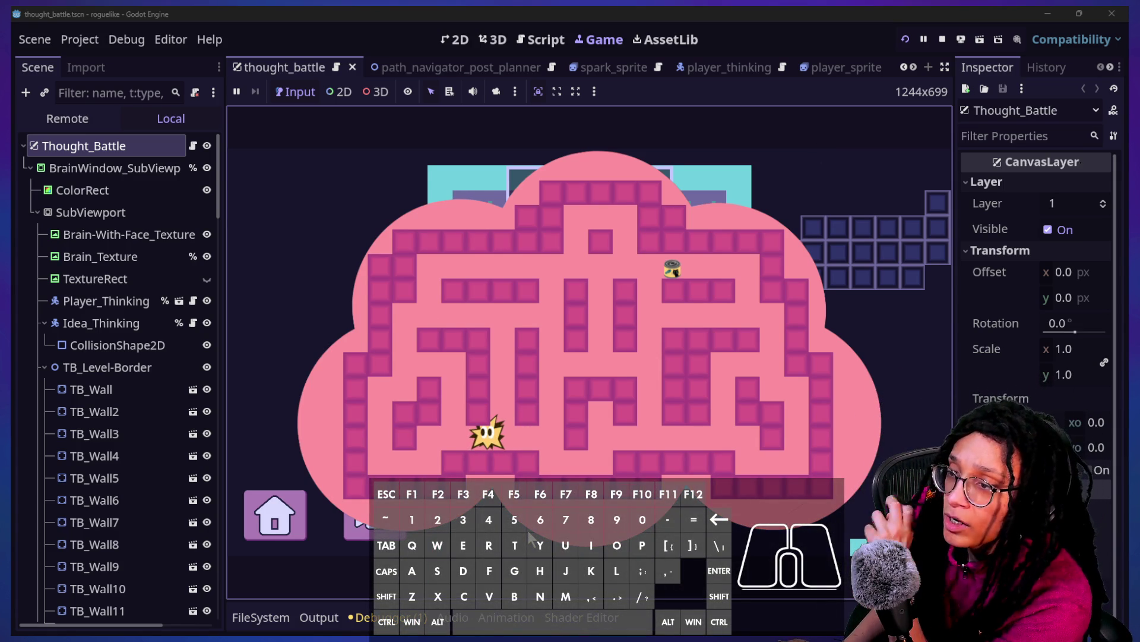
Step: Move the star spark through the brain maze's lower-left corridors using W, A, S and D
key("w")
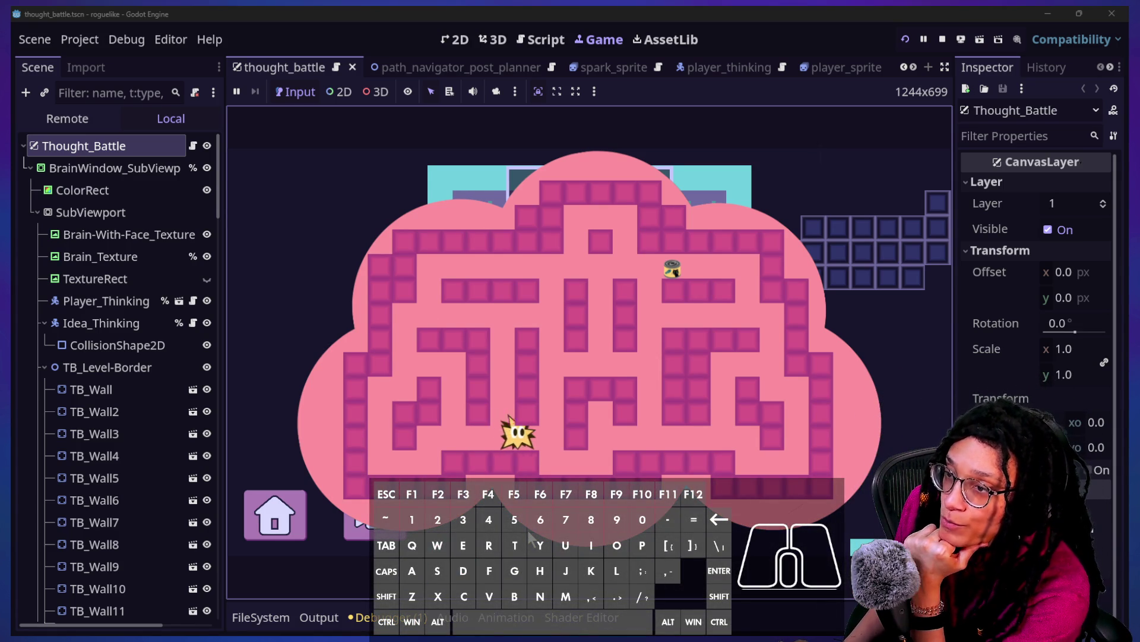
key("w")
key("d")
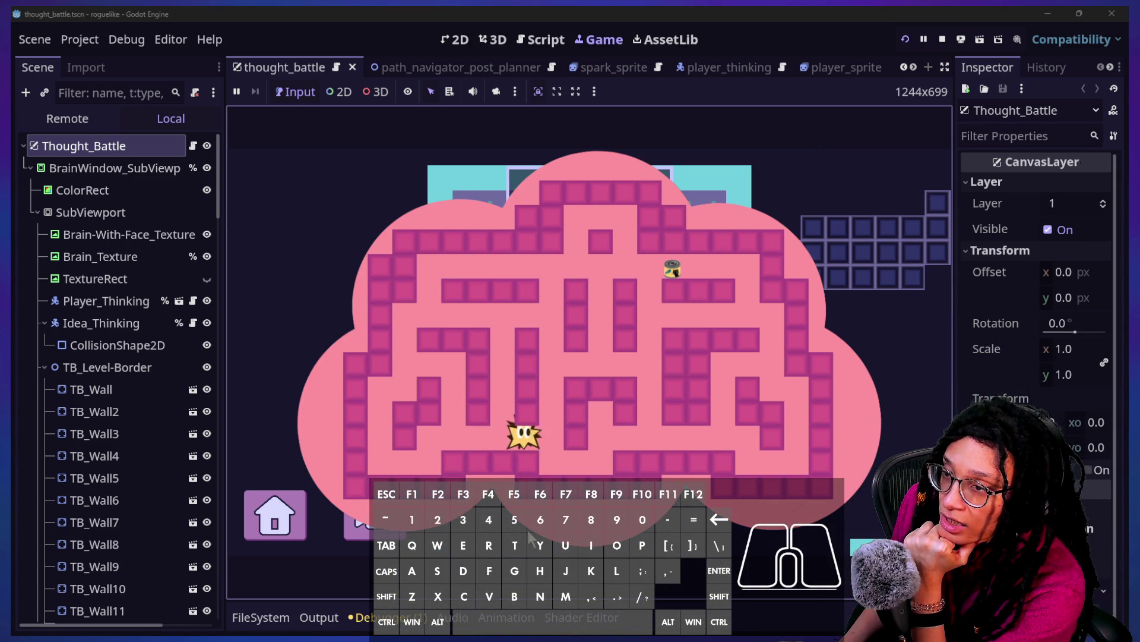
key("w")
key("a")
key("d")
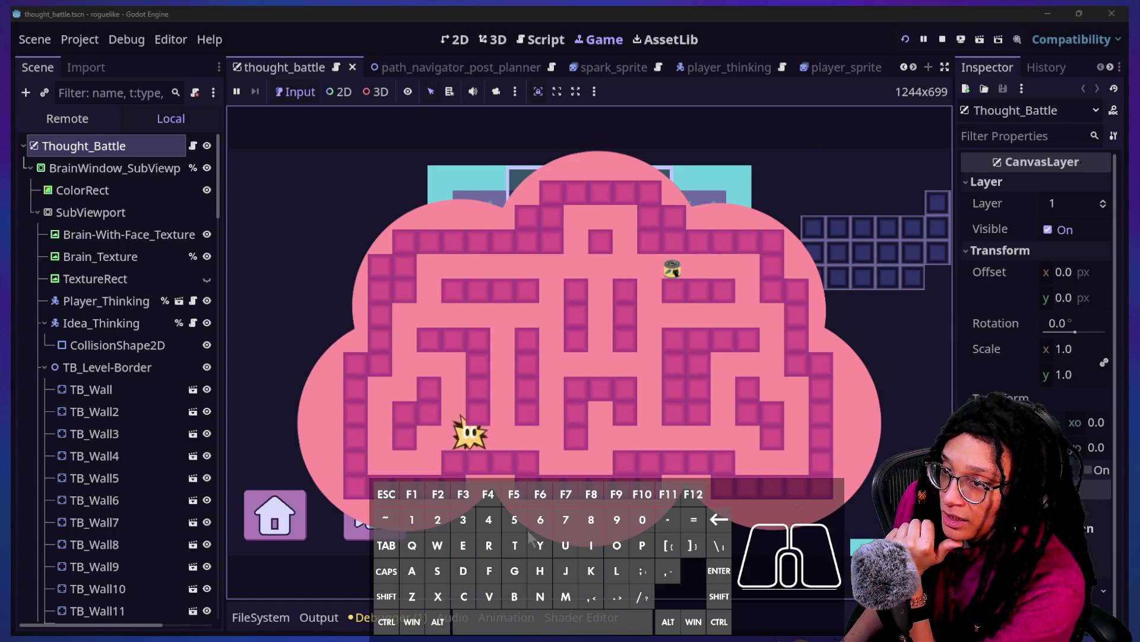
key("d")
key("a")
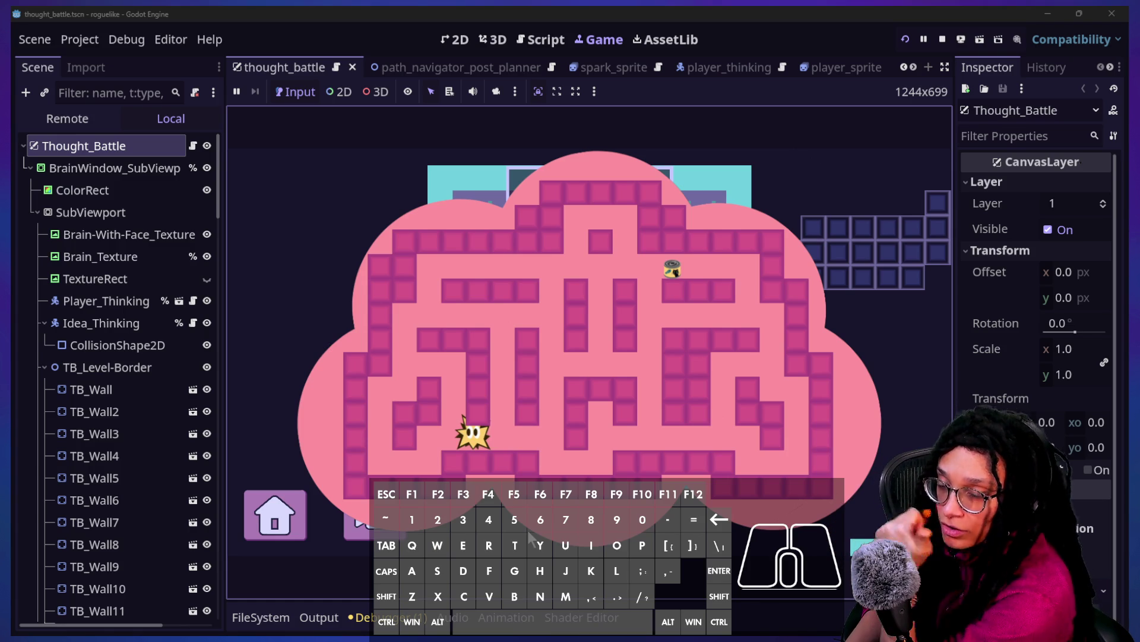
key("s")
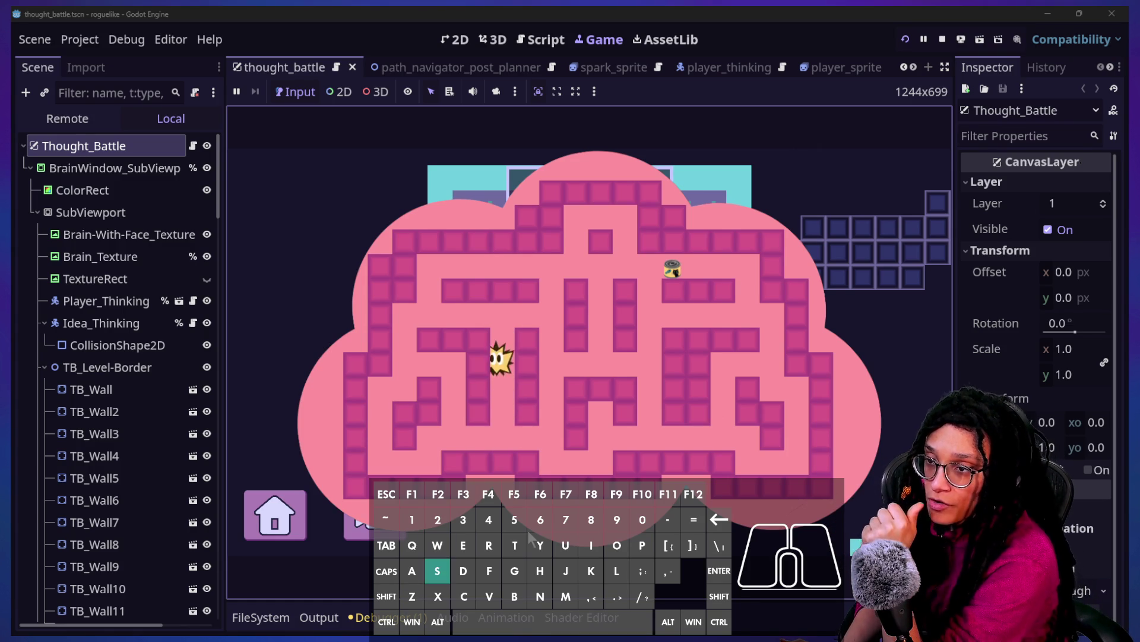
key("d")
key("w")
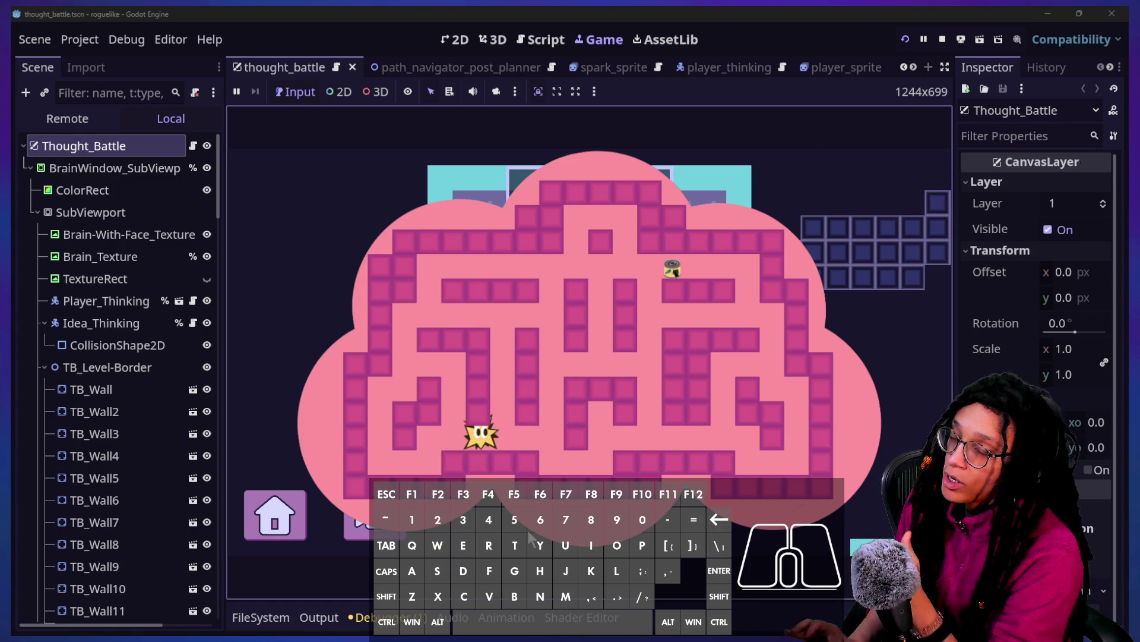
Step: Open player_thinking.gd in the script editor via the quick file finder
left_click(461, 42)
left_click(525, 46)
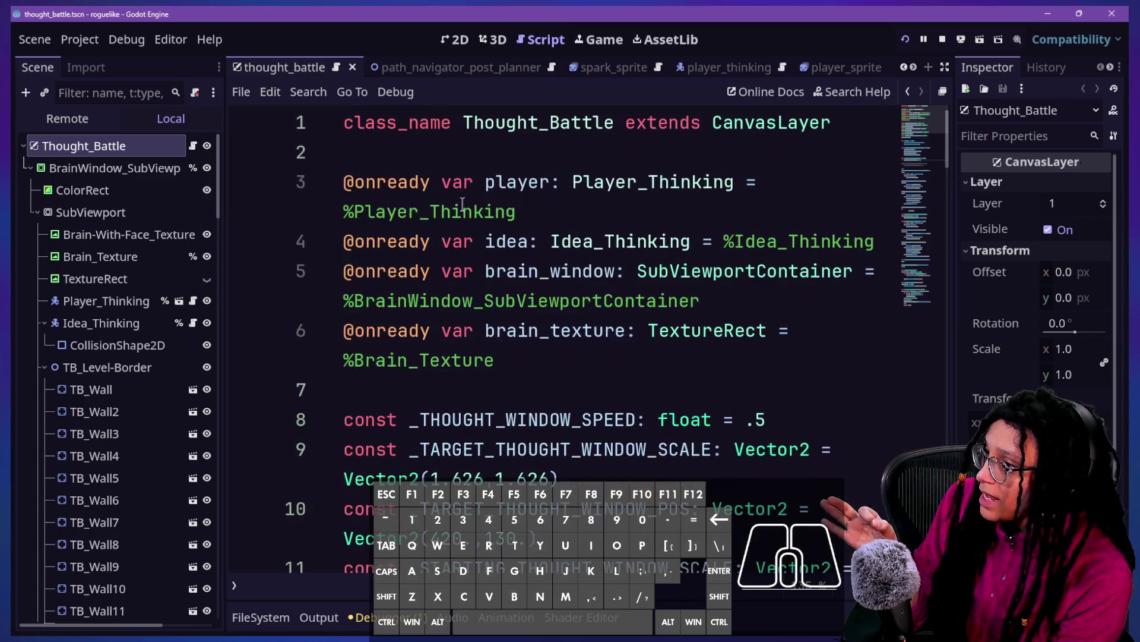
scroll(462, 204, "down", 4)
scroll(462, 204, "up", 4)
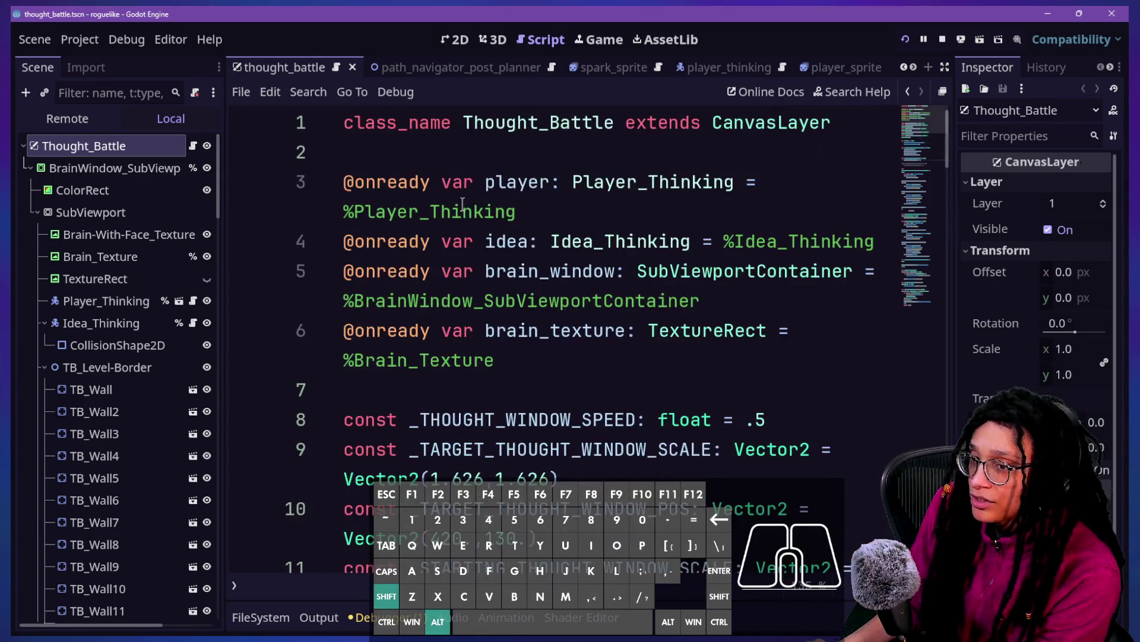
key("shift+alt+o")
type("player")
key("Down")
key("Down")
key("Down")
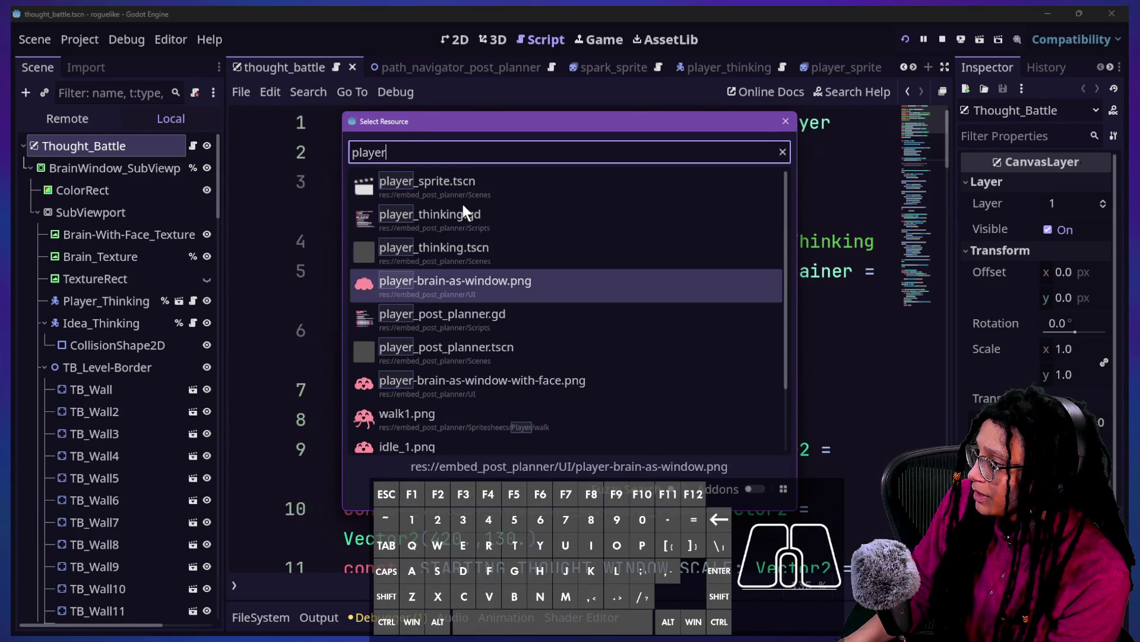
key("Down")
key("Escape")
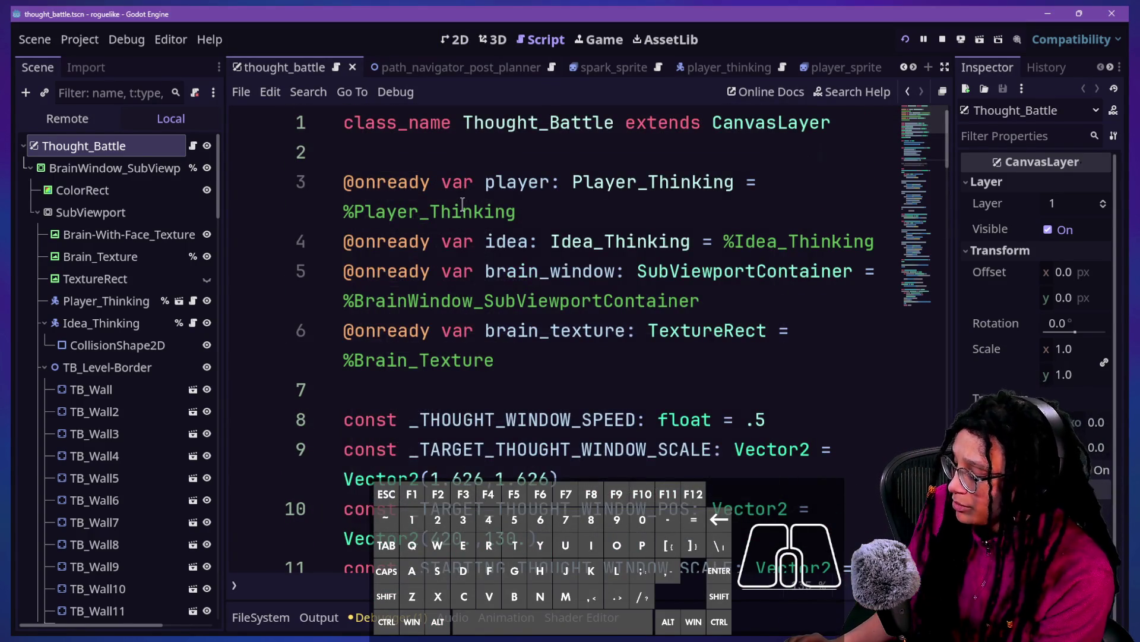
key("shift+alt+o")
type("player_th")
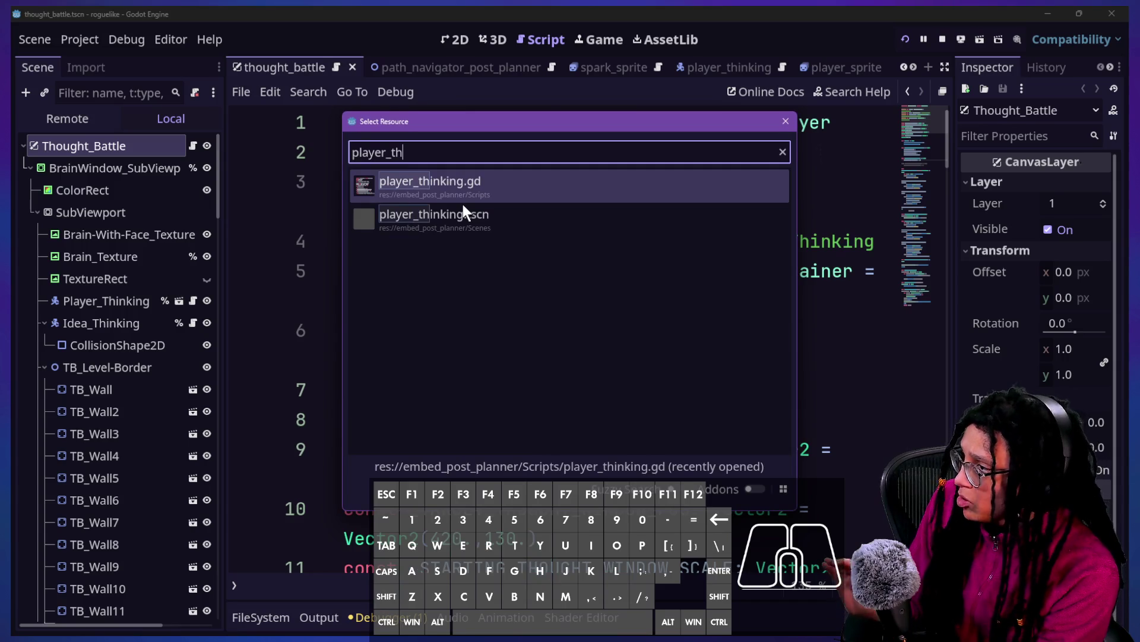
key("Return")
Step: Change const SPEED from 300.0 to 150.0, save, and return to the running game
scroll(512, 184, "up", 15)
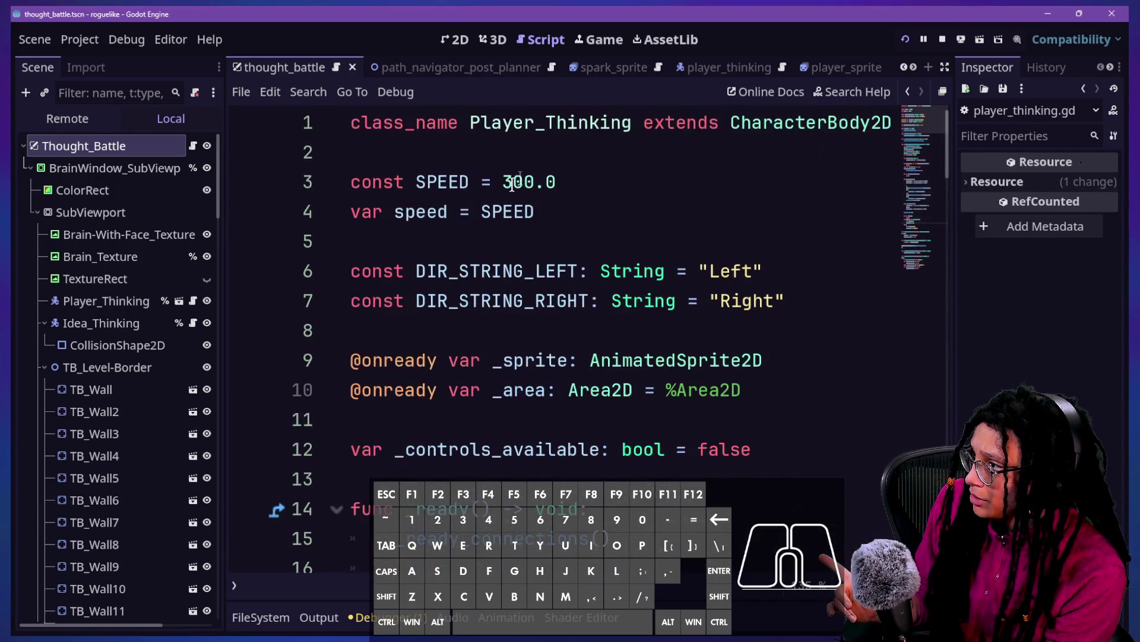
left_click(512, 184)
key("BackSpace")
key("BackSpace")
type("15")
key("ctrl+s")
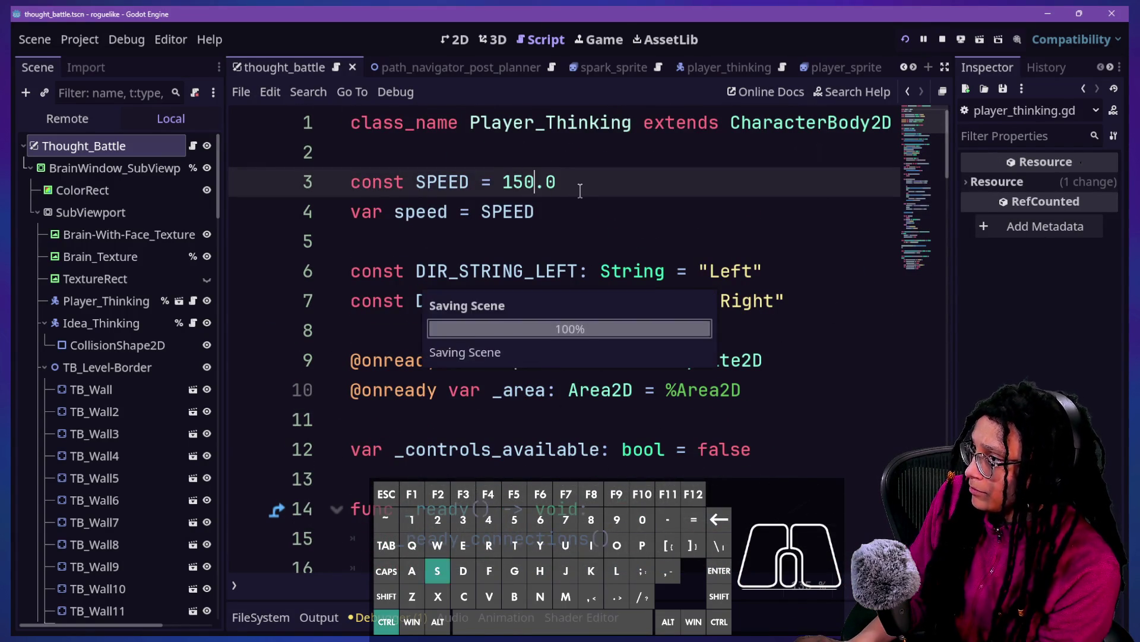
left_click(597, 38)
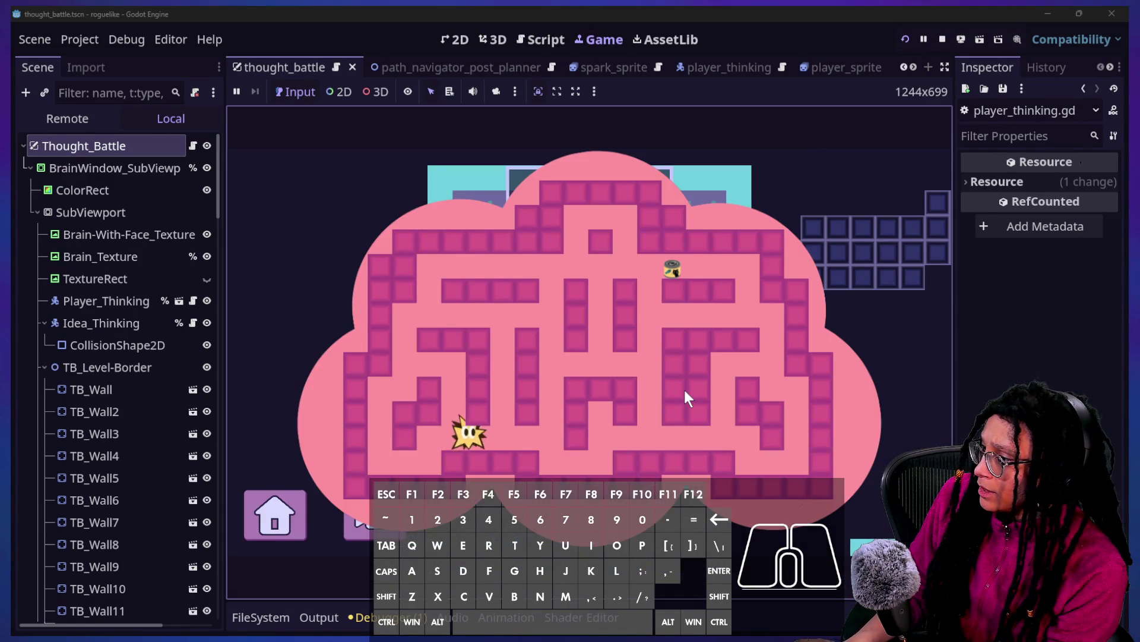
Step: Steer the star up, right, down and left around the maze with WASD
key("w")
key("w")
key("d")
key("s")
key("a")
key("w")
key("w")
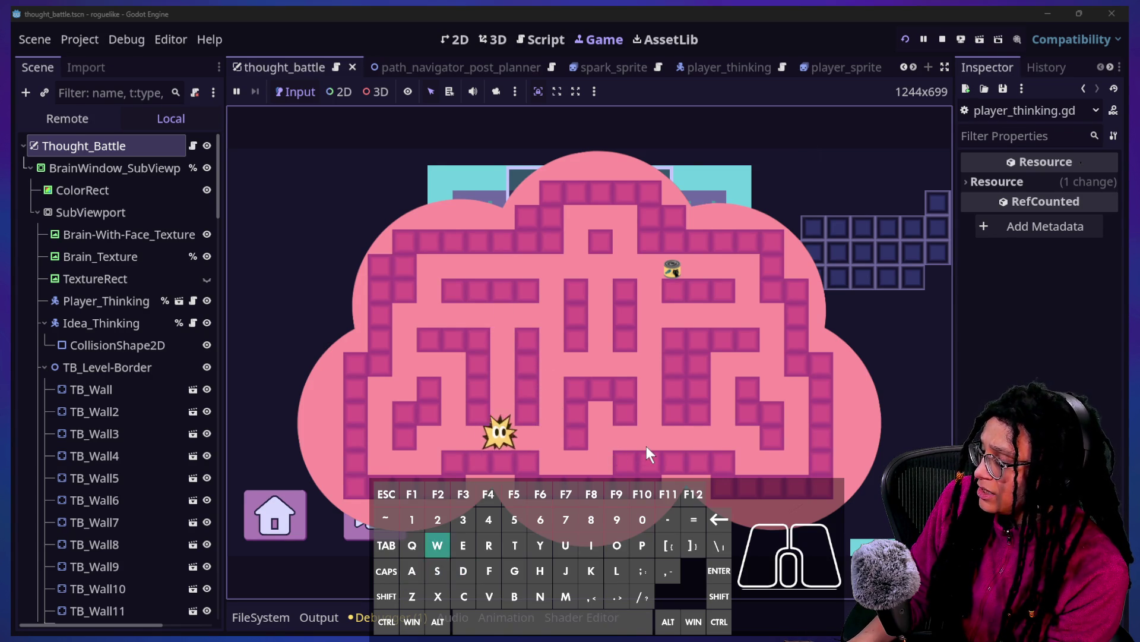
key("s")
key("d")
key("s")
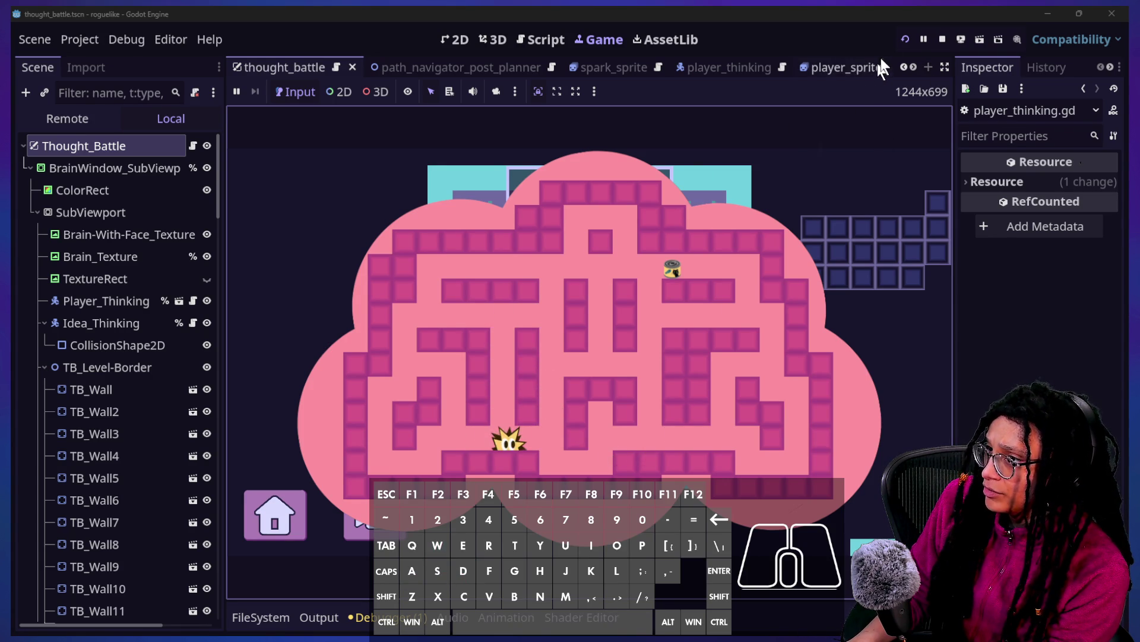
Step: Restart the game, choose Start Planning and pick a platform to re-enter the maze
left_click(903, 36)
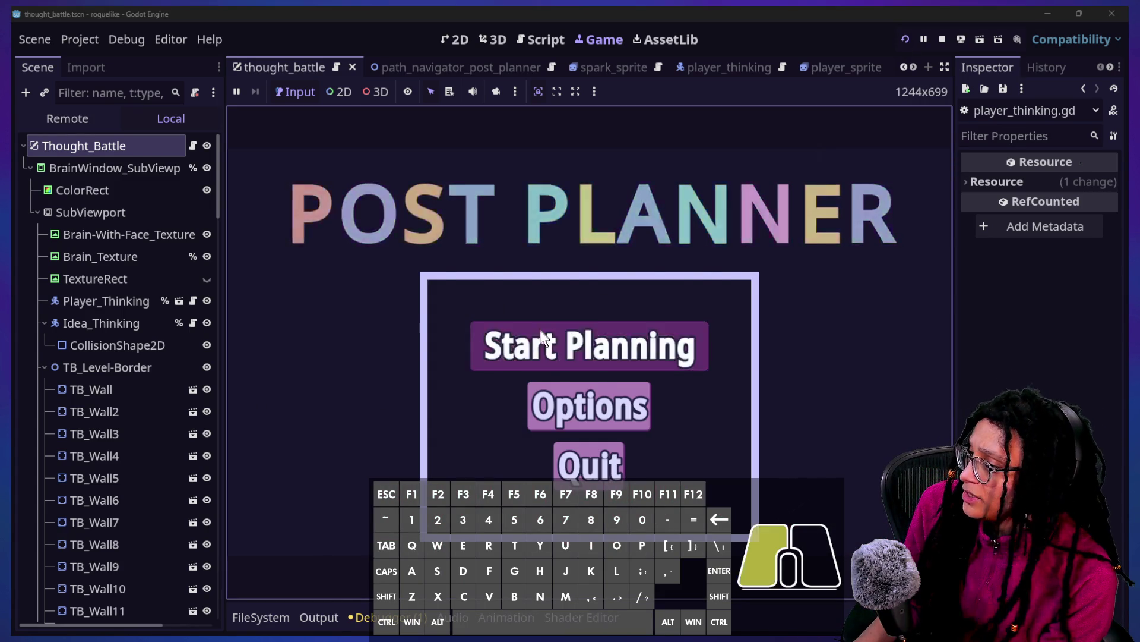
left_click(540, 330)
left_click(568, 347)
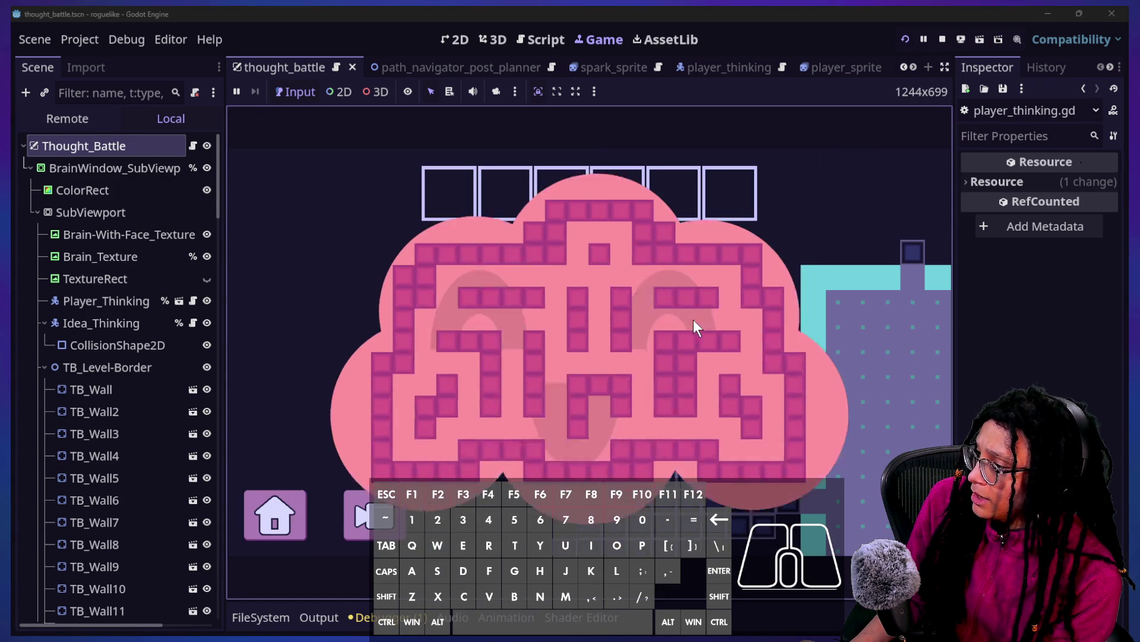
Step: Enter the brain maze and steer the spark left, right, up and down through the lower-left corridors
key("a")
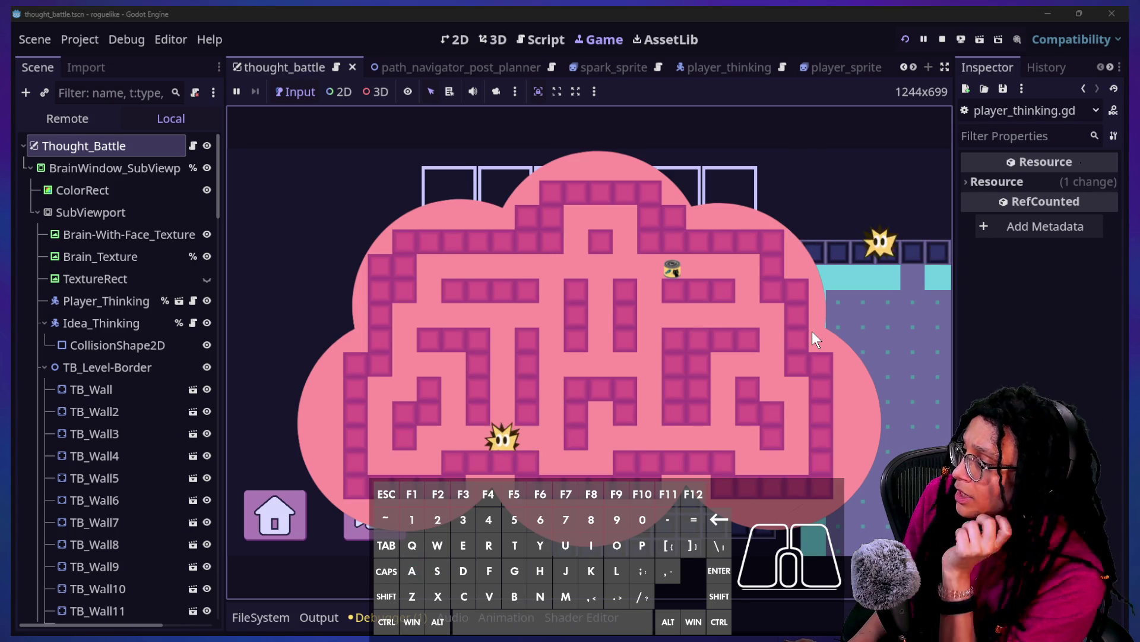
key("w")
key("a")
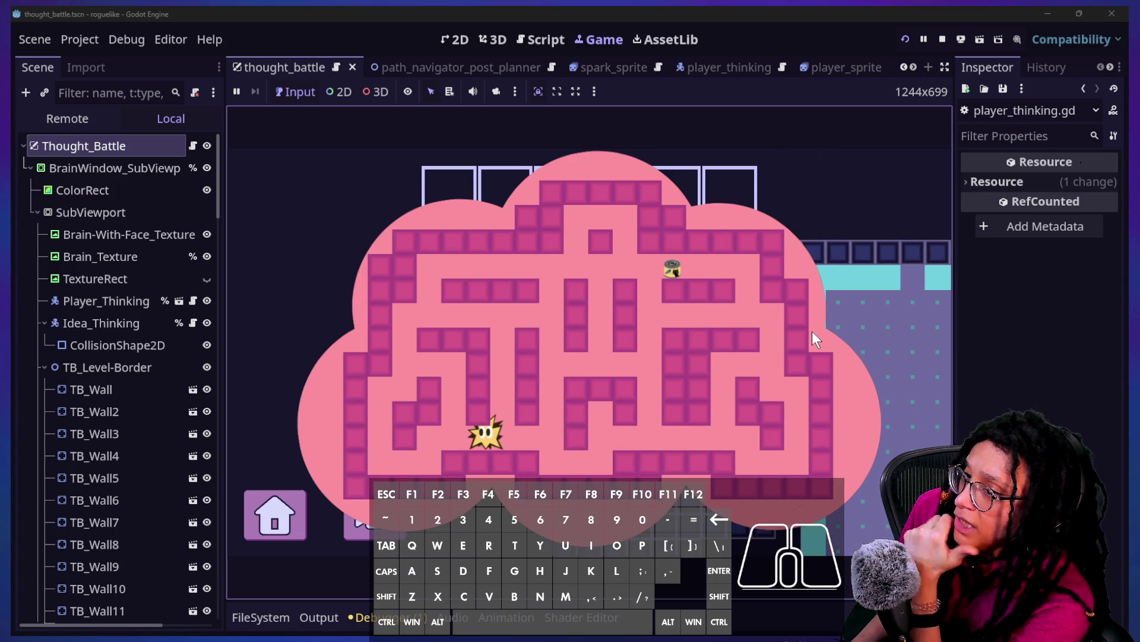
key("d")
key("w")
key("w")
key("s")
key("w")
key("w")
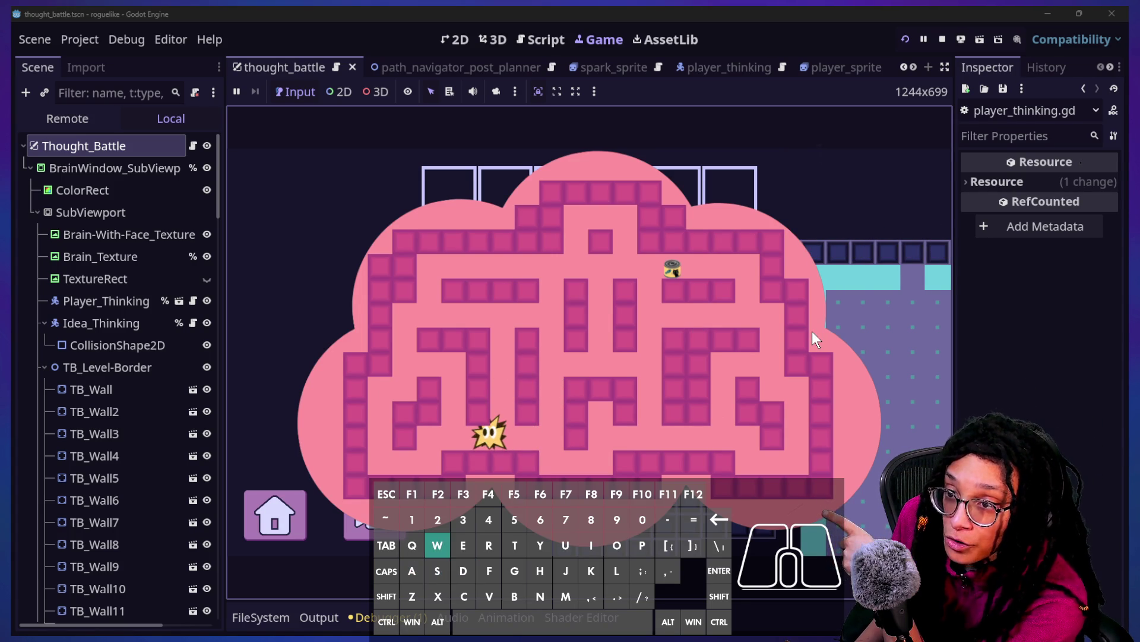
key("w")
key("a")
key("w")
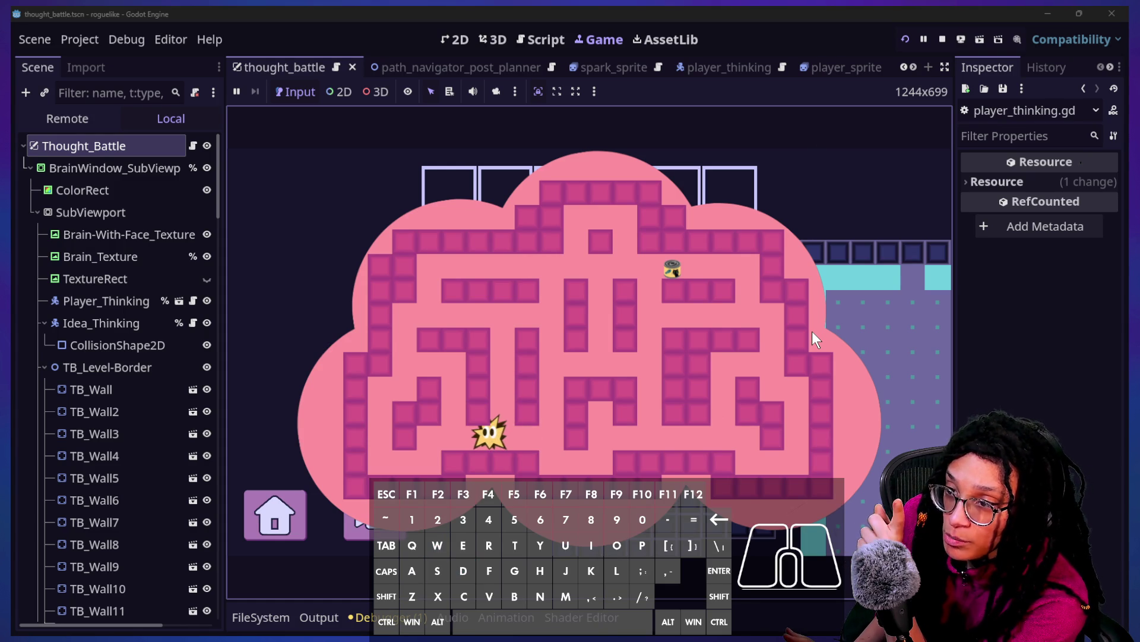
key("w")
key("d")
key("a")
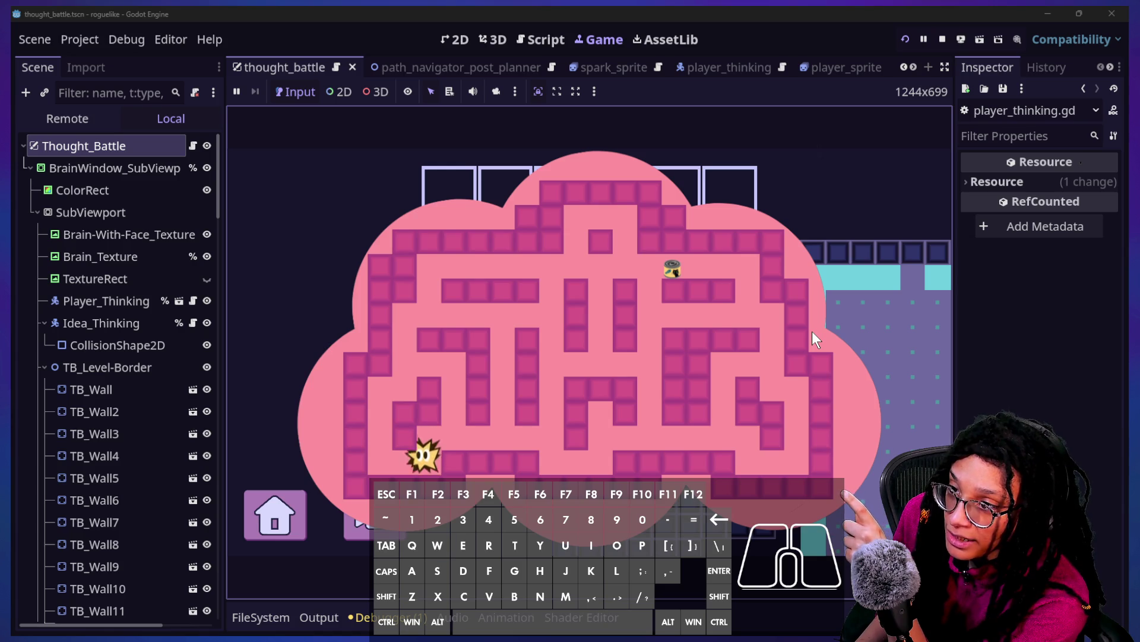
Step: Slide the spark right along the lower corridor, nudging it back and forth
key("d")
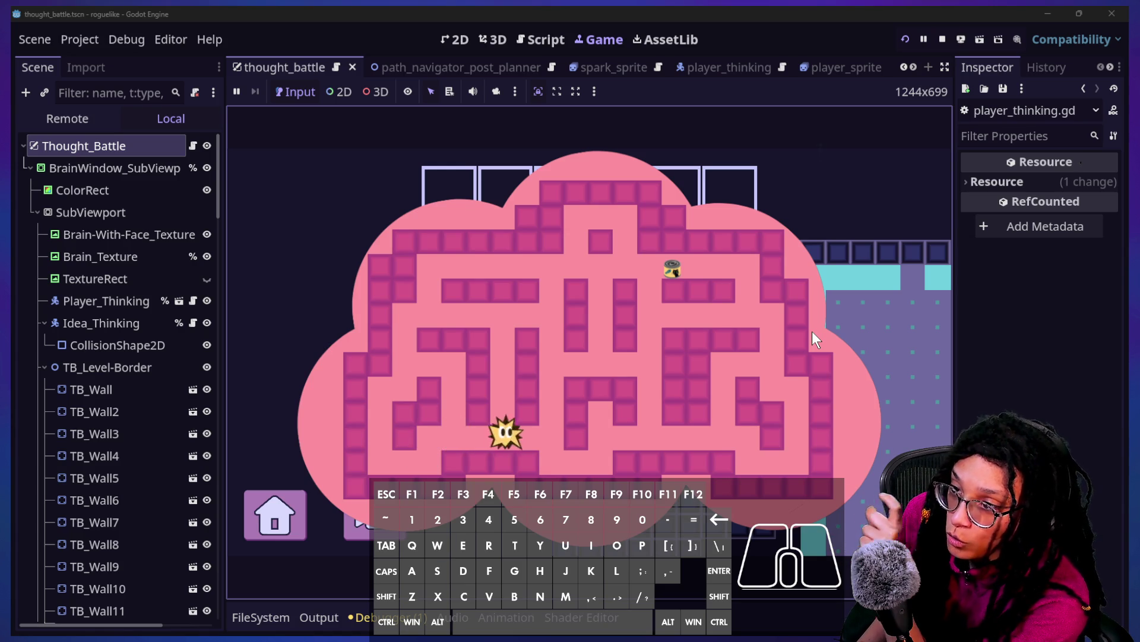
key("a")
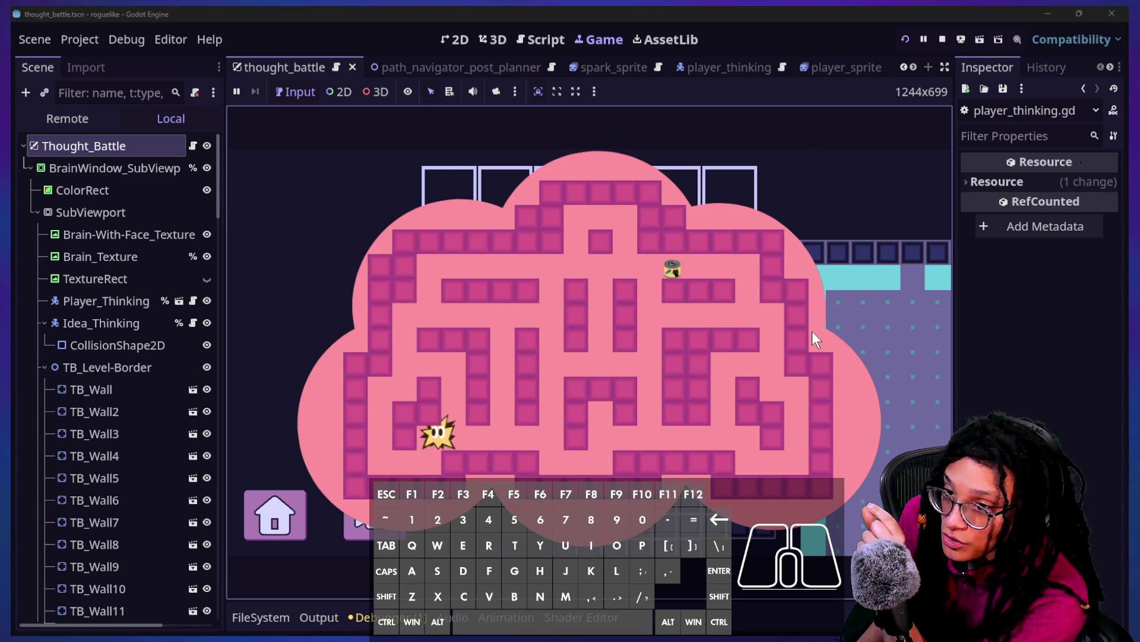
key("d")
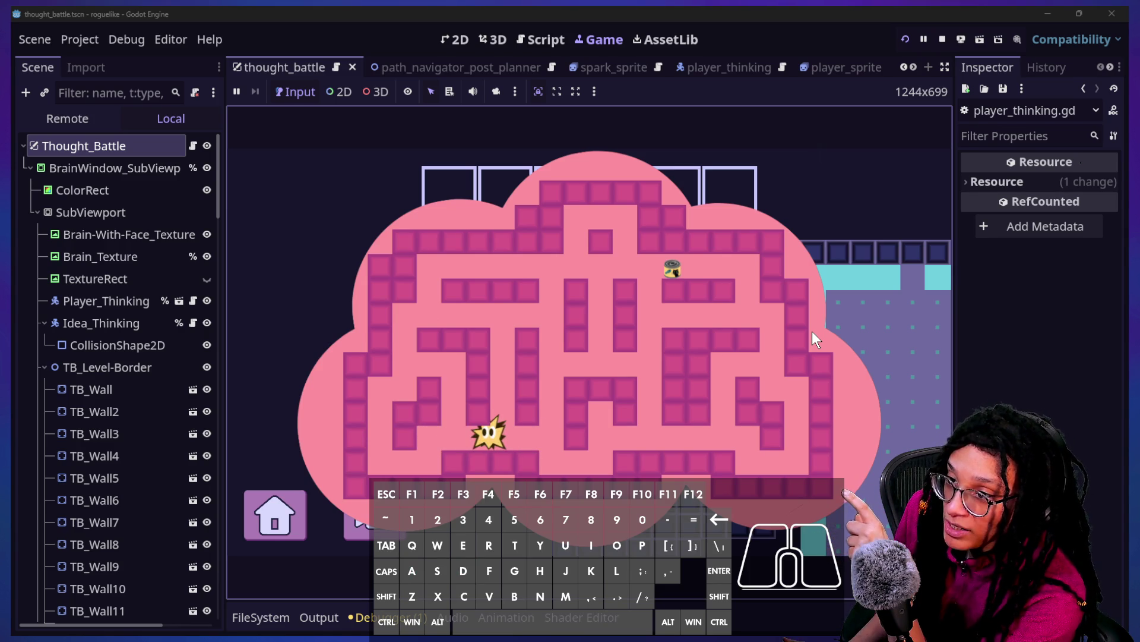
key("w")
key("s")
key("d")
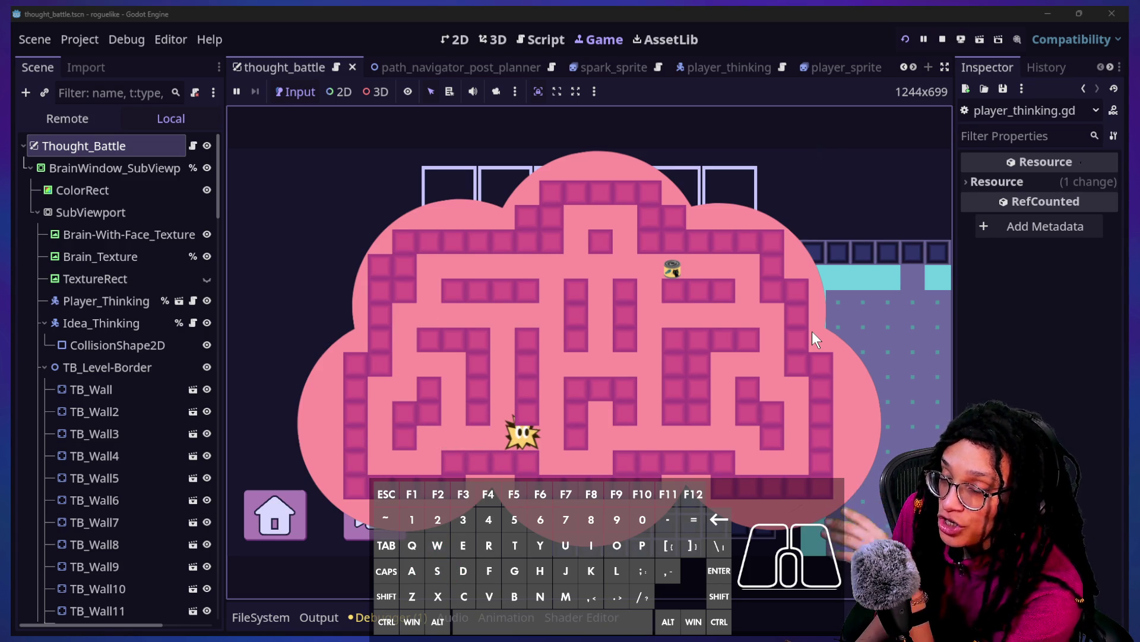
key("d")
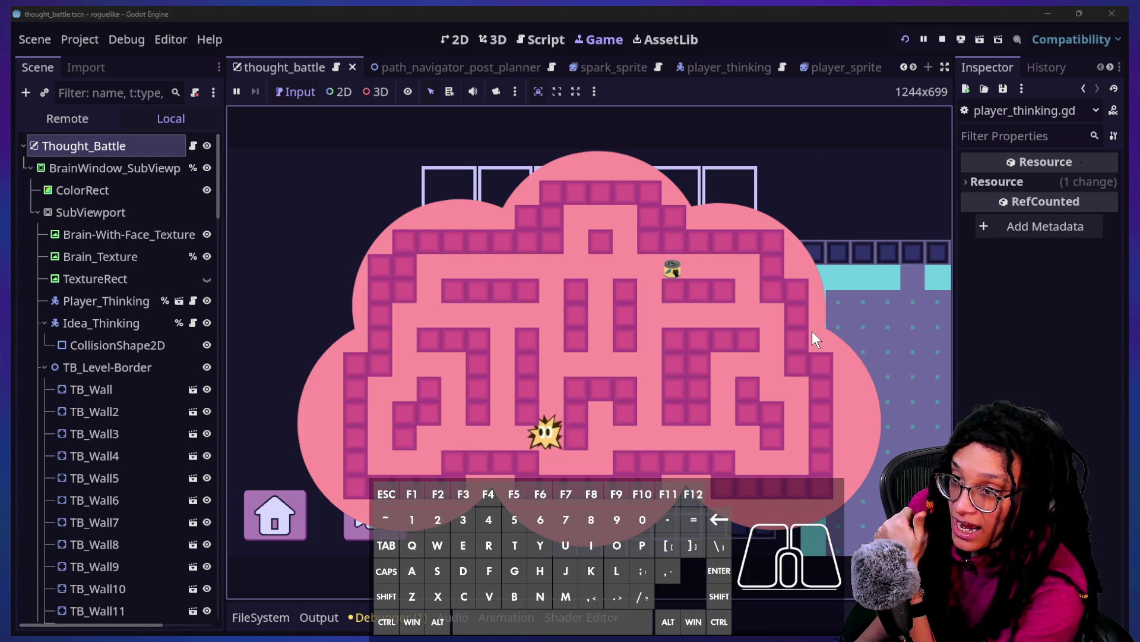
key("w")
key("d")
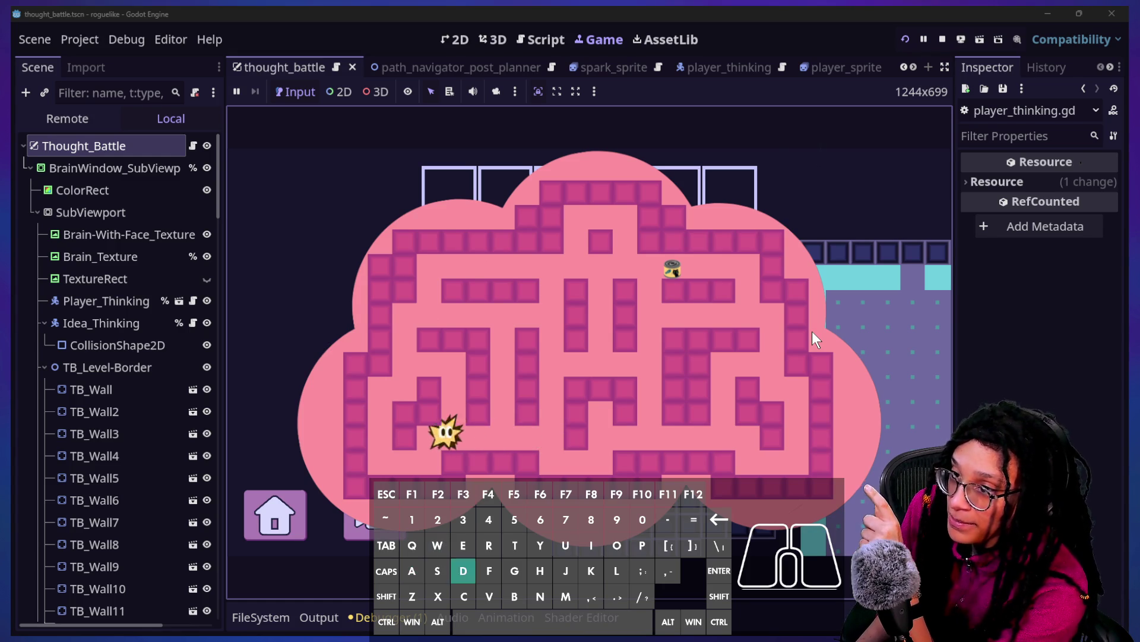
key("d")
key("a")
key("d")
key("d")
Step: Move the spark out of the lower corridor and steer it up and right toward the jar
key("w")
key("s")
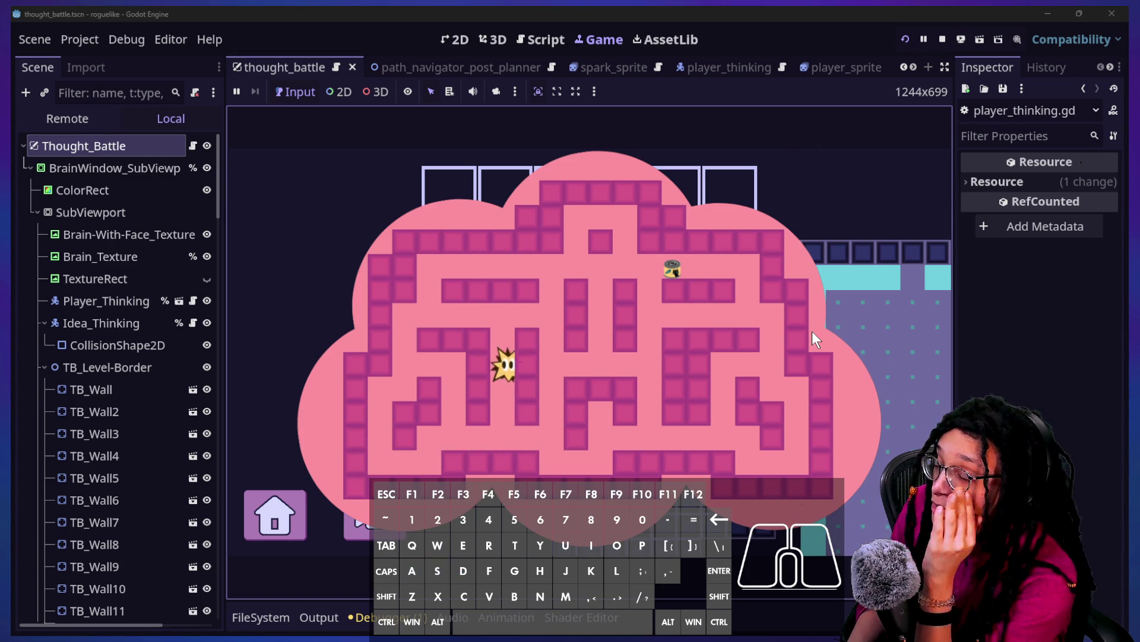
key("a")
key("s")
key("a")
key("s")
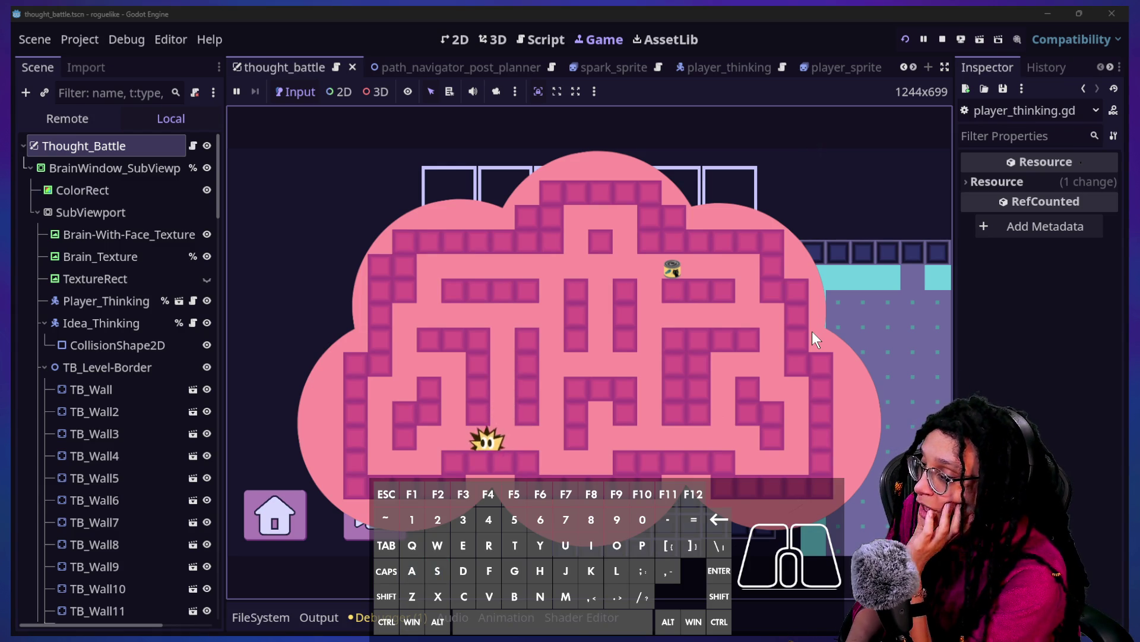
key("w")
key("w")
key("d")
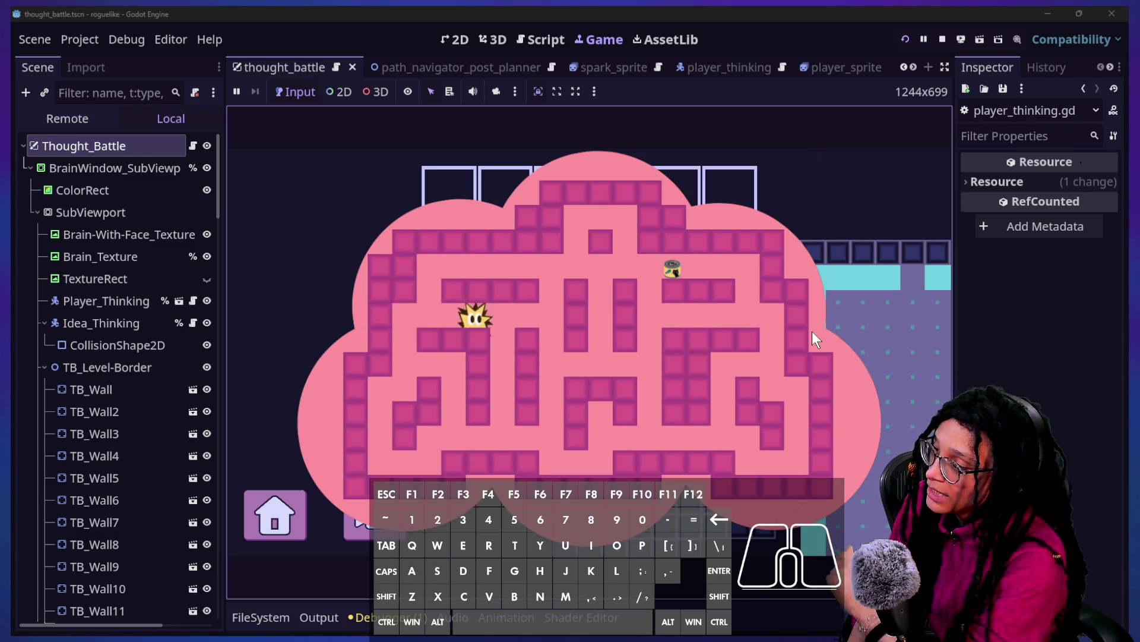
key("w")
key("d")
key("d")
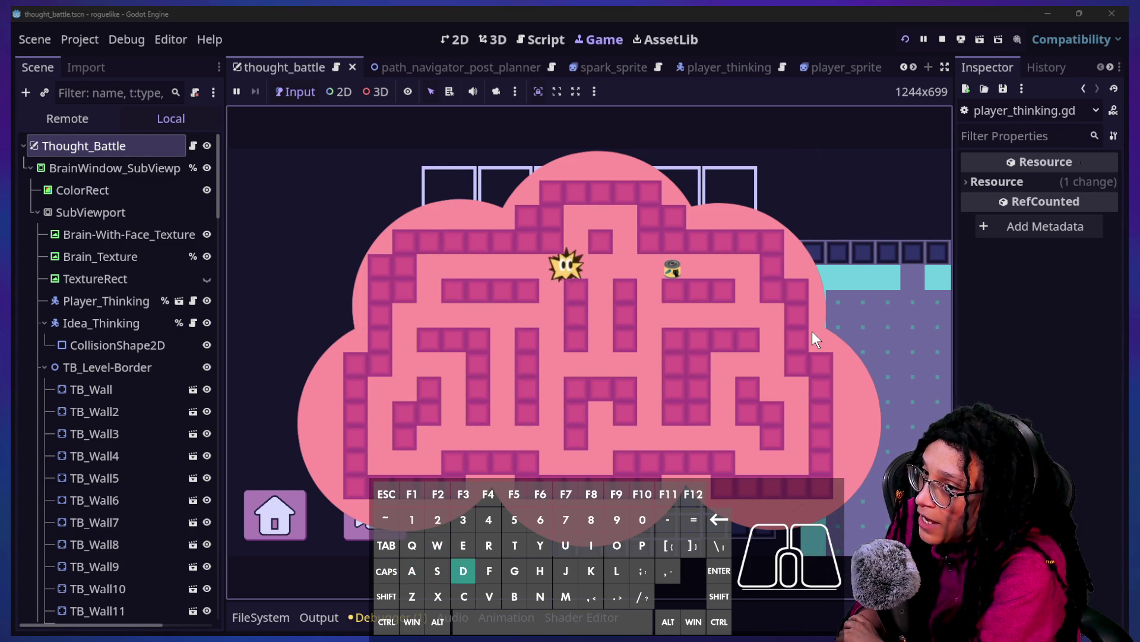
key("d")
key("d")
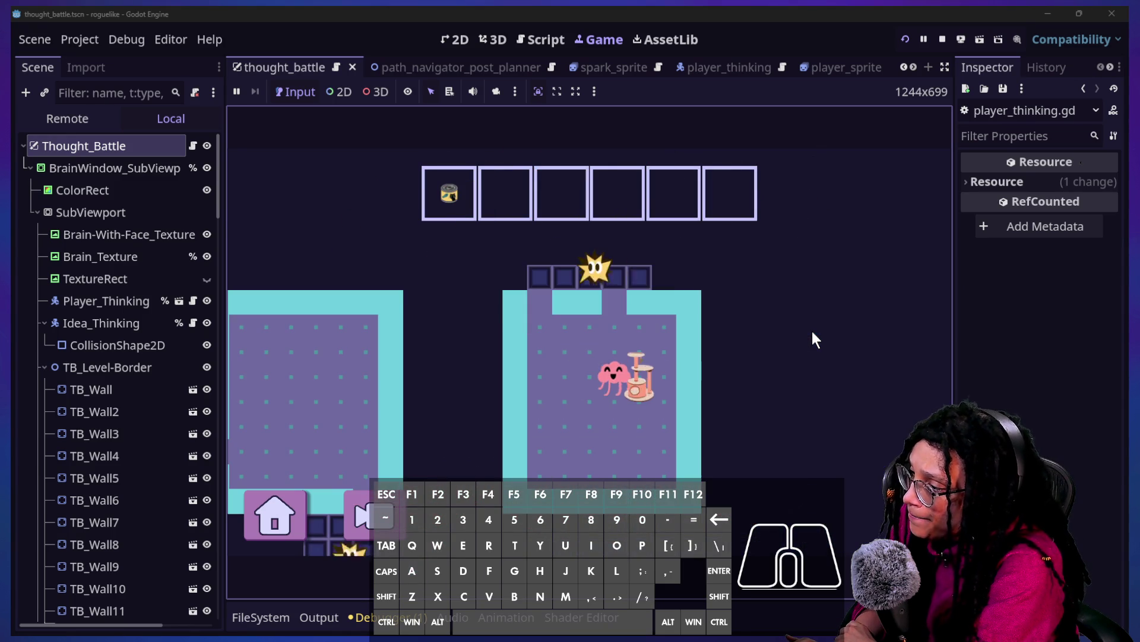
Step: Steer the spark left and up through the maze, then down and right
key("a")
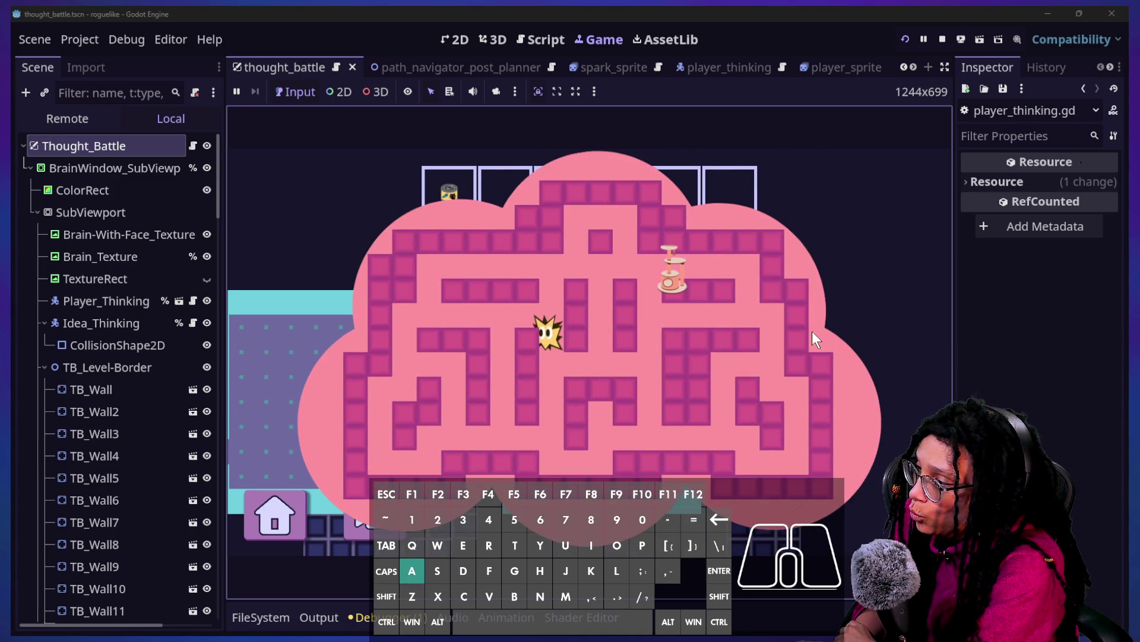
key("s")
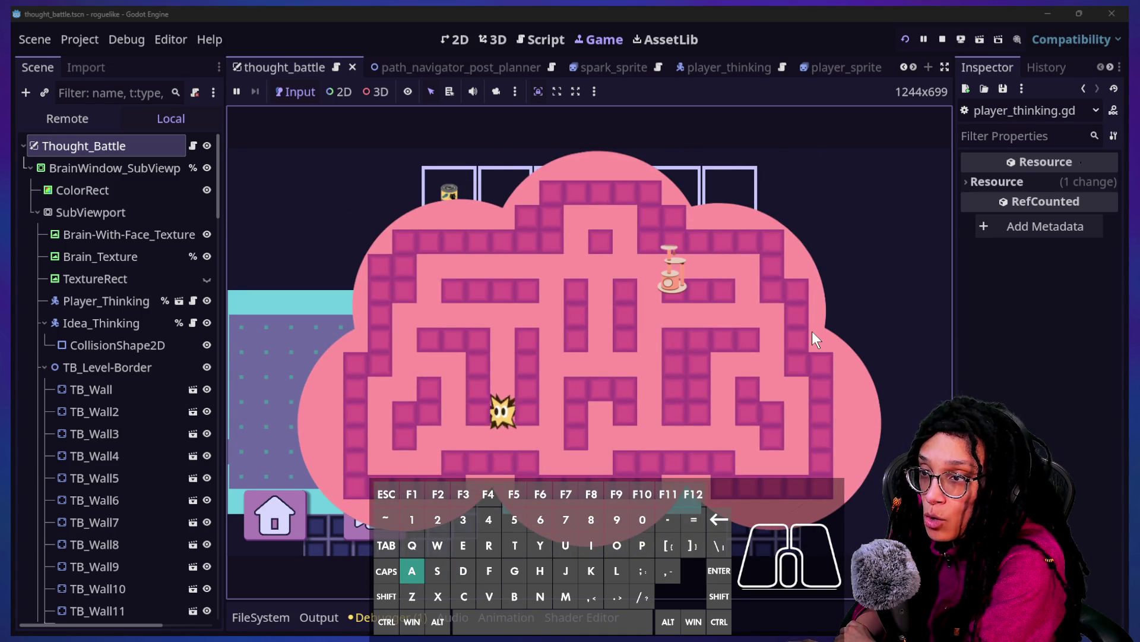
key("a")
key("s")
key("w")
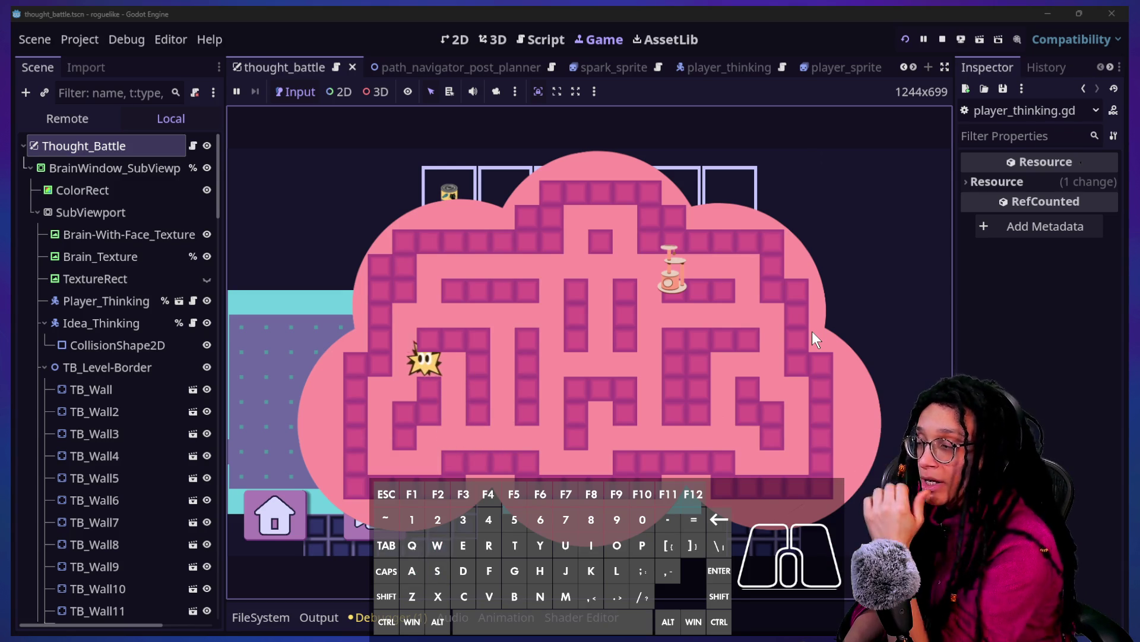
key("w")
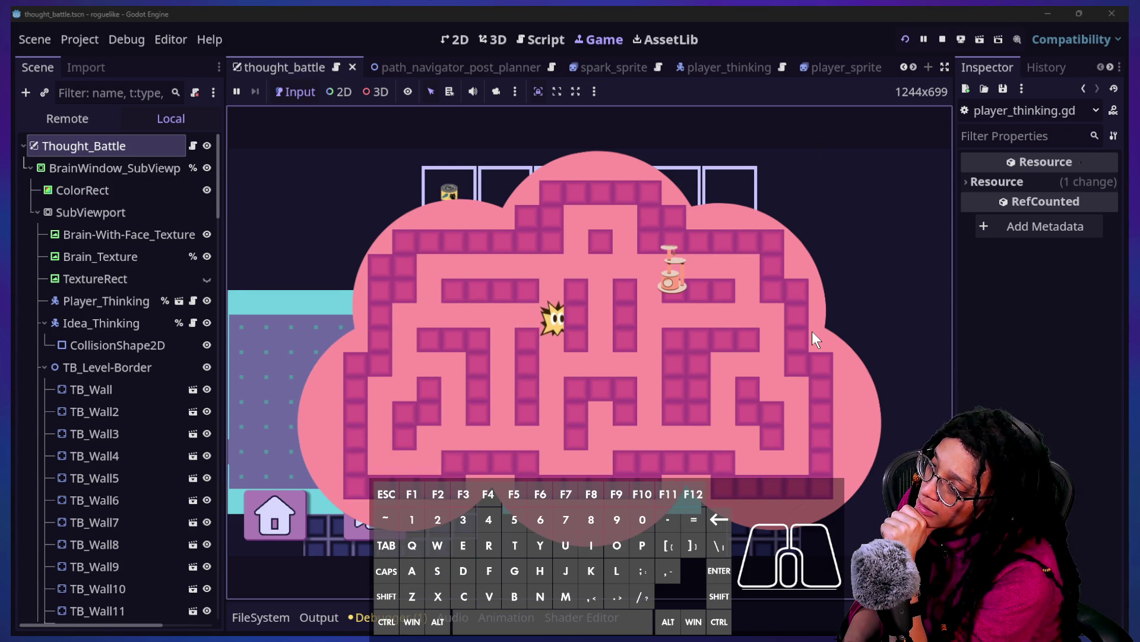
key("a")
key("w")
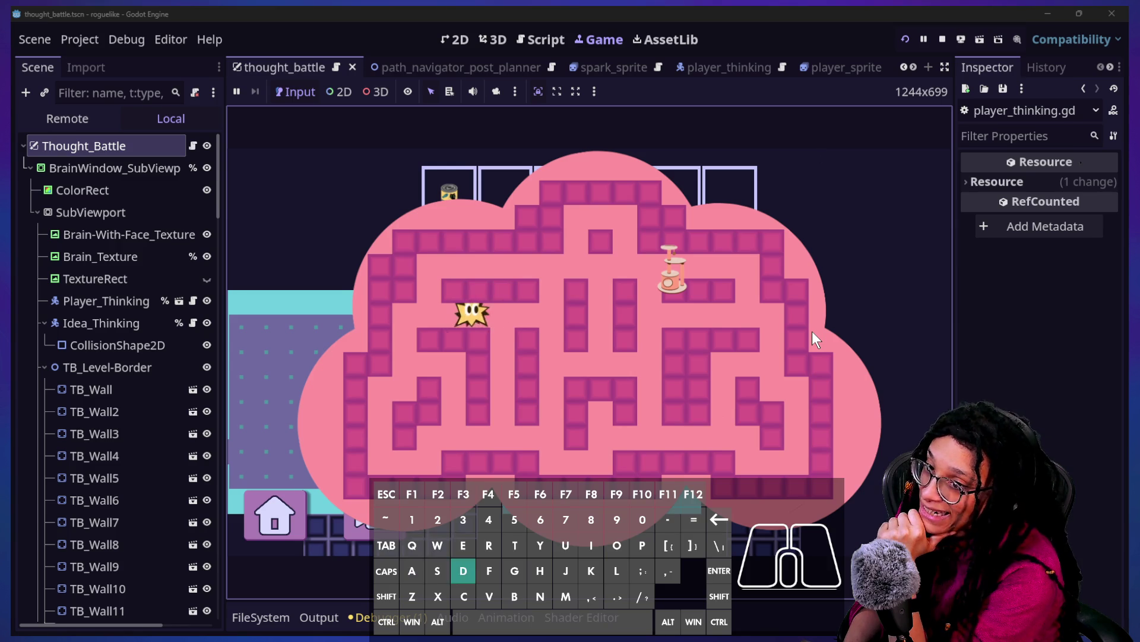
key("s")
key("d")
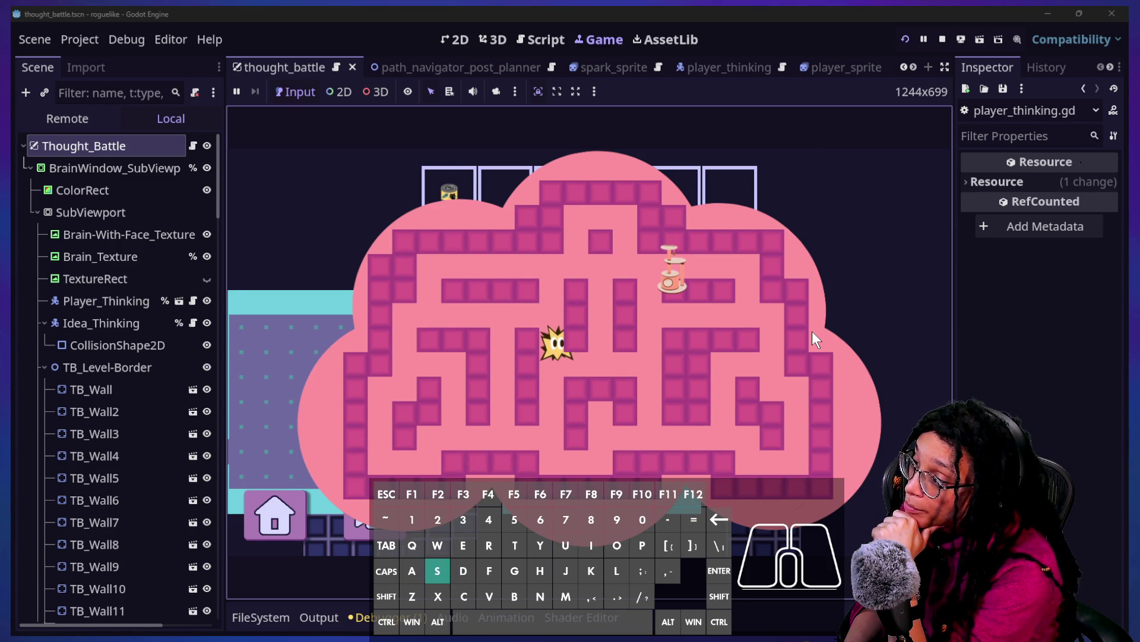
key("s")
key("d")
Step: Move the spark right and down, then back up and left near the top of the maze
key("w")
key("s")
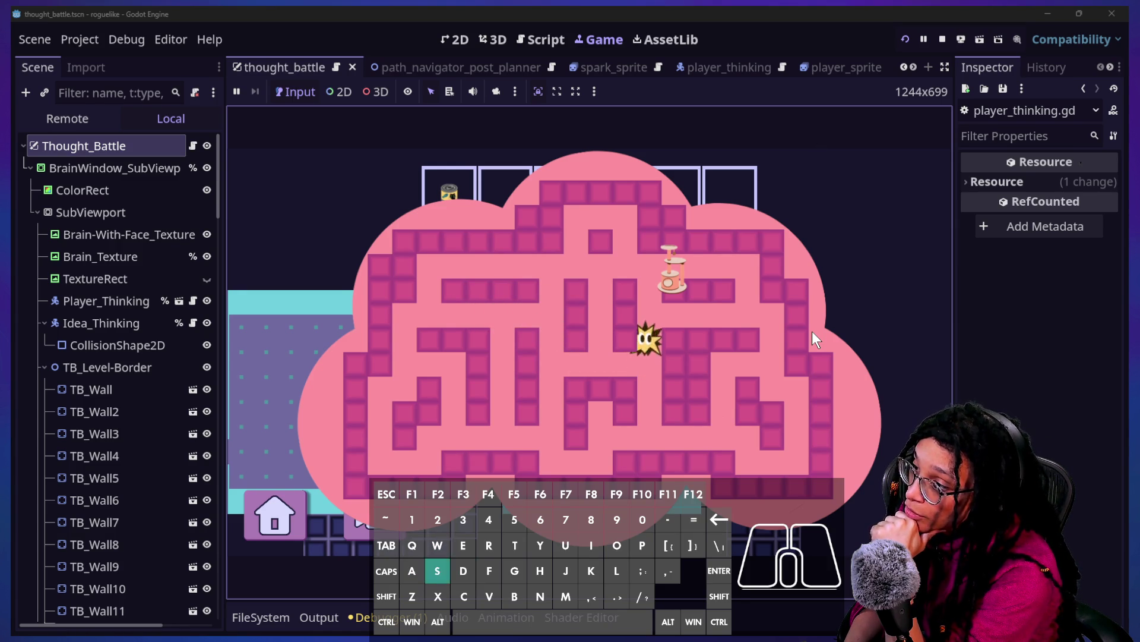
key("d")
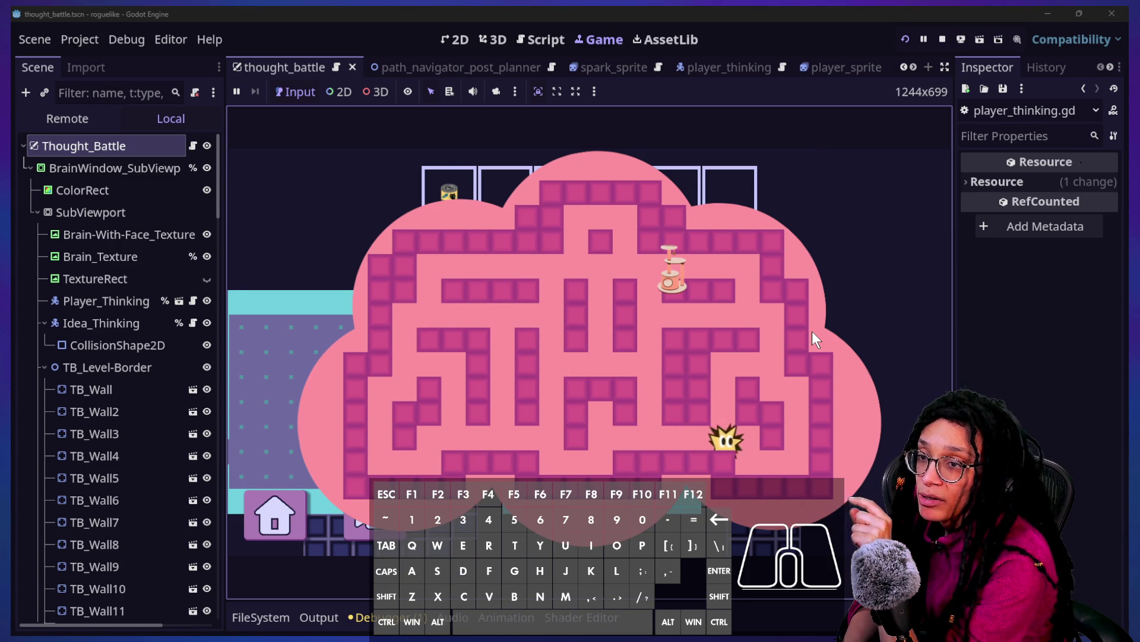
key("s")
key("d")
key("w")
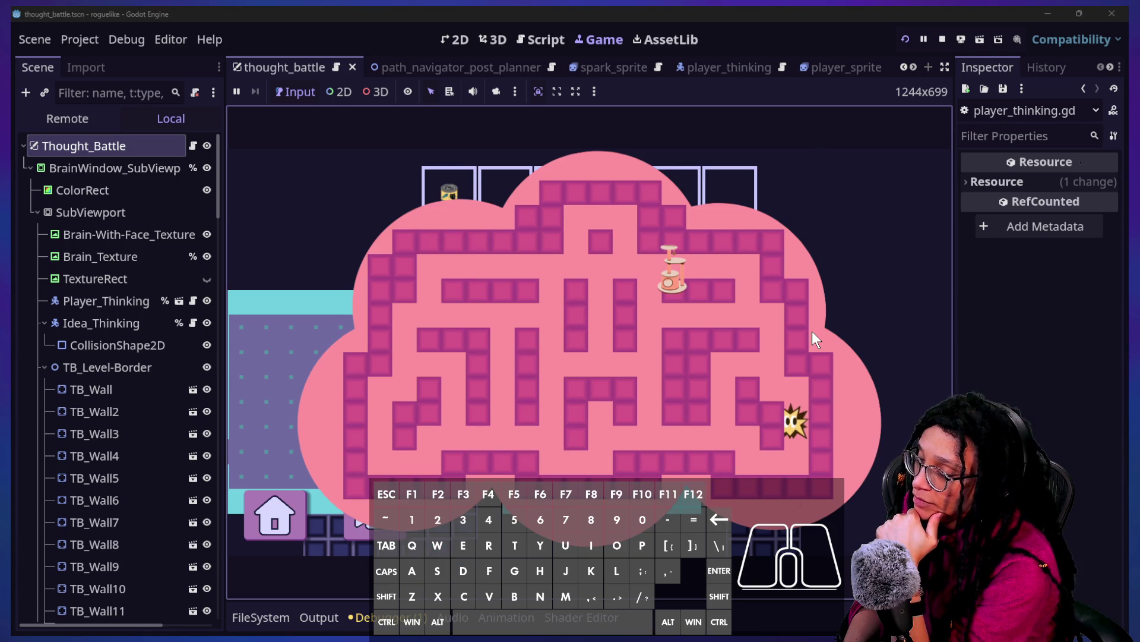
key("a")
key("s")
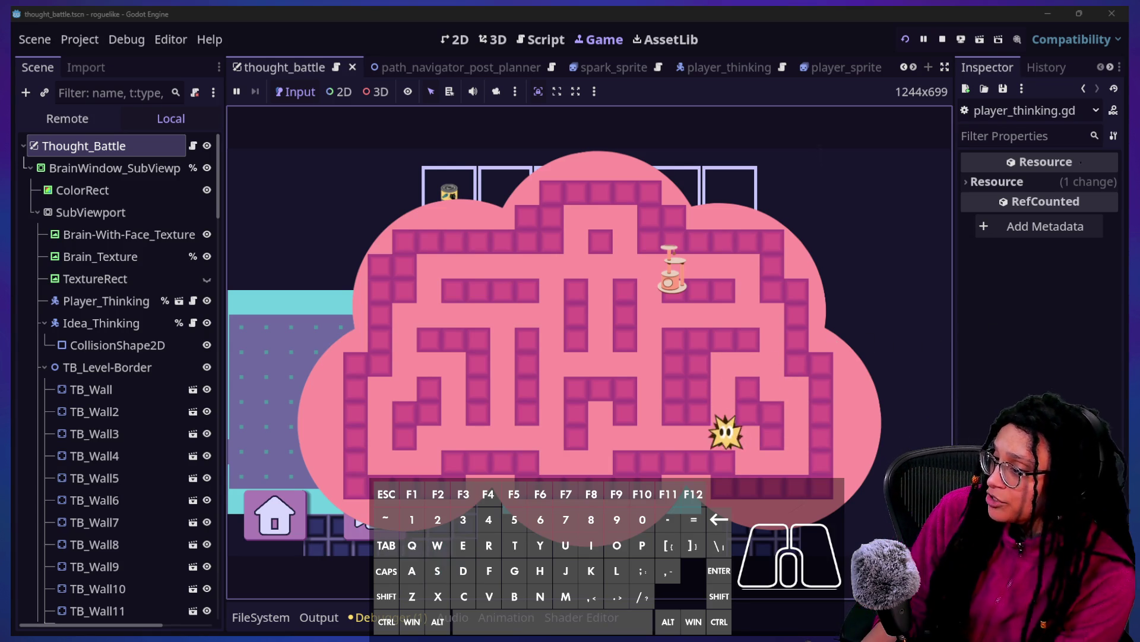
key("a")
key("w")
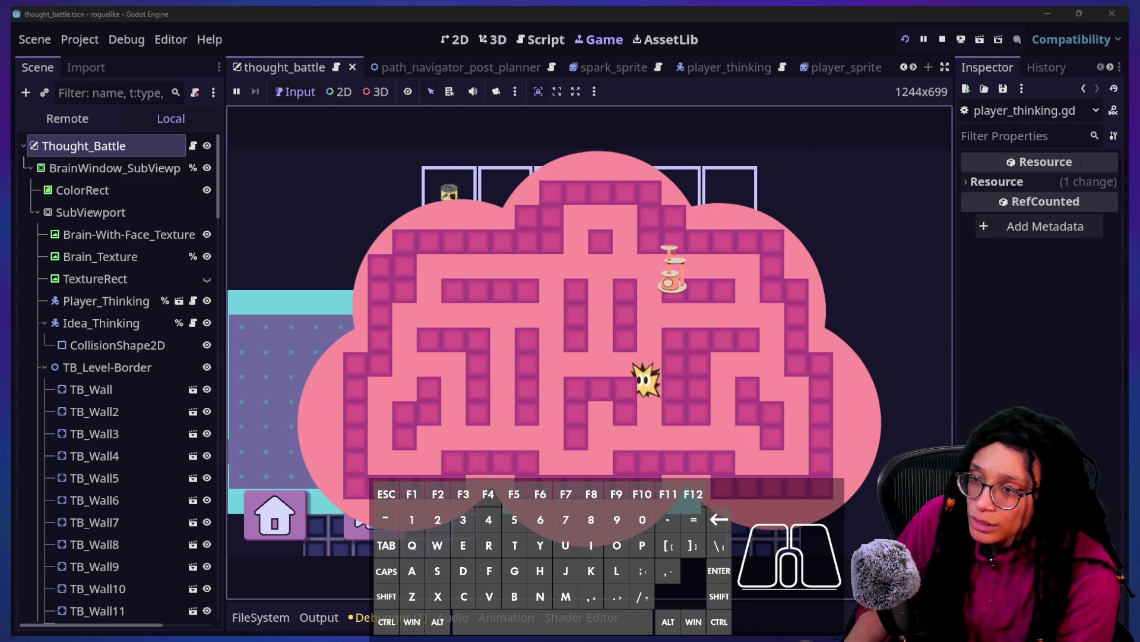
key("a")
key("w")
key("a")
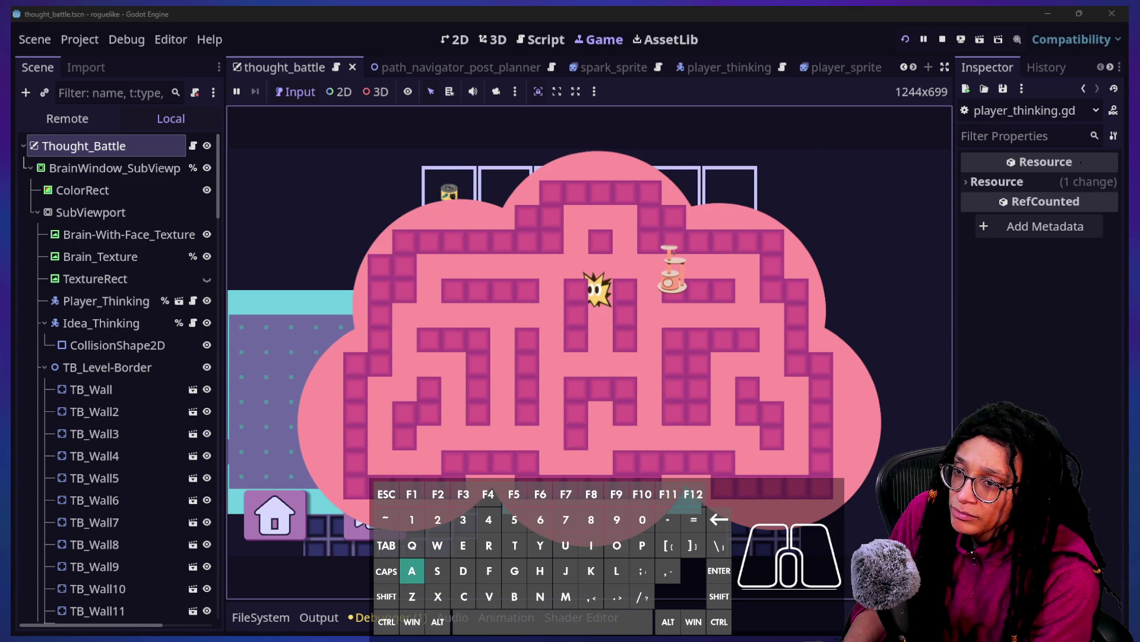
Step: Work the spark through the left corridors and along the upper corridor toward the maze centre
key("a")
key("s")
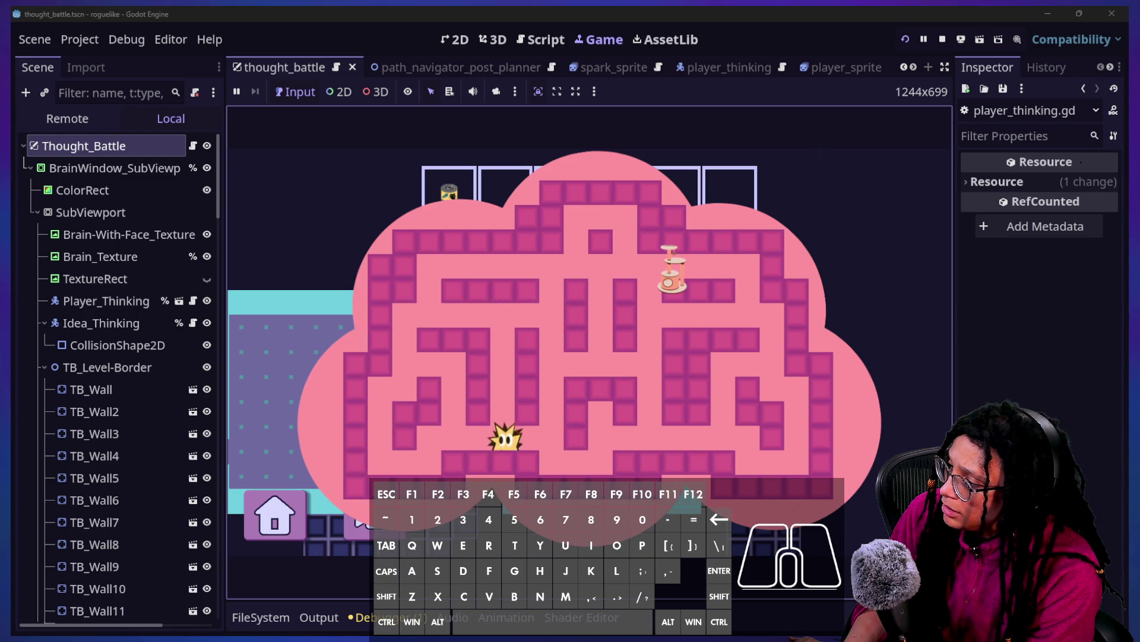
key("w")
key("a")
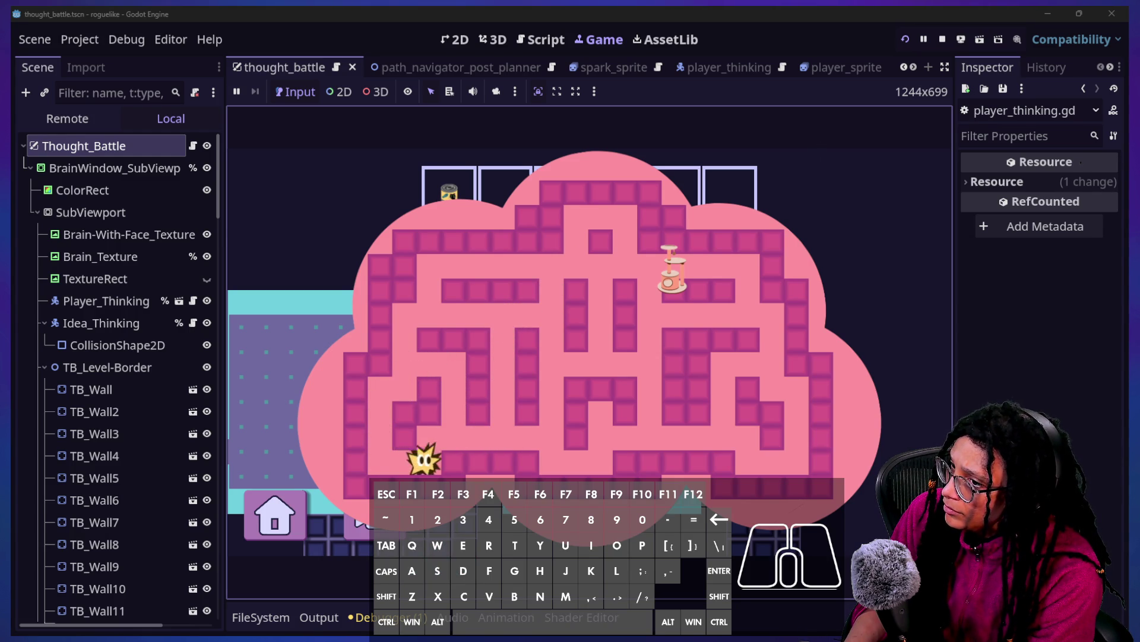
key("w")
key("w")
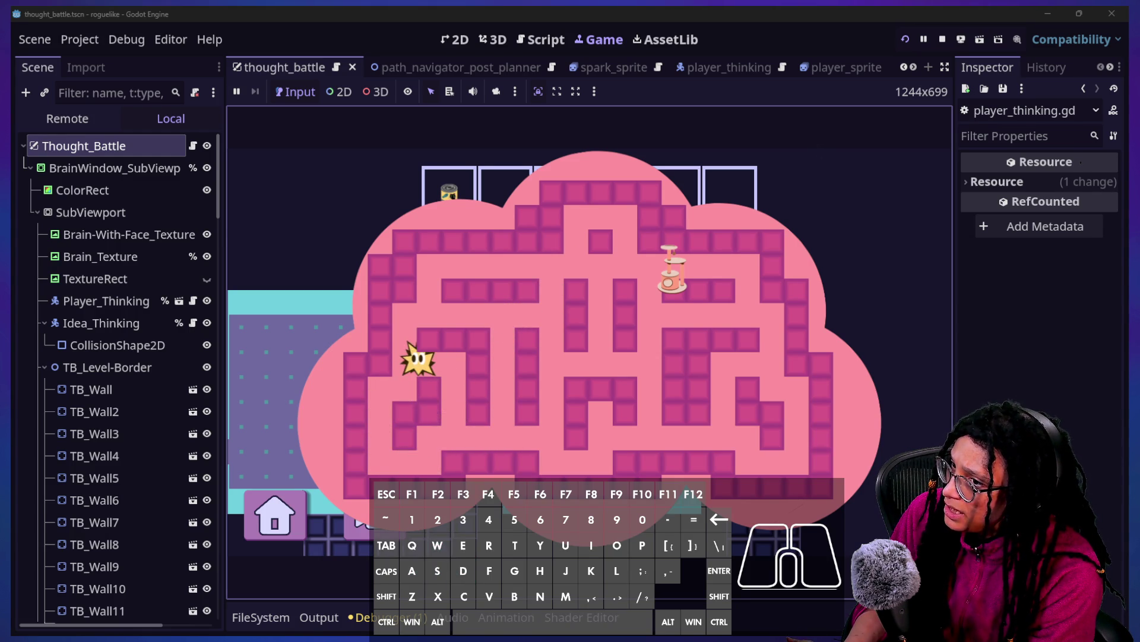
key("d")
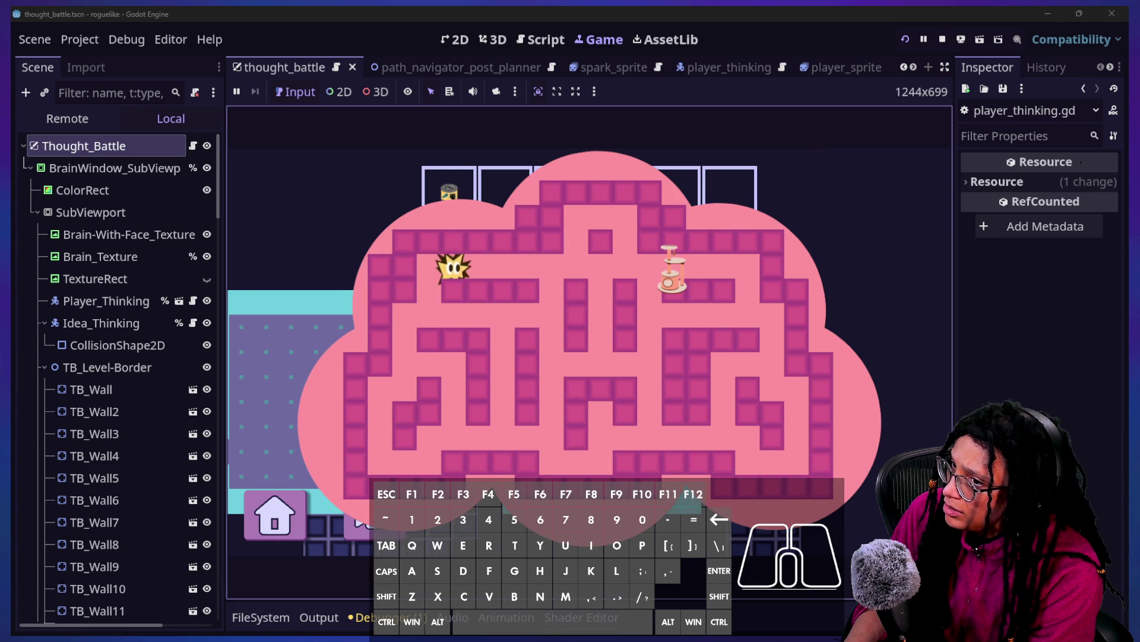
key("s")
key("d")
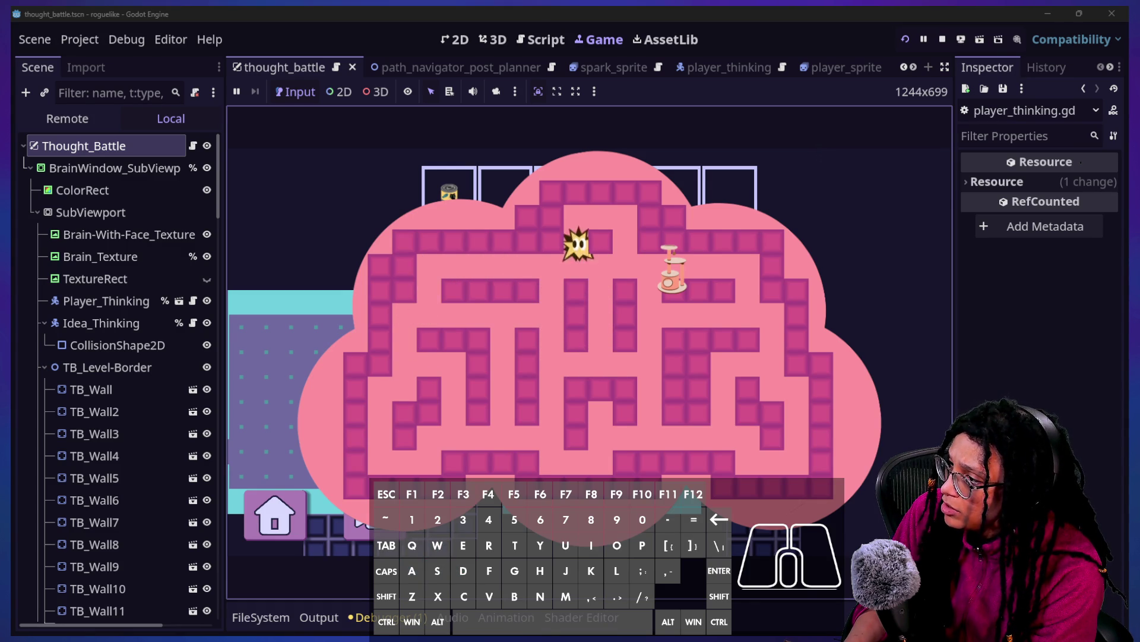
key("s")
key("s")
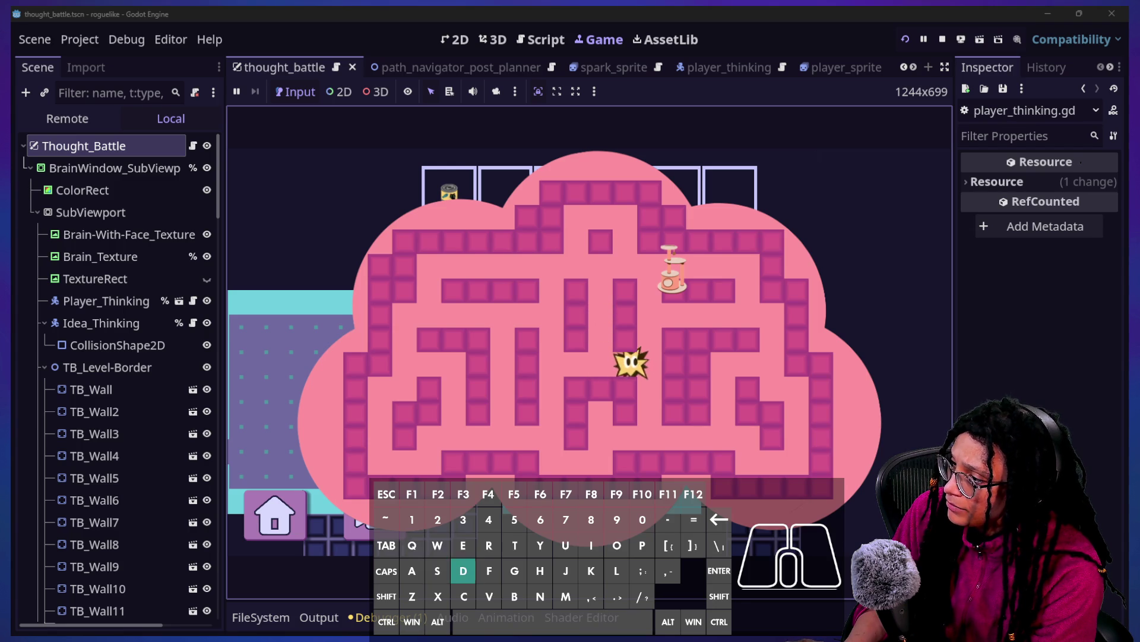
key("s")
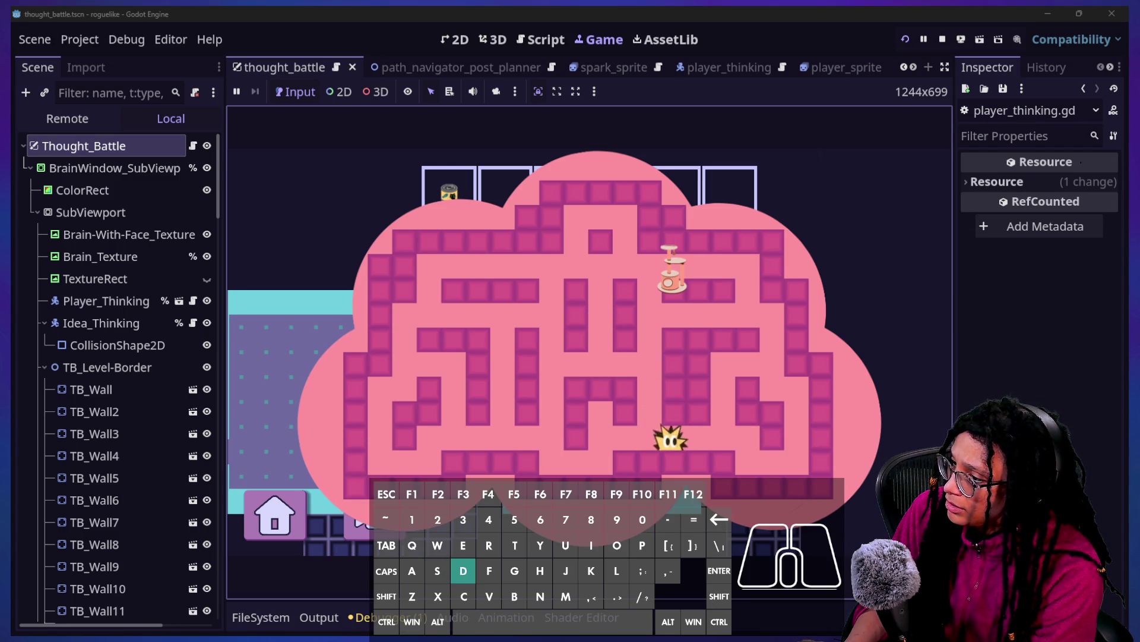
key("w")
Step: Steer the player through the central and left corridors up and right, then switch to the stream chat window
key("d")
key("a")
key("a")
key("s")
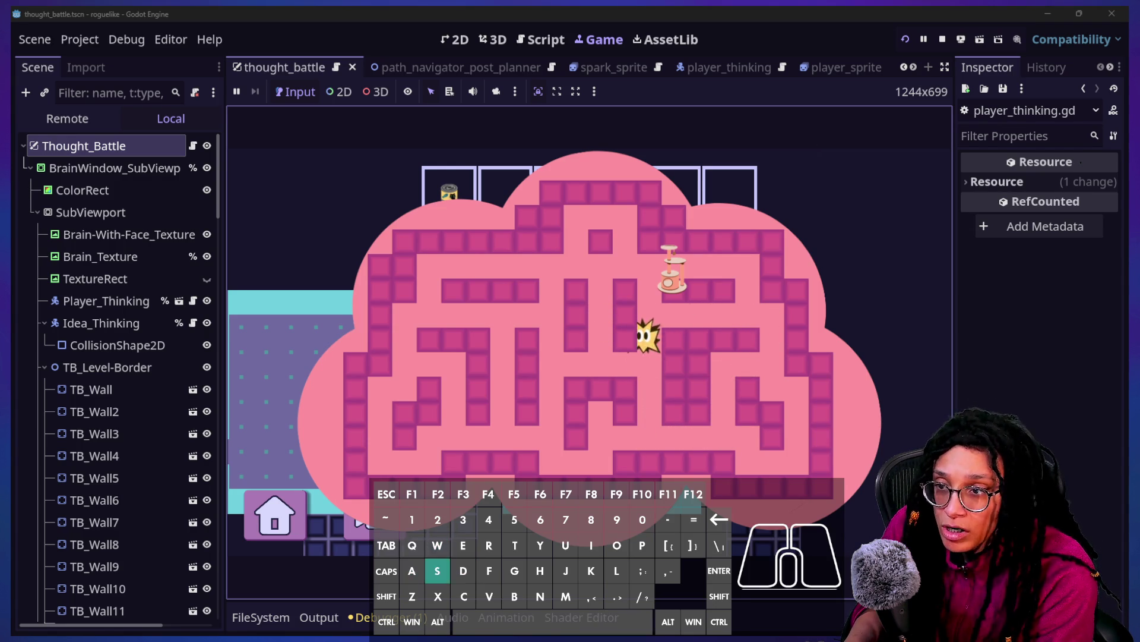
key("a")
key("w")
key("w")
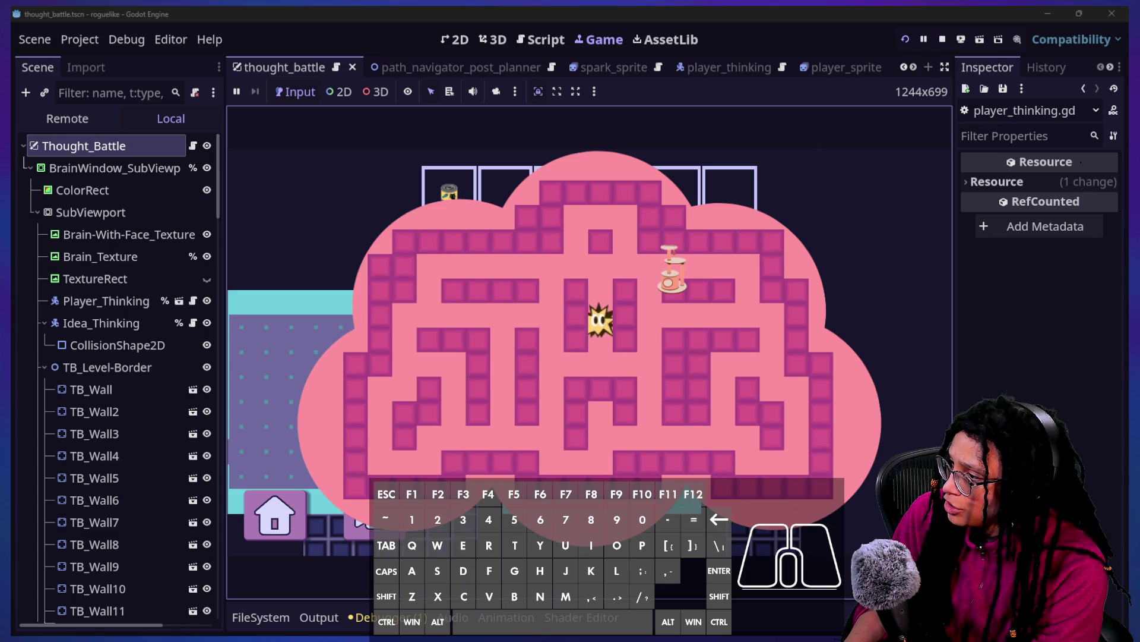
key("a")
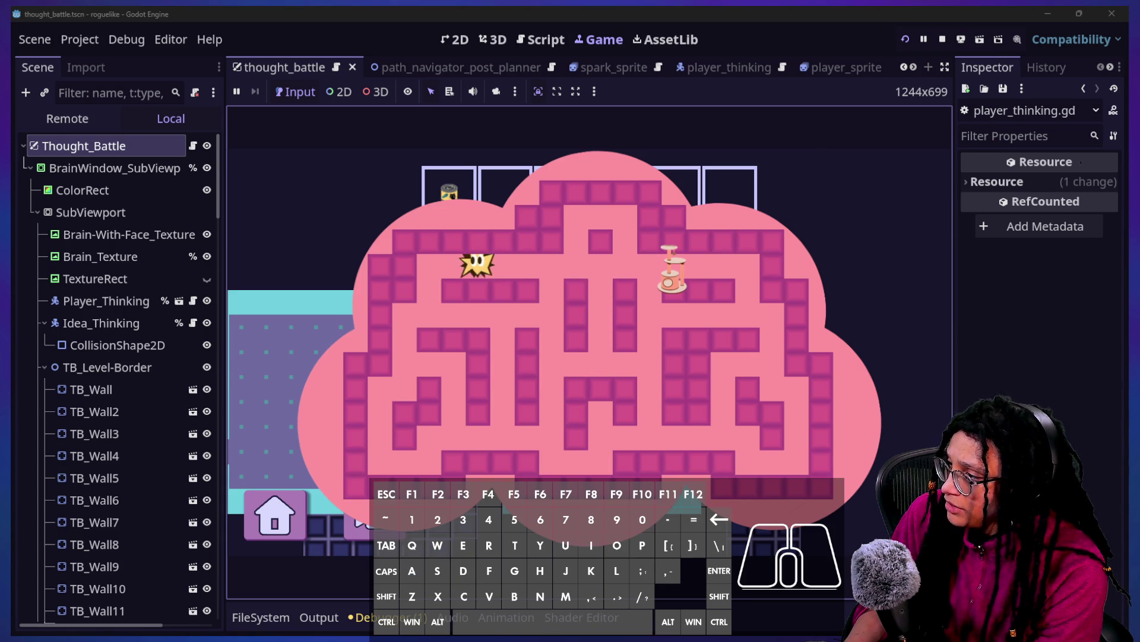
key("s")
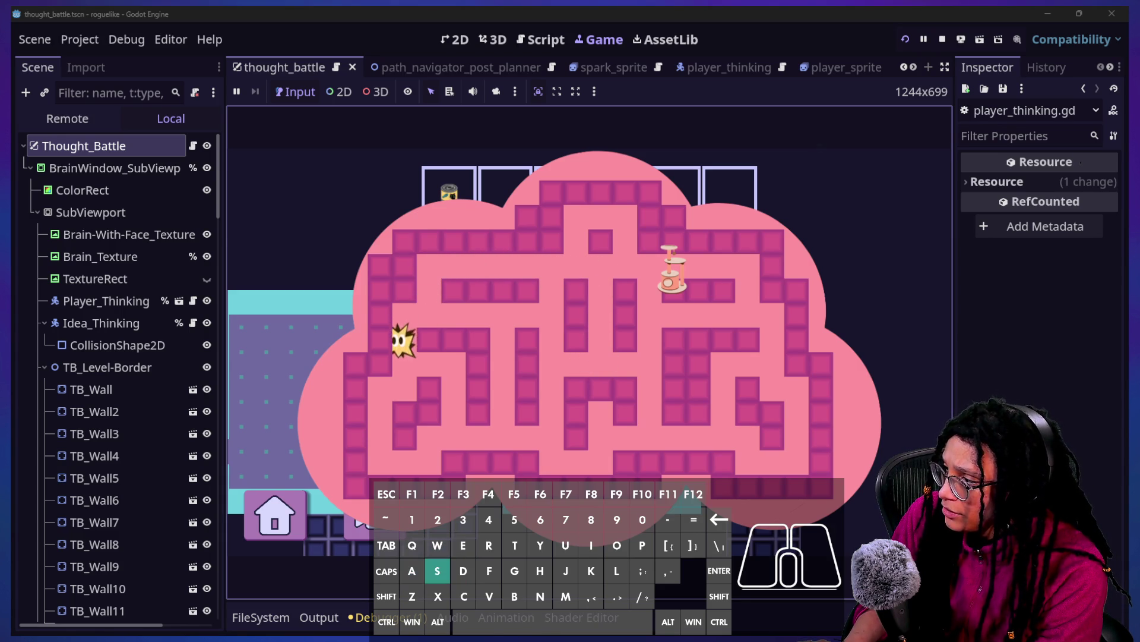
key("a")
key("s")
key("s")
key("d")
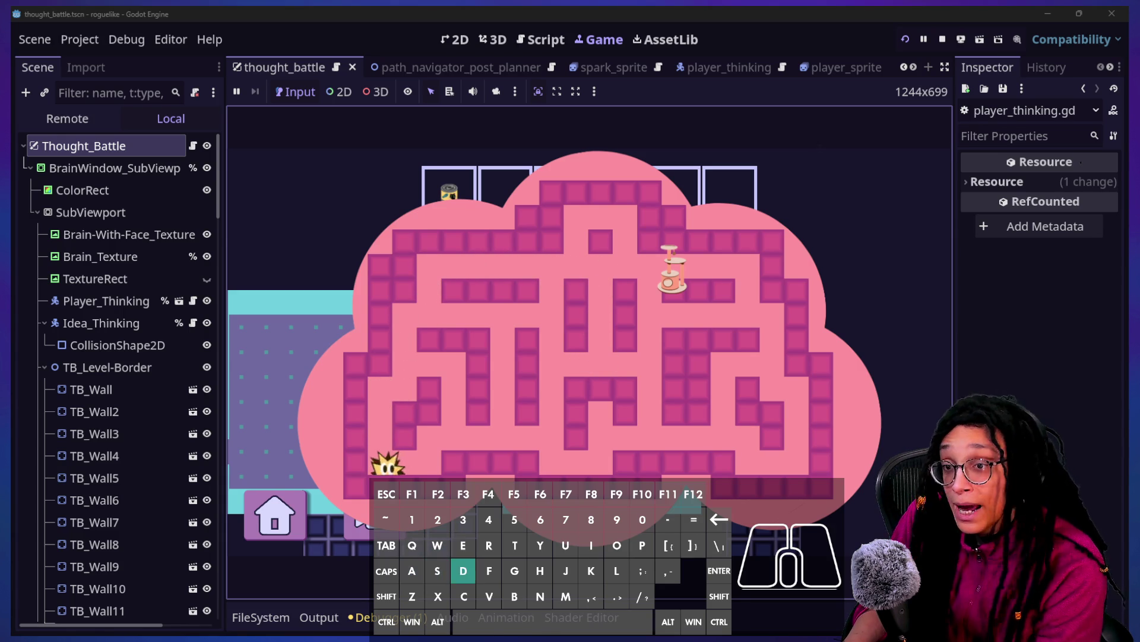
key("w")
key("d")
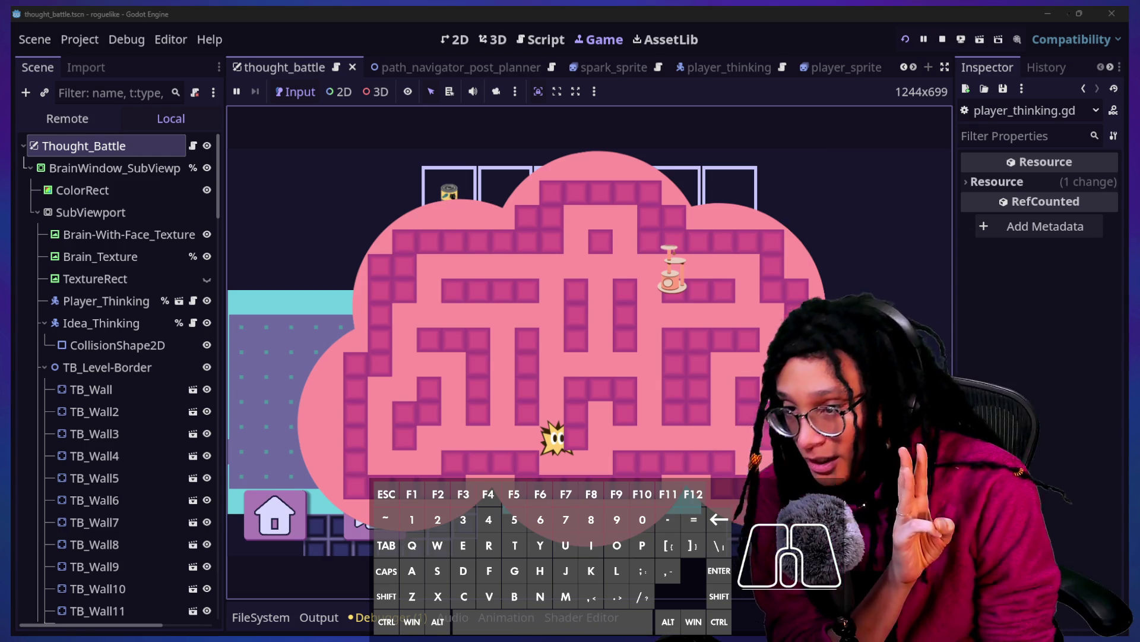
key("alt")
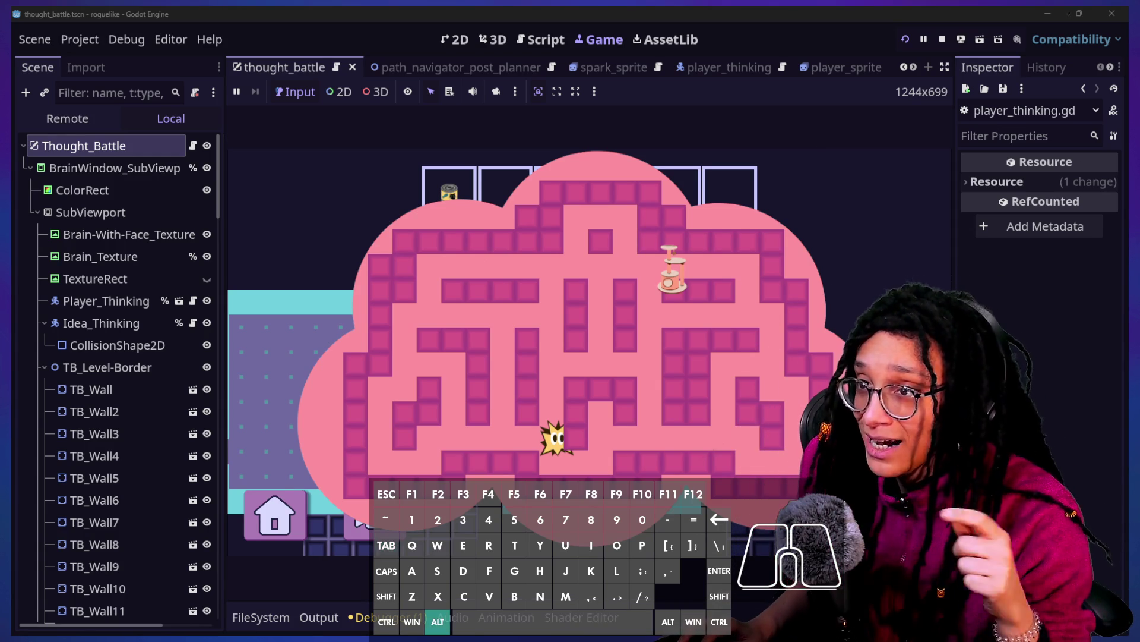
key("alt+Tab")
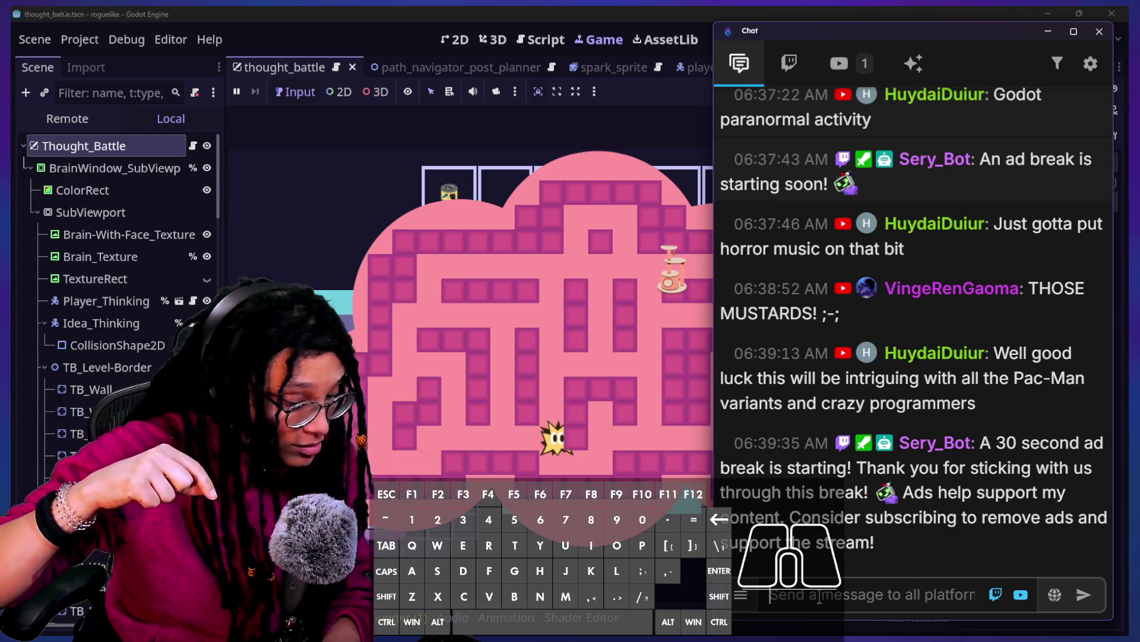
Step: Send the '!site' command in the stream chat input
left_click(820, 595)
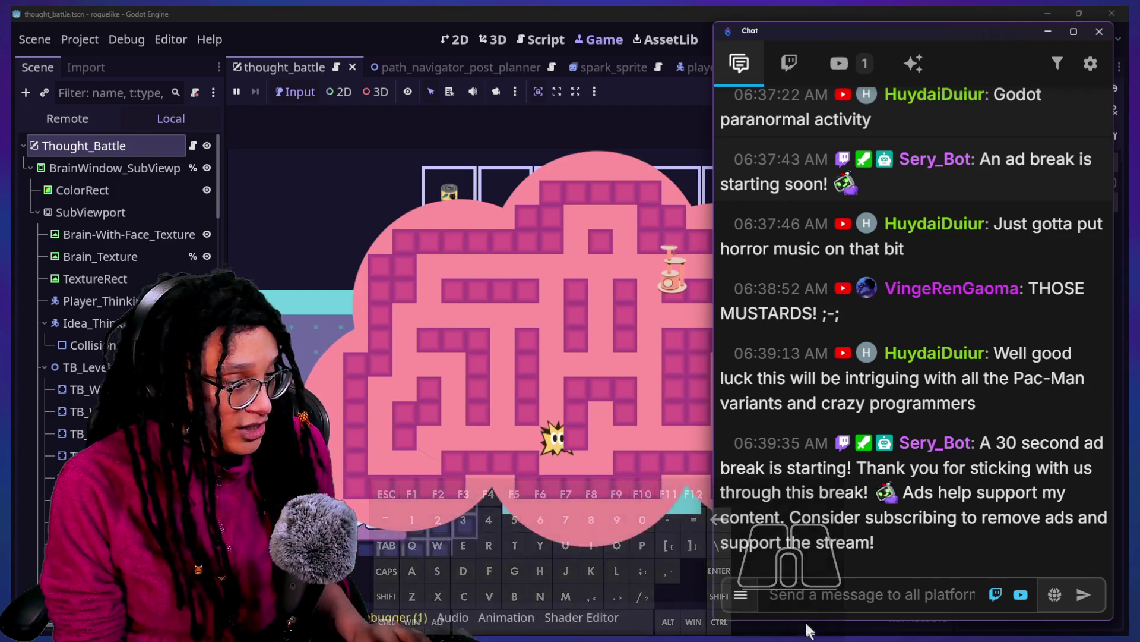
type("!site")
key("Return")
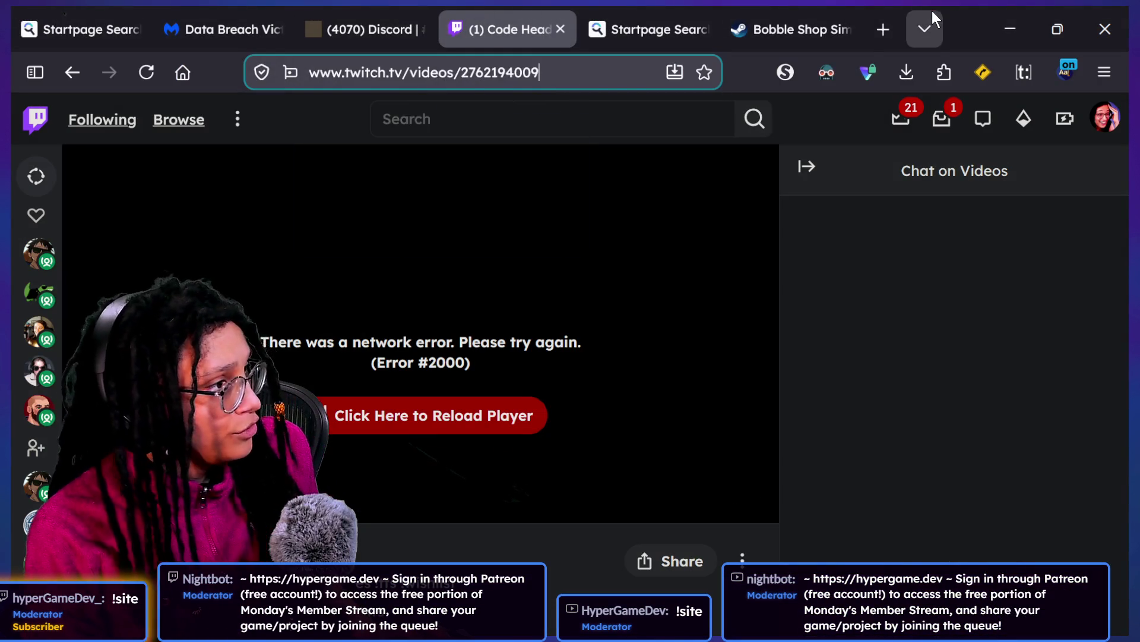
Step: Open a new tab and load the YouTube subscriptions feed from the 'youtube' address suggestions
left_click(883, 29)
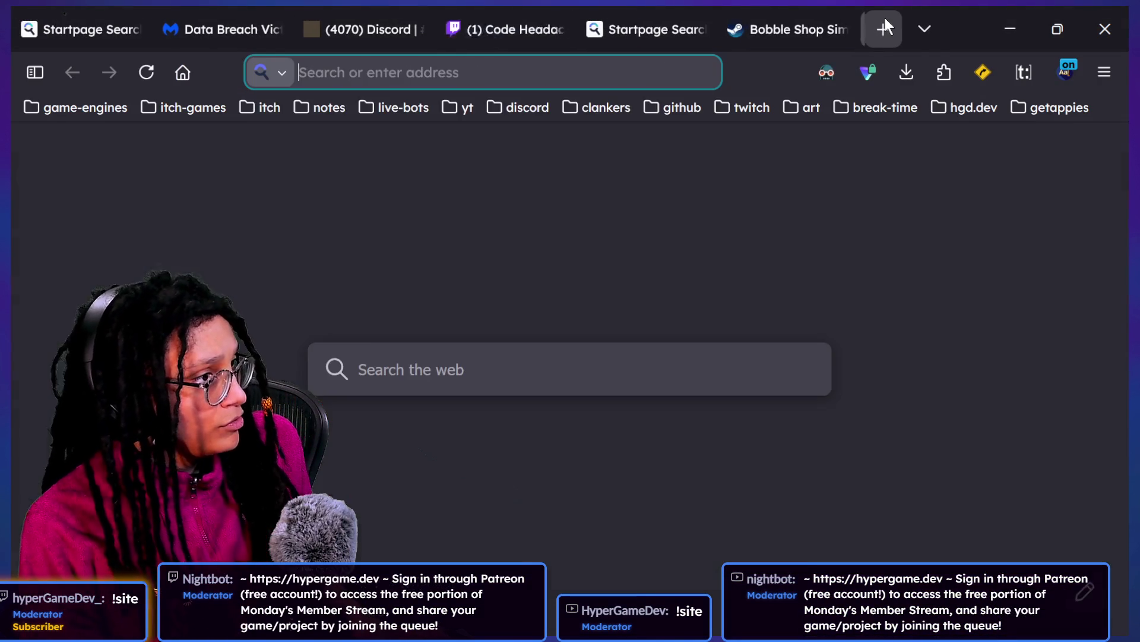
type("youtube.com/")
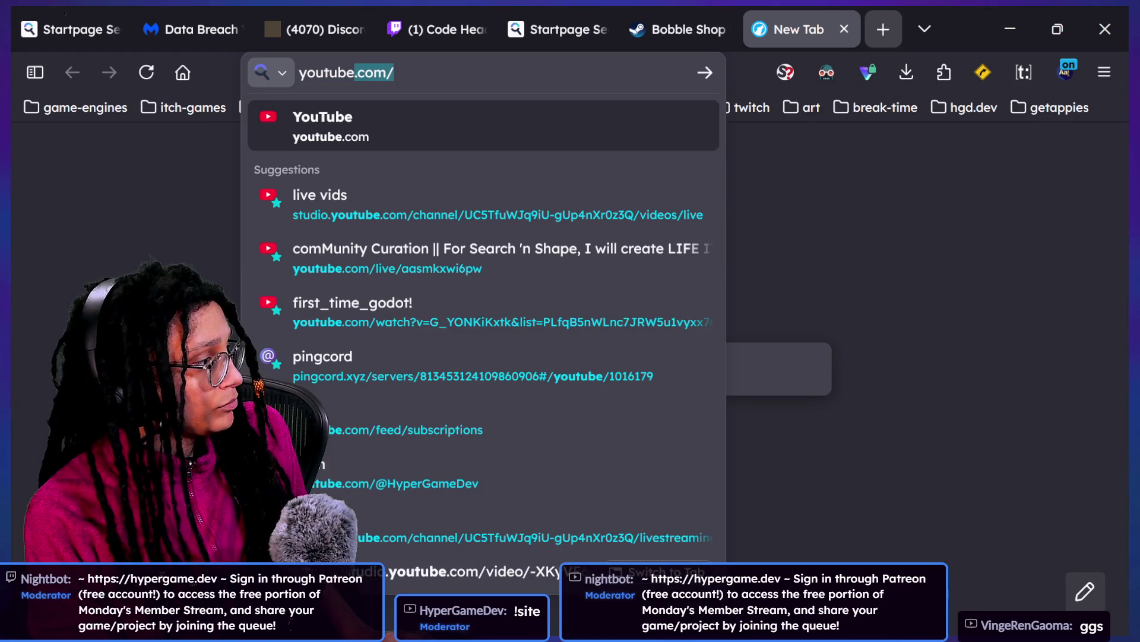
key("Down")
key("Down")
key("Down")
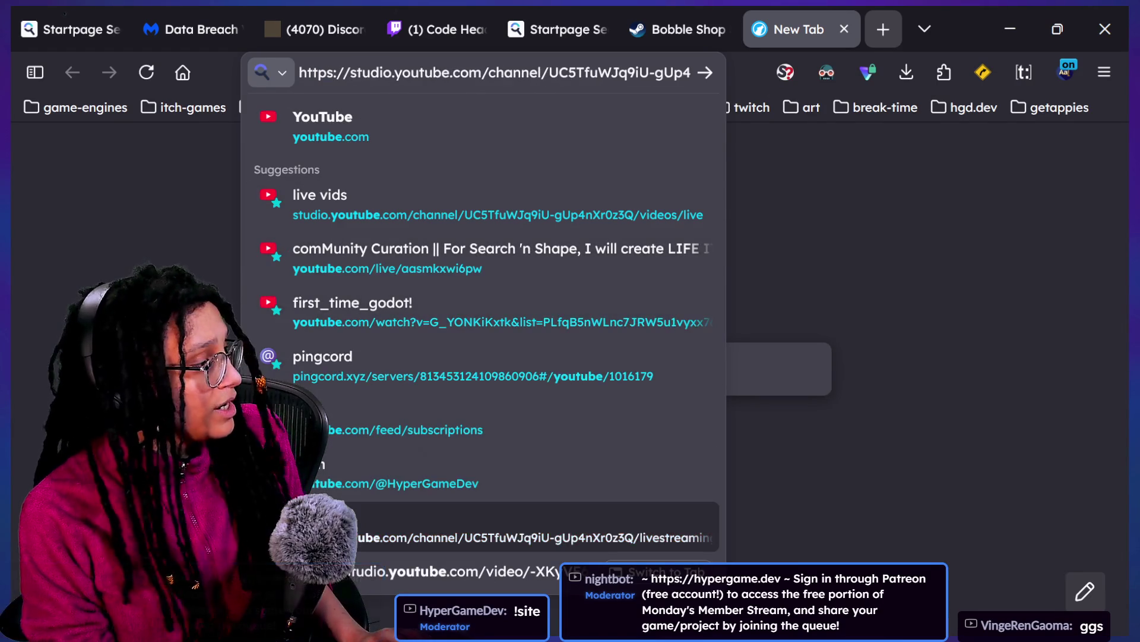
key("Up")
key("Up")
key("Up")
key("Down")
key("Return")
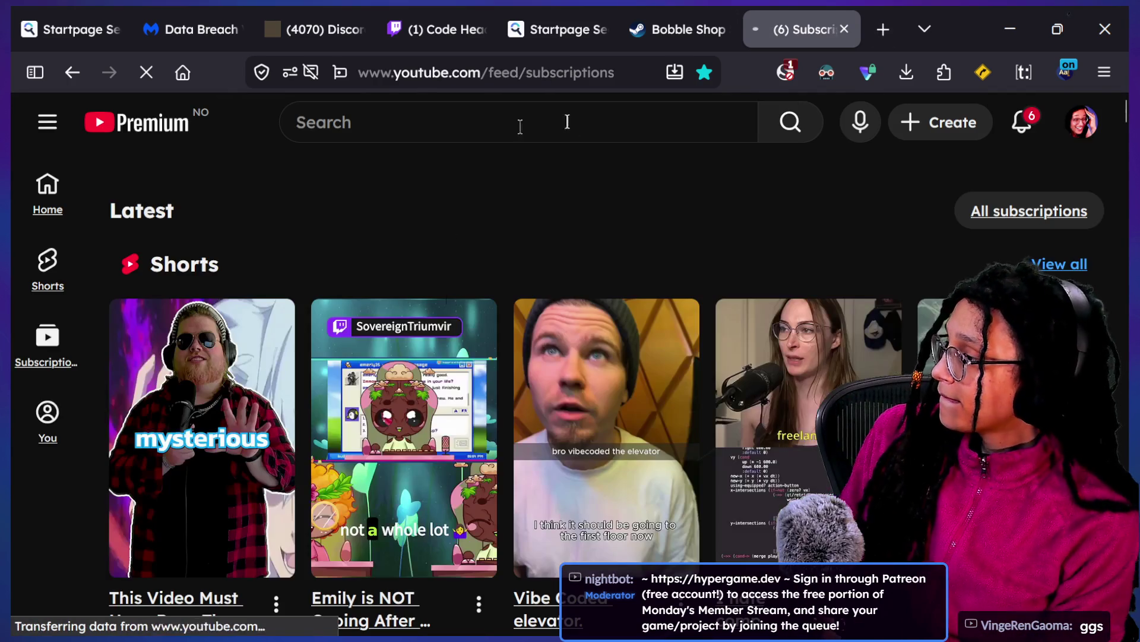
Step: Scroll the subscriptions feed and open the Game Dev and Chill live stream
scroll(448, 297, "down", 8)
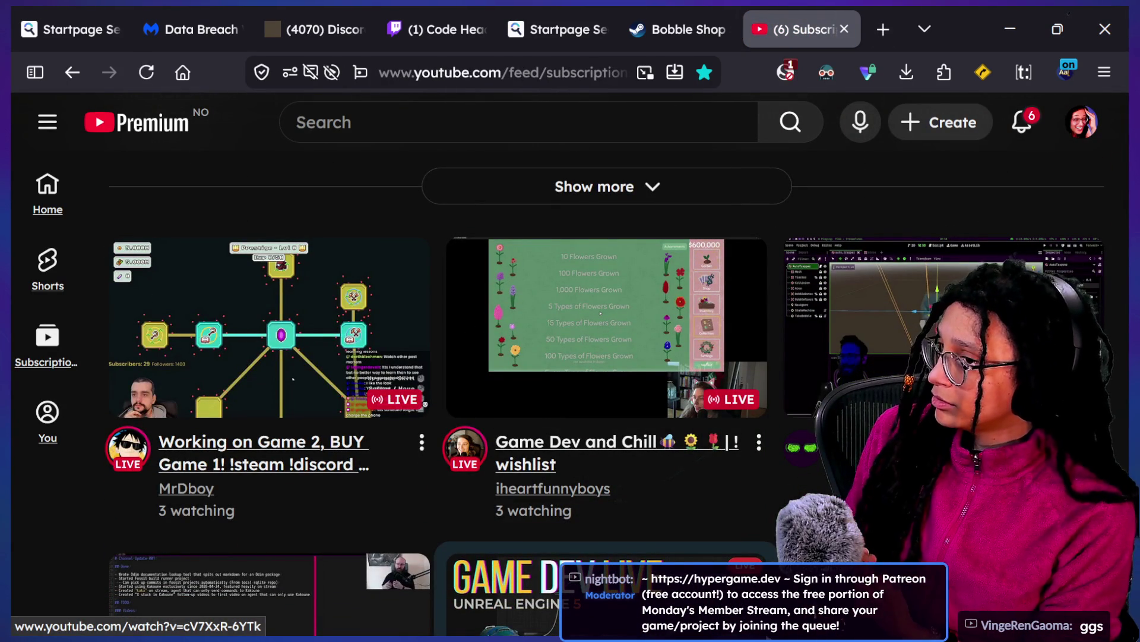
scroll(603, 392, "down", 4)
scroll(602, 392, "up", 3)
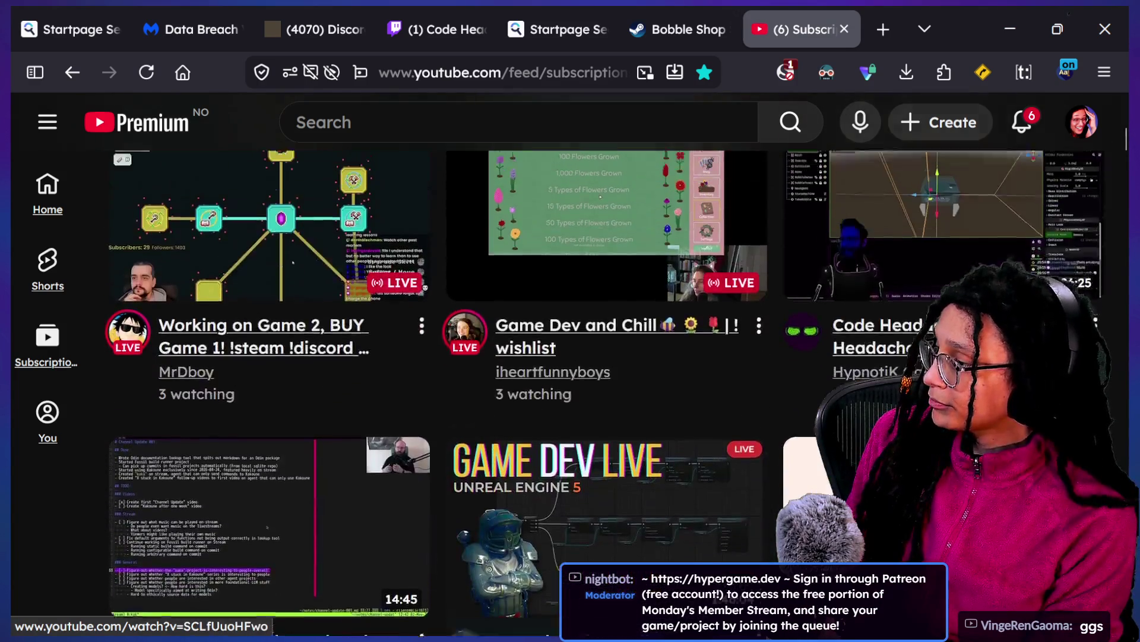
left_click(610, 220)
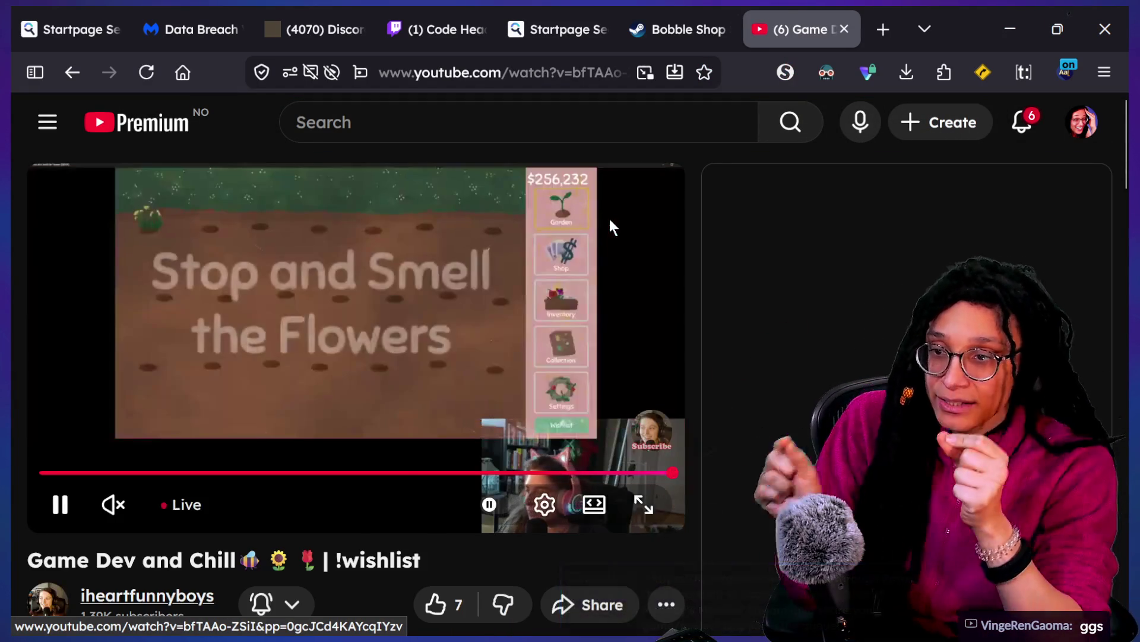
Step: Open YouTube Studio's live streaming dashboard via Create > Go live
scroll(338, 387, "down", 2)
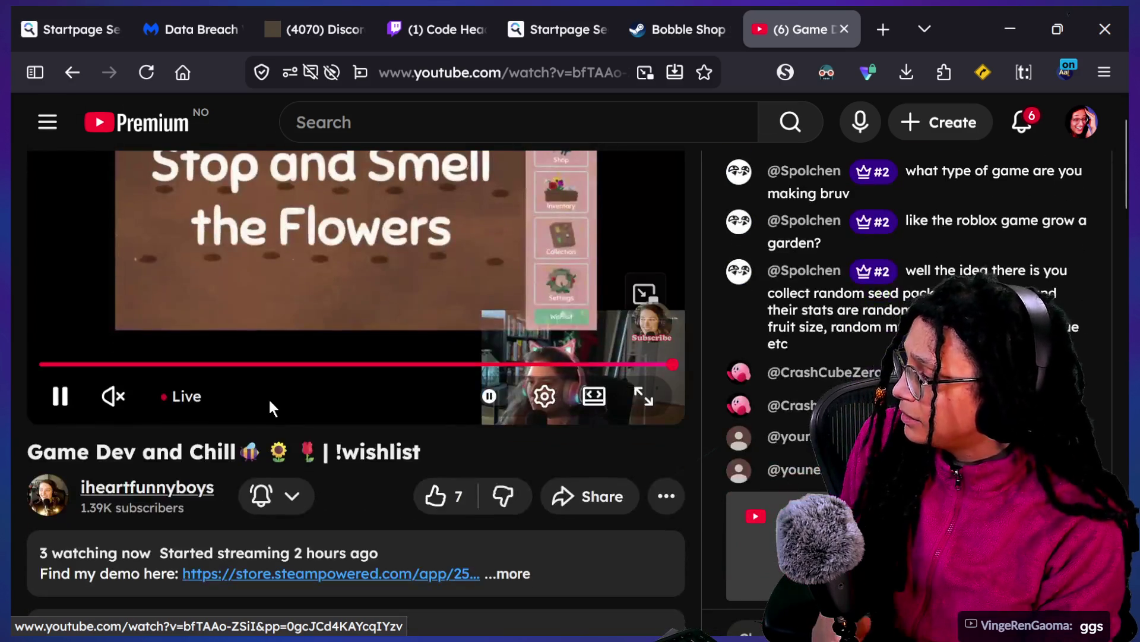
scroll(632, 426, "up", 2)
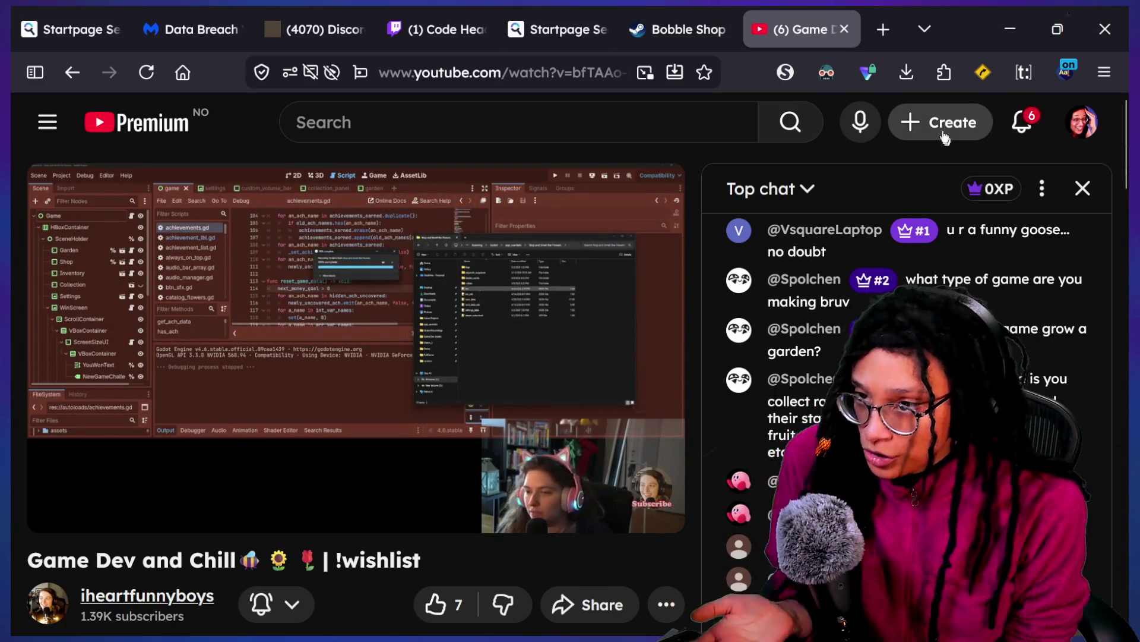
left_click(945, 121)
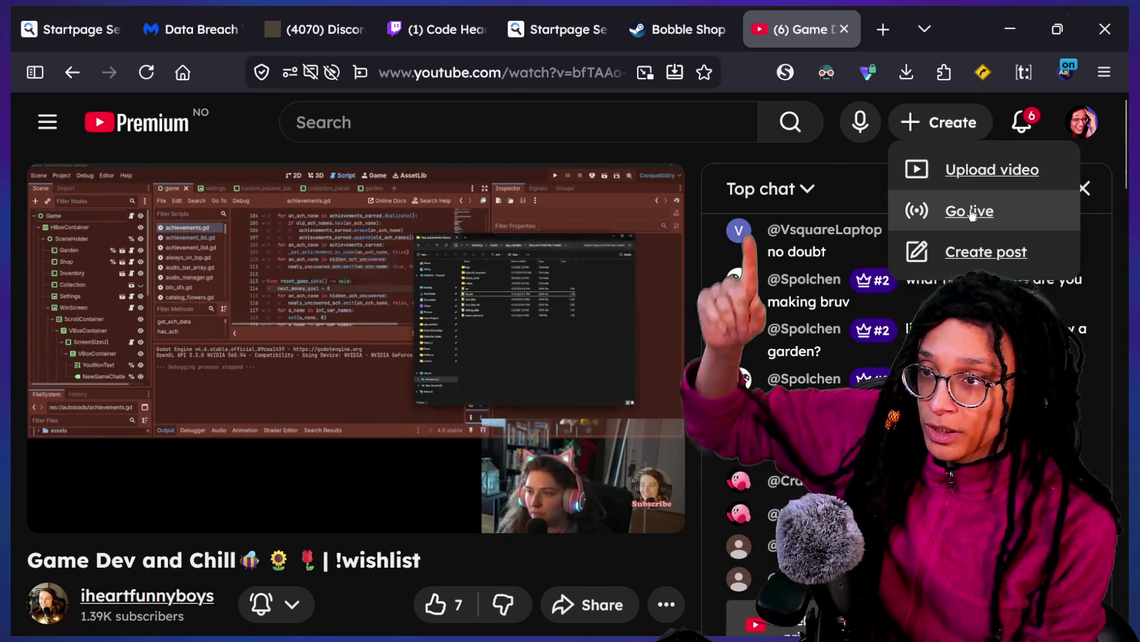
left_click(970, 211)
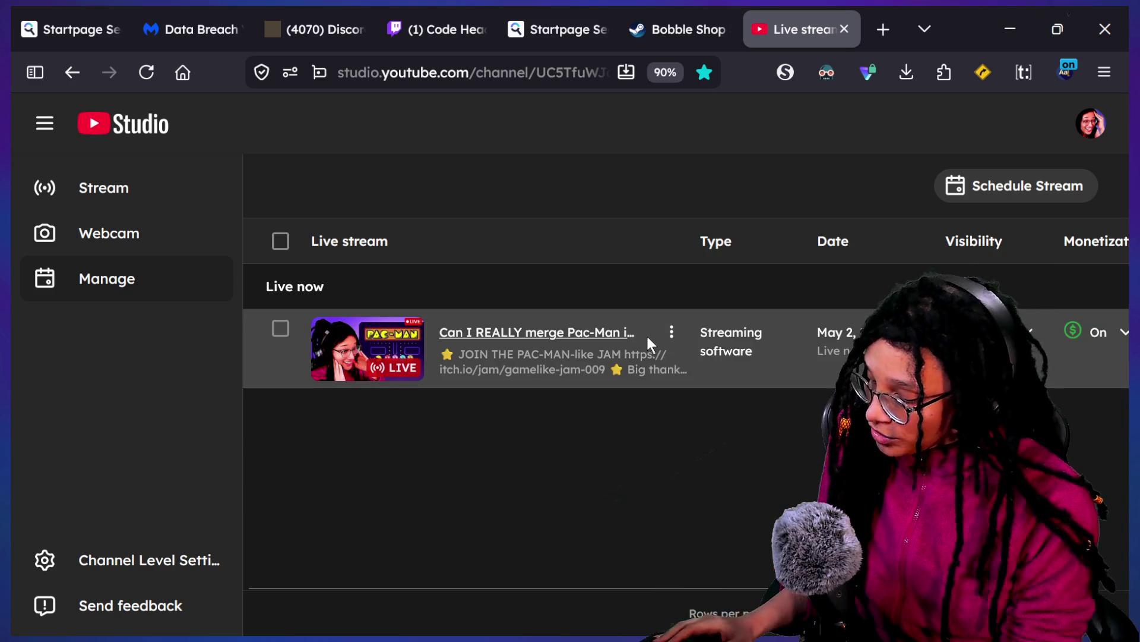
Step: Zoom in and open the live Pac-Man stream's edit settings at the Customization section
key("ctrl+plus")
key("ctrl+plus")
left_click(661, 386)
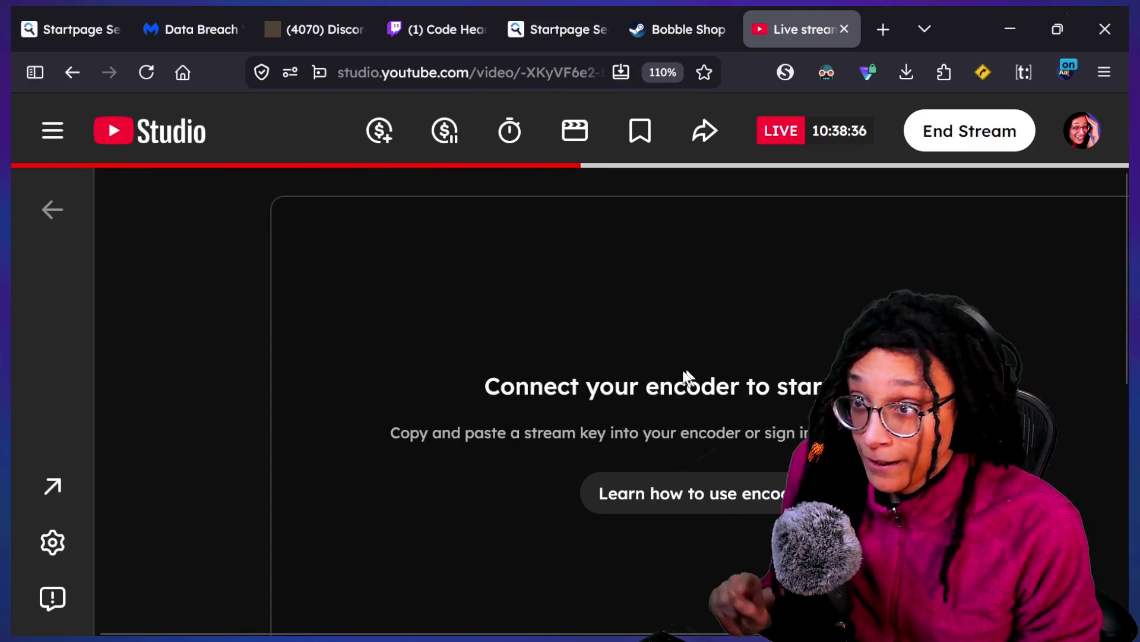
scroll(368, 469, "down", 2)
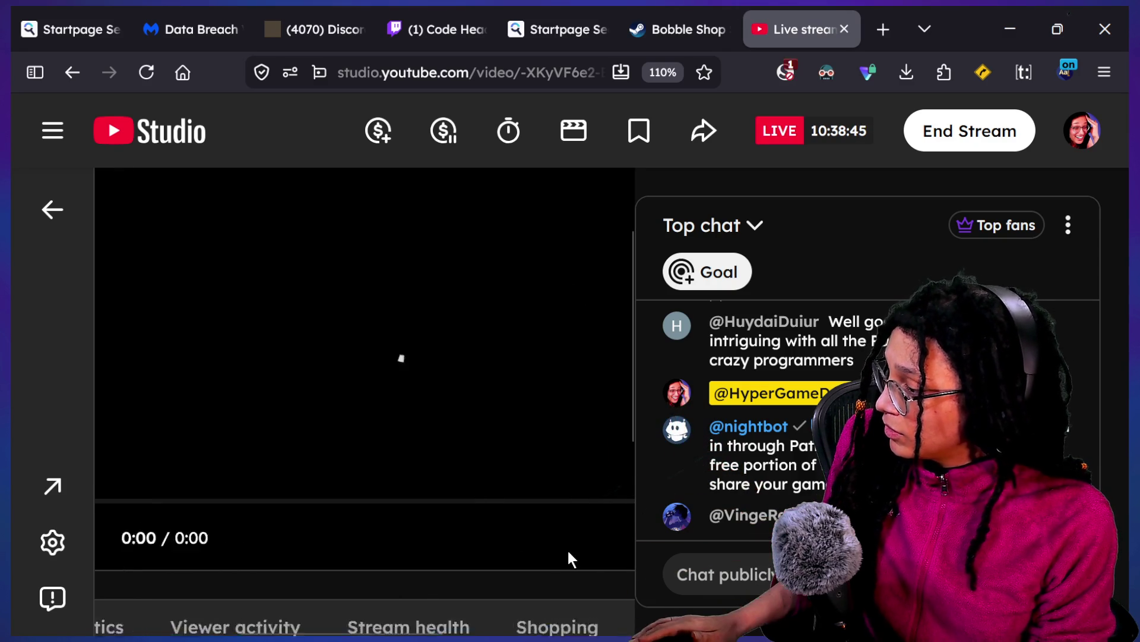
scroll(601, 563, "down", 3)
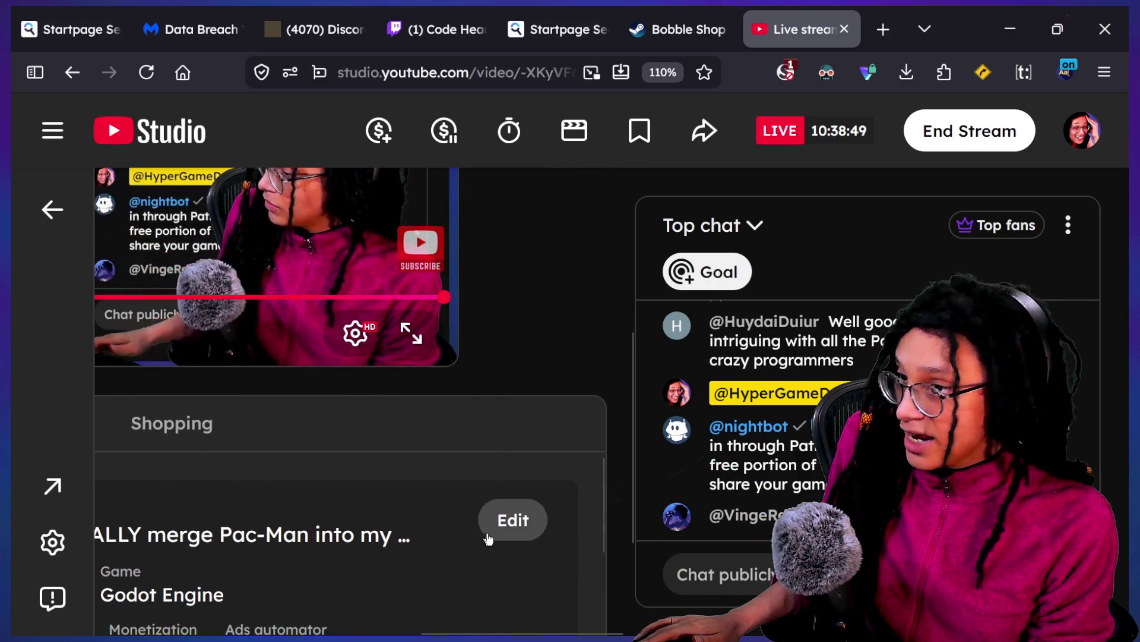
left_click(495, 533)
left_click(107, 337)
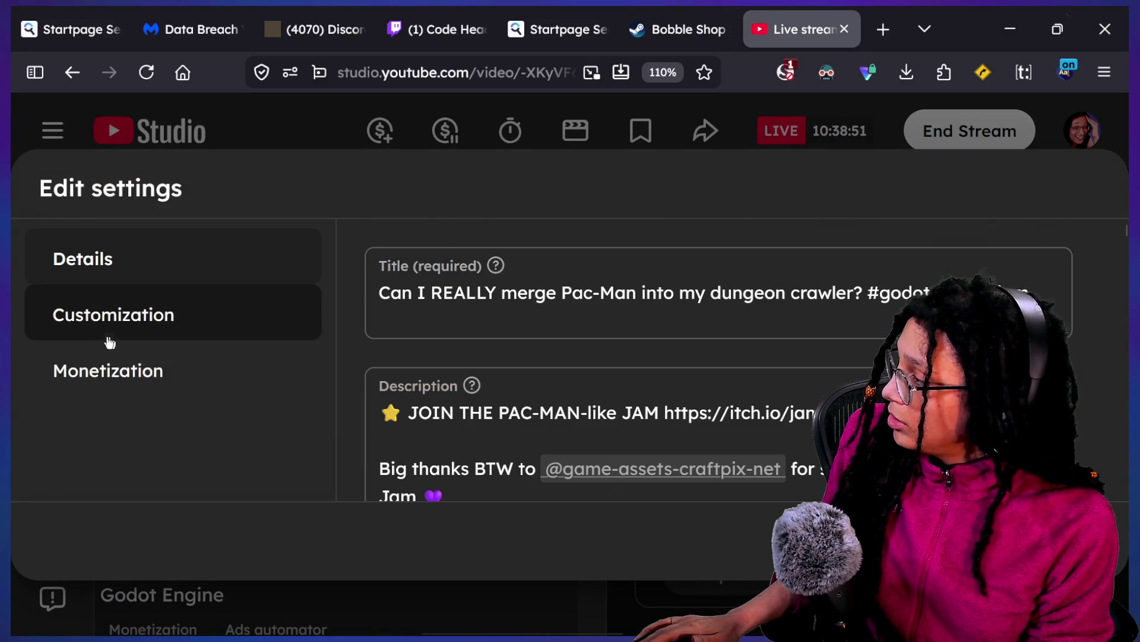
Step: Add an end-of-stream redirect to Game Dev and Chill from other channels' videos
scroll(543, 336, "down", 5)
scroll(542, 335, "down", 10)
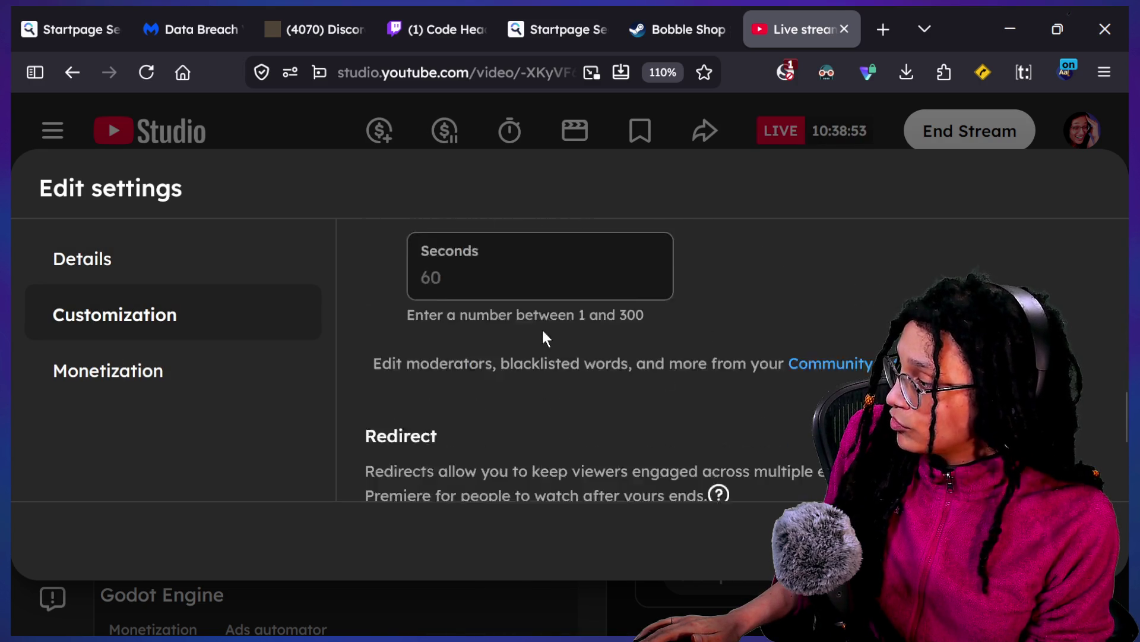
left_click(387, 349)
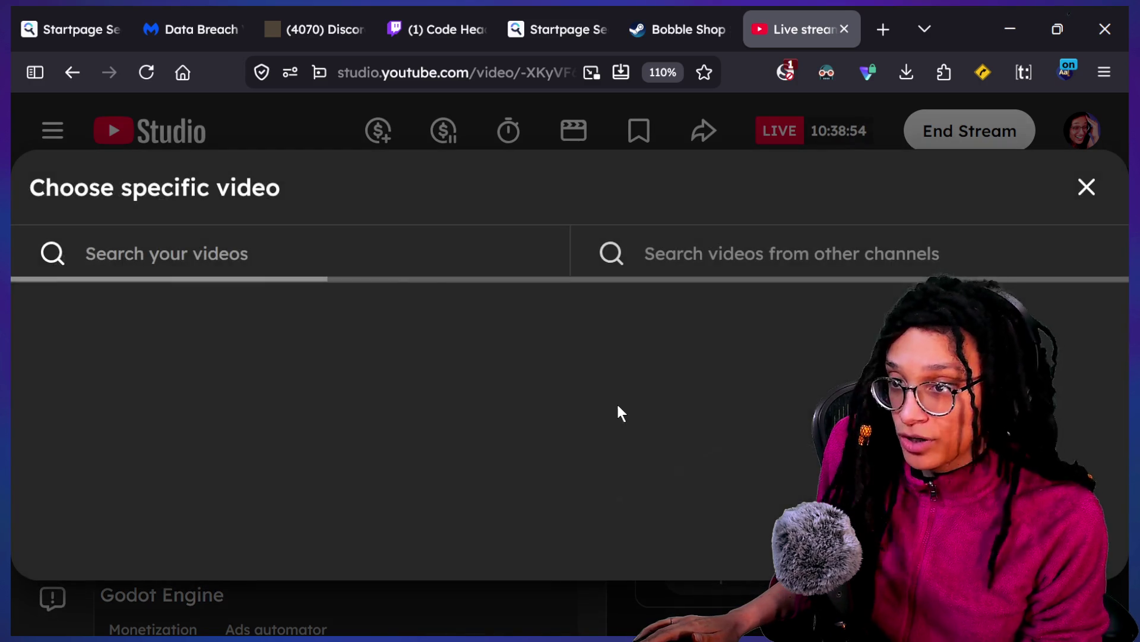
left_click(738, 272)
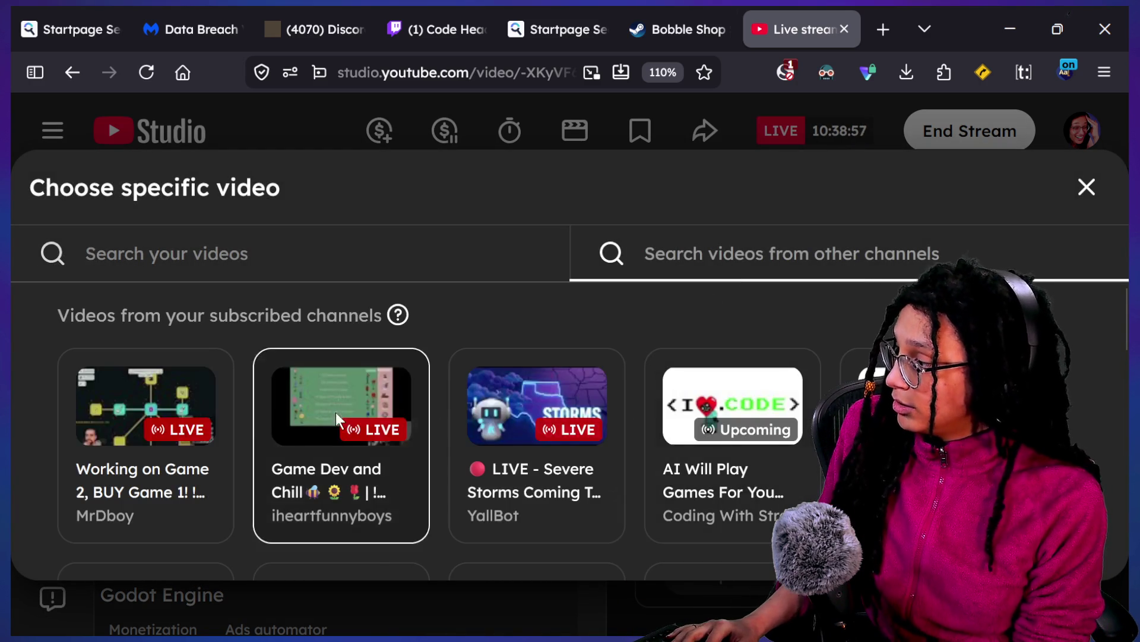
left_click(333, 410)
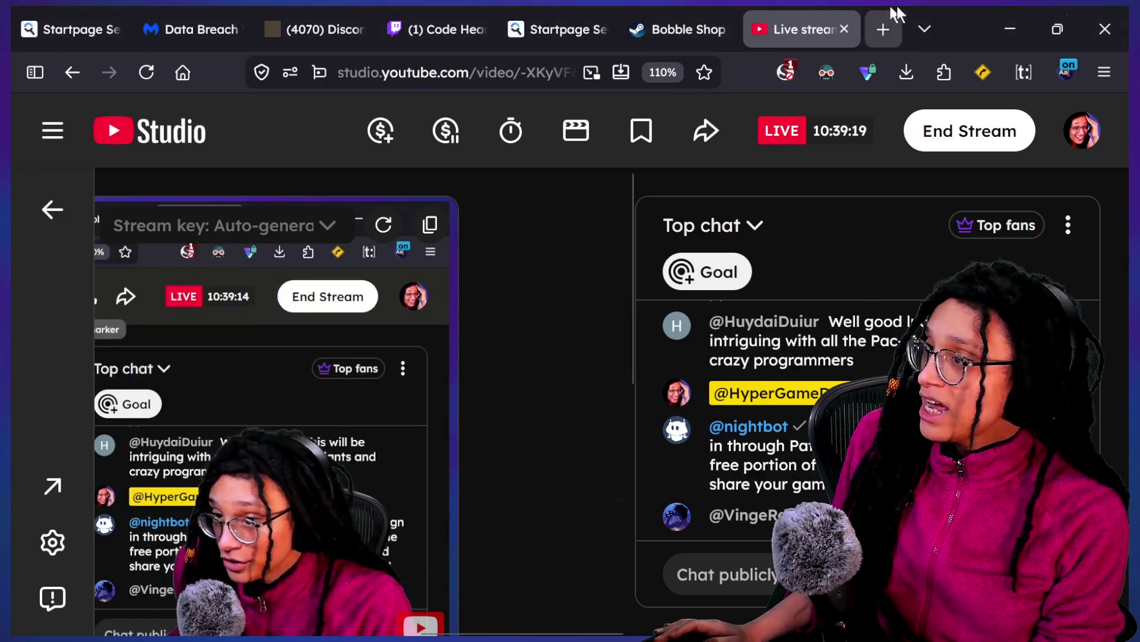
Step: Minimize the YouTube Studio and Twitch windows and return to the itch.io jam page, scrolled to the top
left_click(1010, 28)
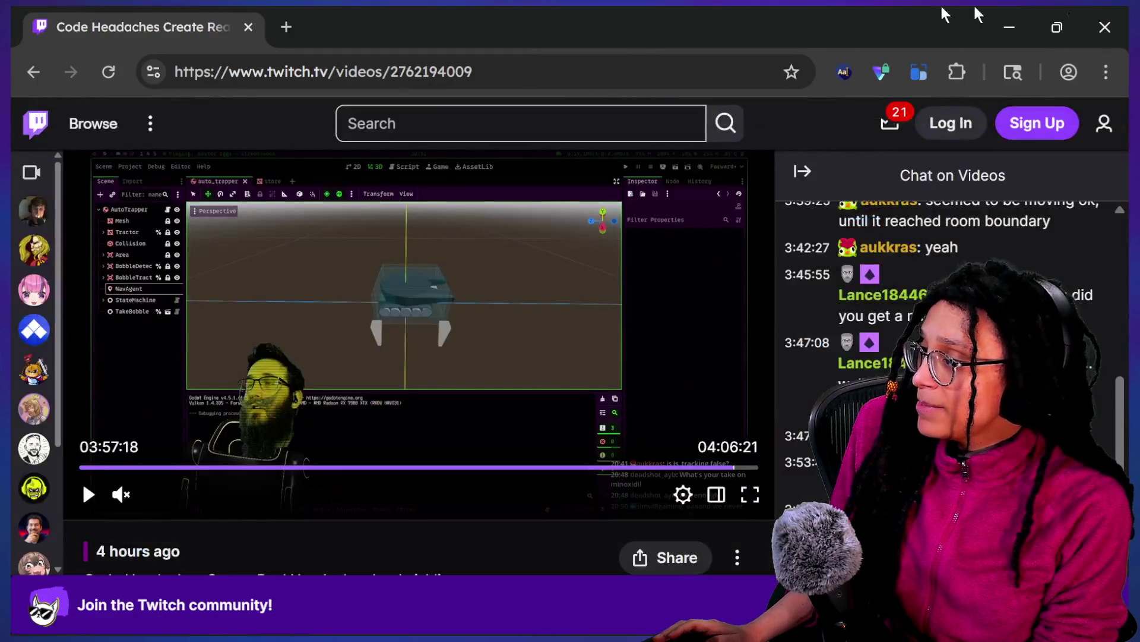
left_click(1009, 27)
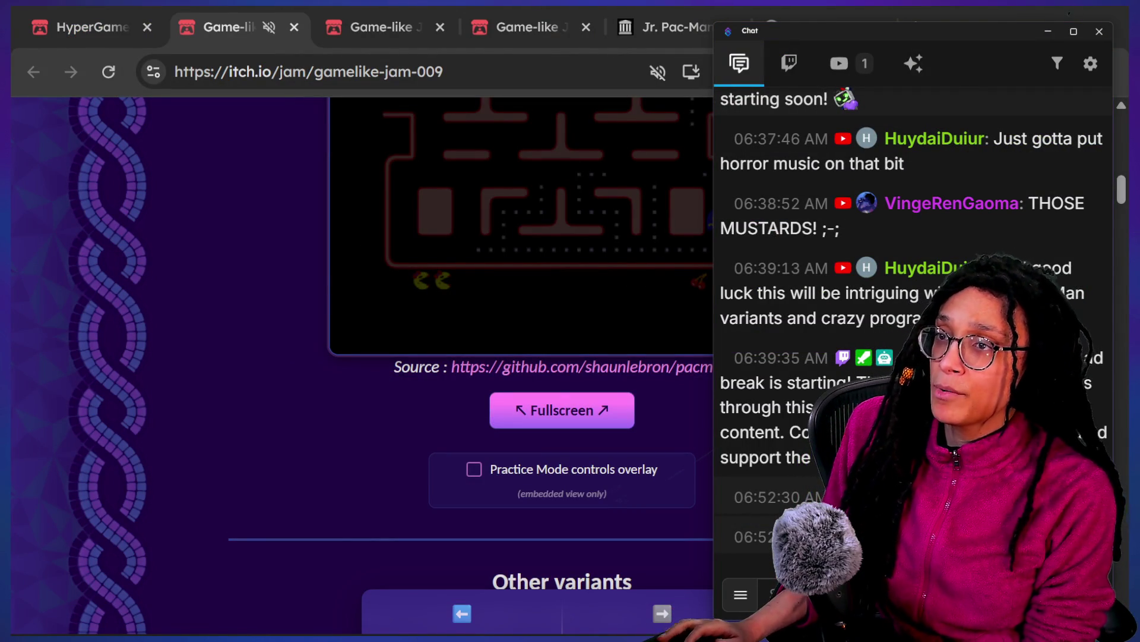
key("alt+Tab")
scroll(562, 356, "up", 10)
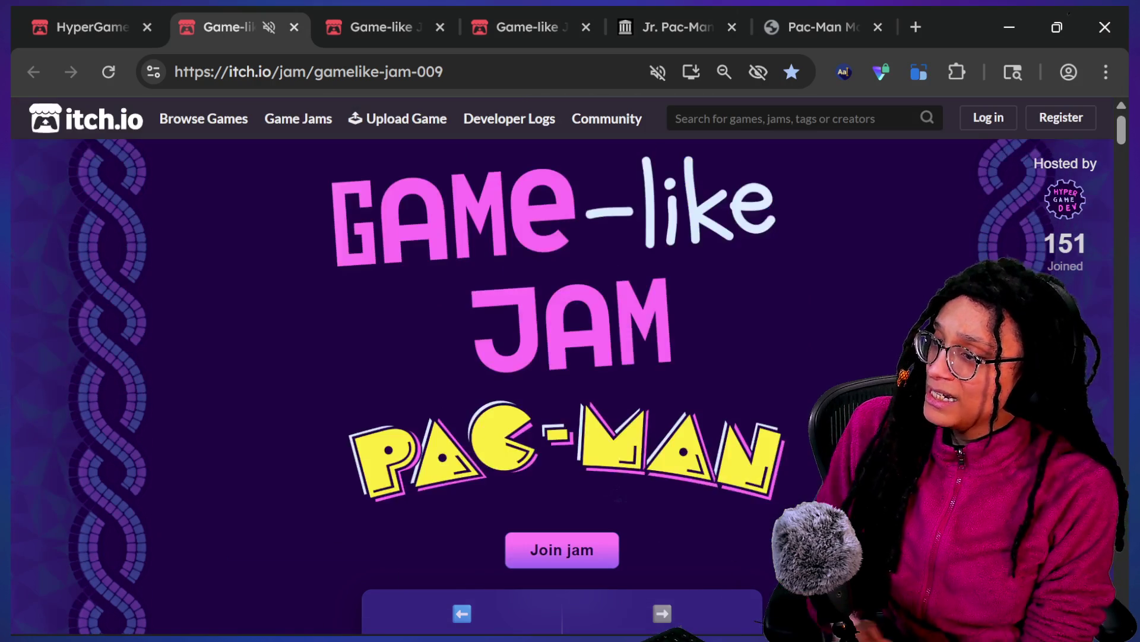